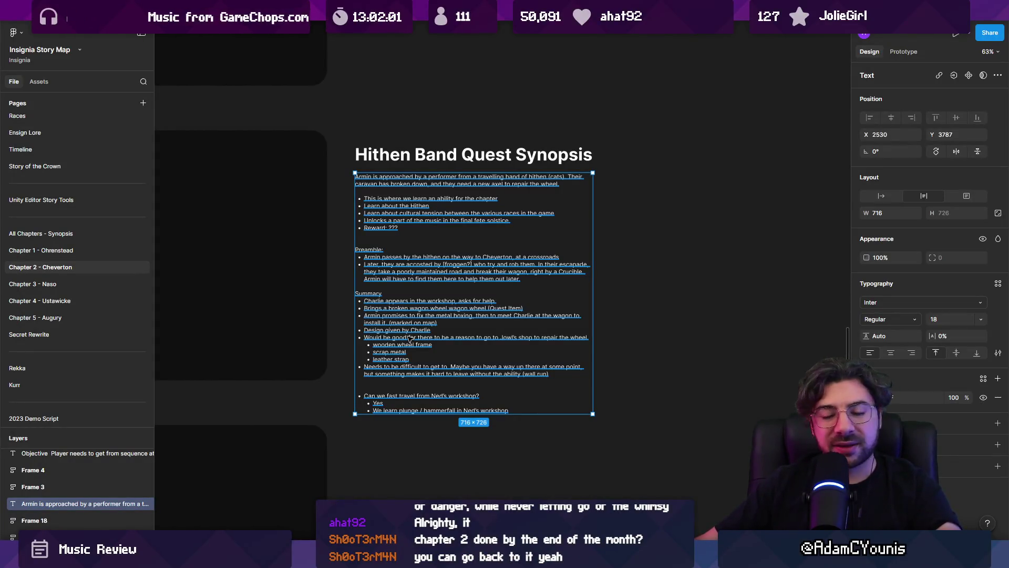
Move the Hithen Band Quest Synopsis title and body up about 83 px.
{"action": "left_click", "coordinate": [347, 313]}
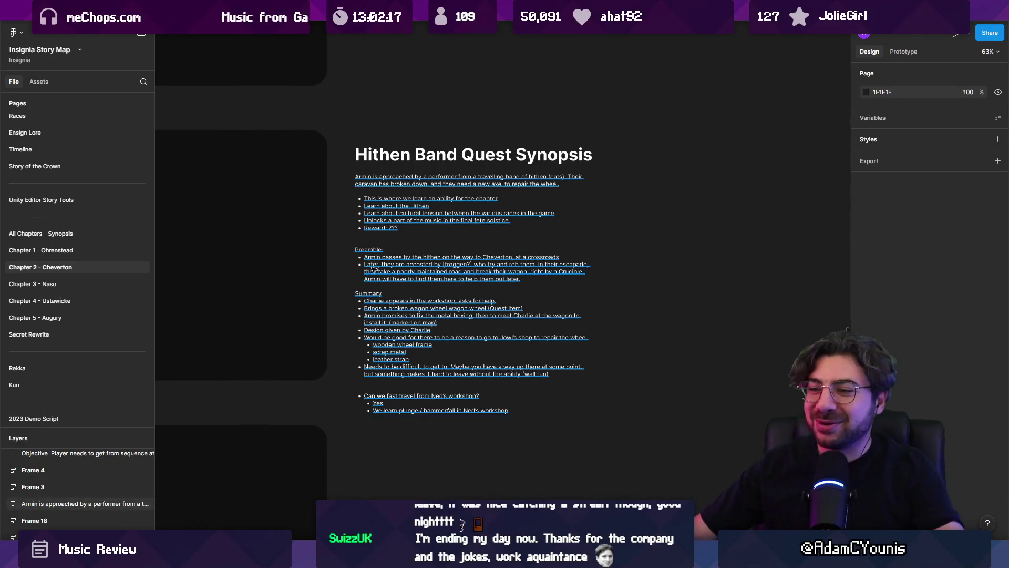
{"action": "left_click", "coordinate": [371, 247]}
{"action": "key", "text": "Escape"}
{"action": "left_click", "coordinate": [357, 205]}
{"action": "key", "text": "Escape"}
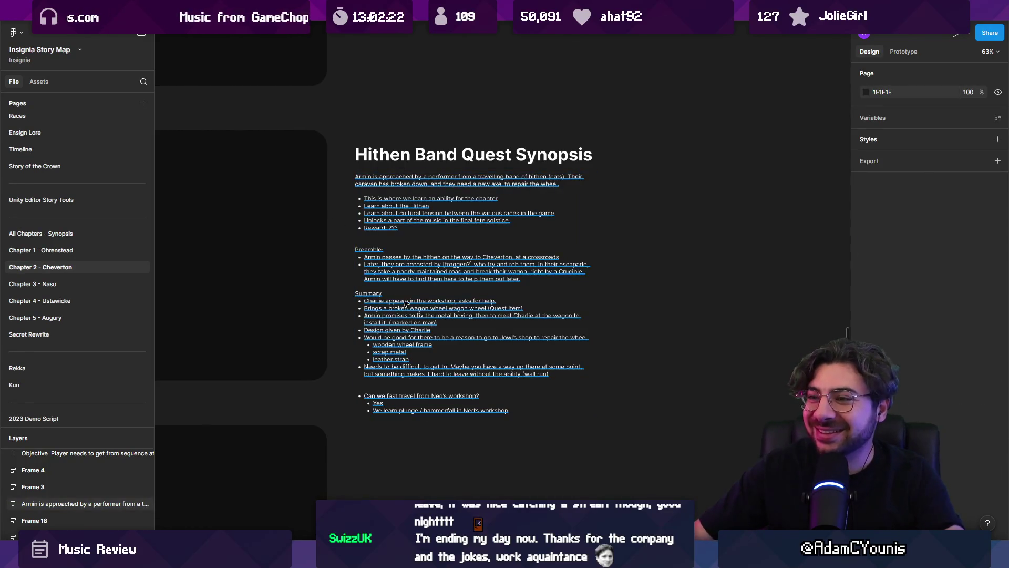
{"action": "left_click", "coordinate": [443, 229]}
{"action": "left_click_drag", "start_coordinate": [443, 229], "coordinate": [443, 185]}
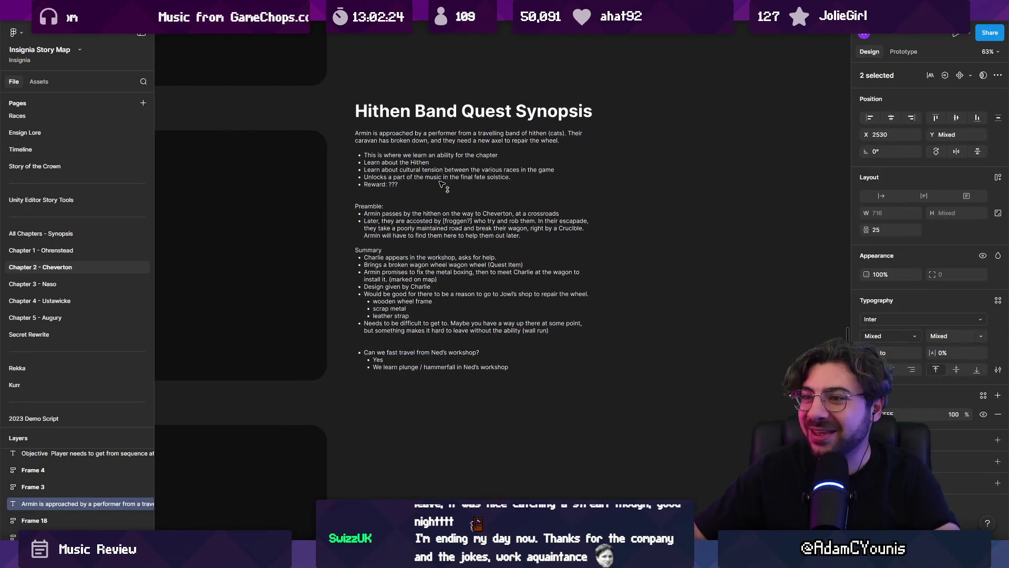
{"action": "key", "text": "Escape"}
Zoom and pan to reread the synopsis, then switch over to the Unity editor.
{"action": "scroll", "coordinate": [525, 184], "scroll_direction": "down", "scroll_amount": 5}
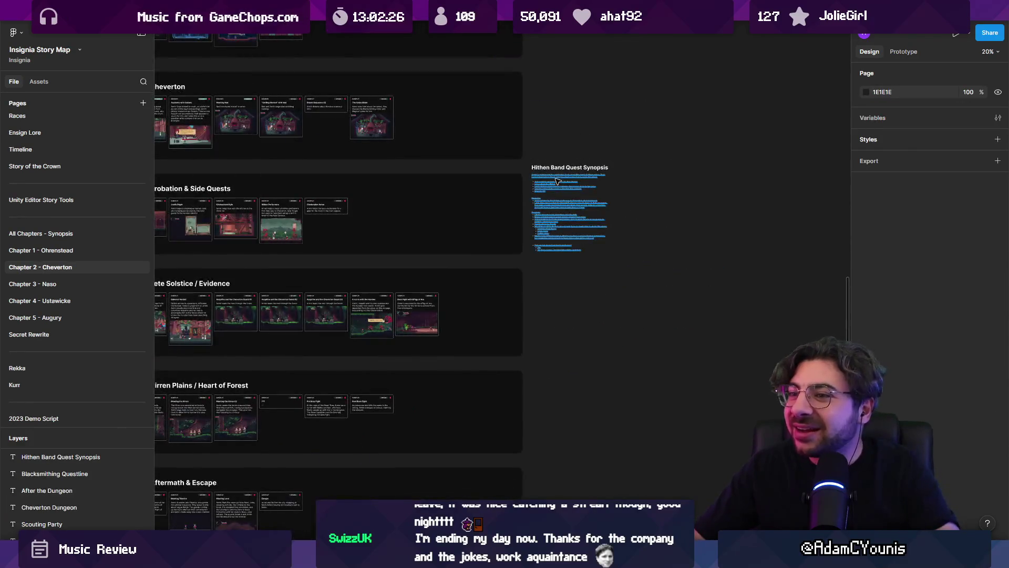
{"action": "scroll", "coordinate": [557, 181], "scroll_direction": "up", "scroll_amount": 10}
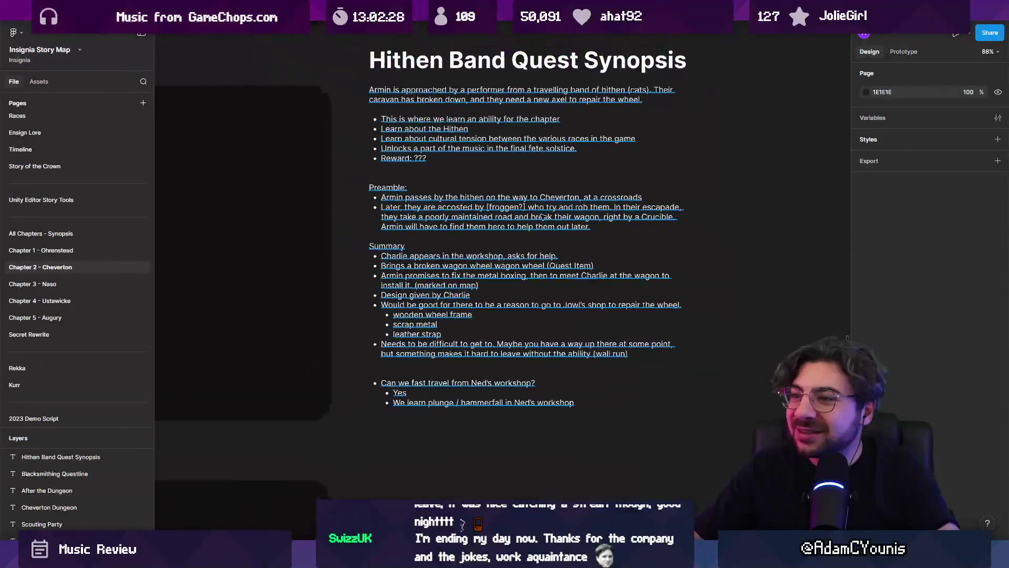
{"action": "scroll", "coordinate": [541, 216], "scroll_direction": "down", "scroll_amount": 3}
{"action": "scroll", "coordinate": [454, 317], "scroll_direction": "up", "scroll_amount": 2}
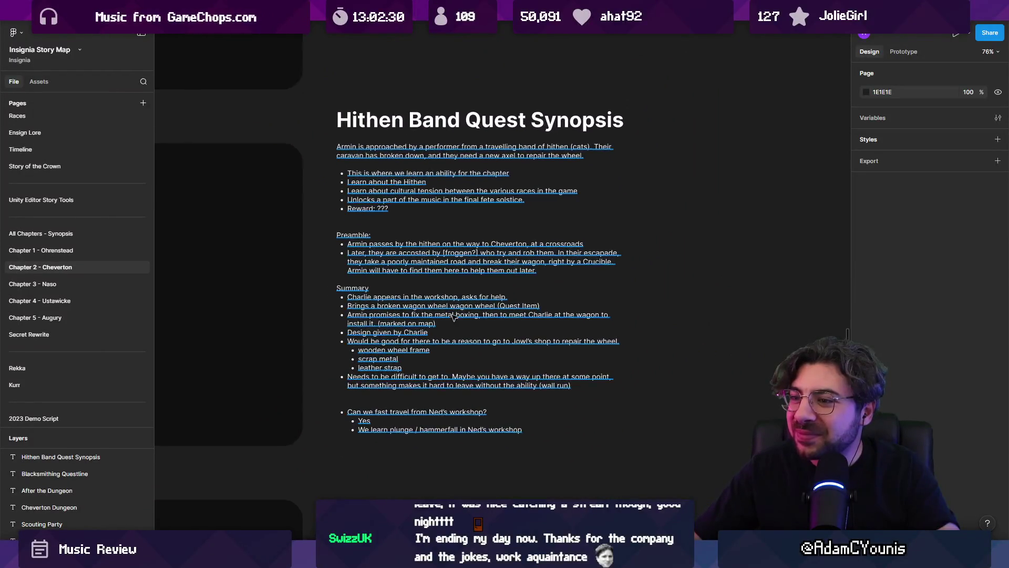
{"action": "scroll", "coordinate": [455, 316], "scroll_direction": "up", "scroll_amount": 1}
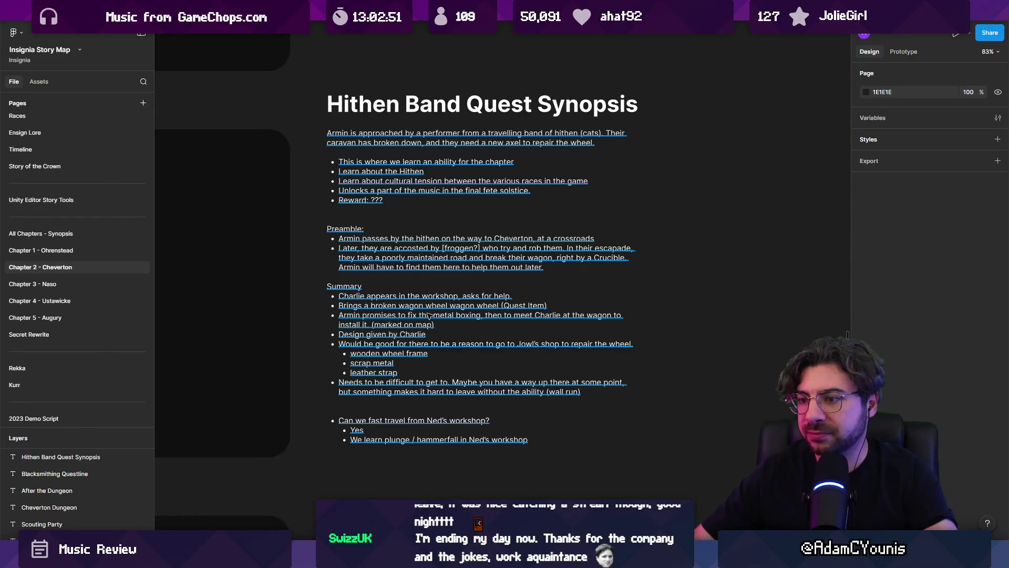
{"action": "left_click_drag", "start_coordinate": [428, 316], "coordinate": [341, 274]}
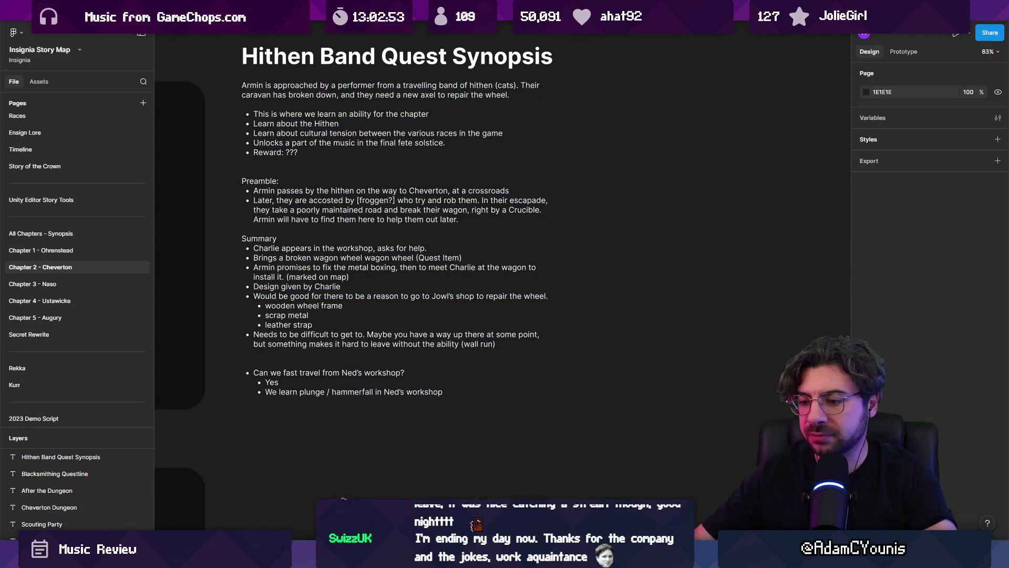
{"action": "key", "text": "alt+Tab"}
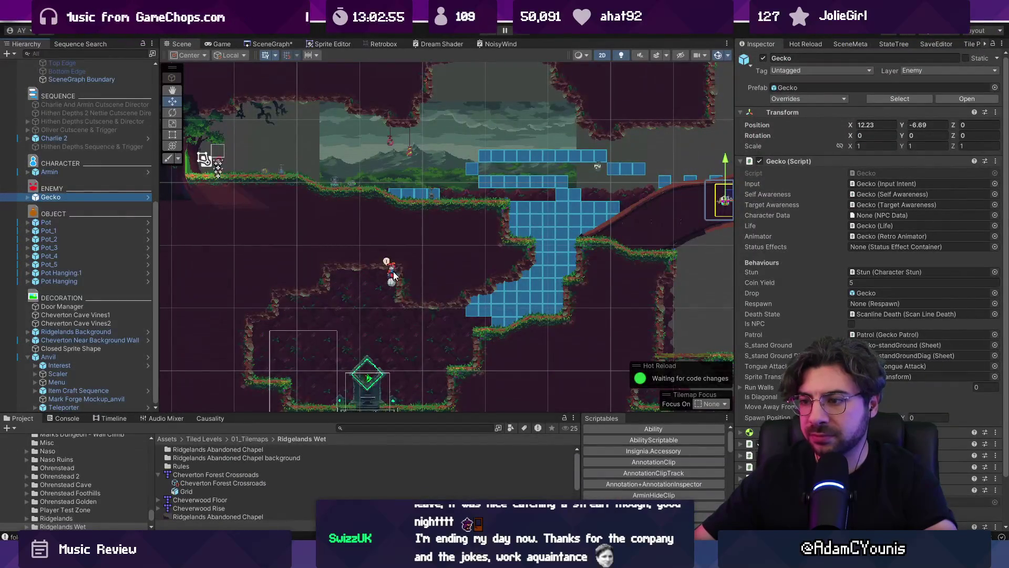
Browse the Hierarchy's cutscene objects down to Oliver Cutscene & Trigger, widening the object list.
{"action": "left_click", "coordinate": [88, 348]}
{"action": "scroll", "coordinate": [30, 355], "scroll_direction": "up", "scroll_amount": 2}
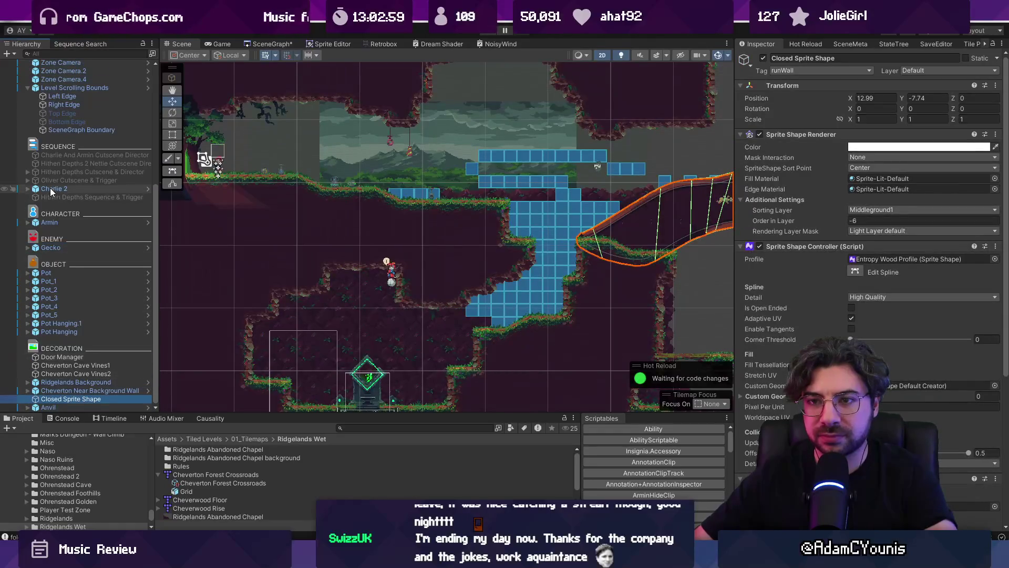
{"action": "scroll", "coordinate": [61, 187], "scroll_direction": "up", "scroll_amount": 2}
{"action": "double_click", "coordinate": [66, 220]}
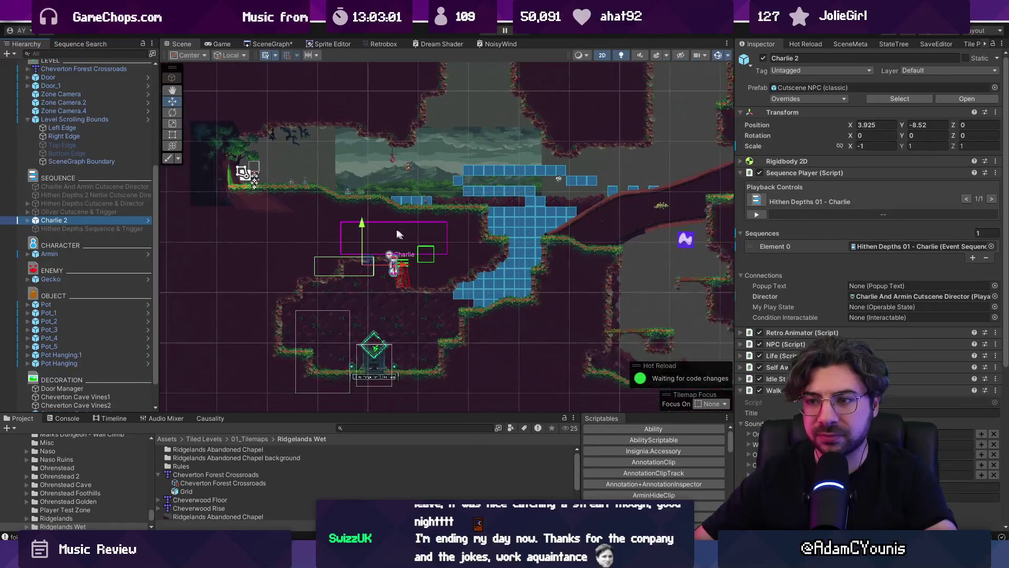
{"action": "left_click", "coordinate": [58, 186]}
{"action": "left_click_drag", "start_coordinate": [157, 201], "coordinate": [251, 201]}
{"action": "left_click", "coordinate": [115, 195]}
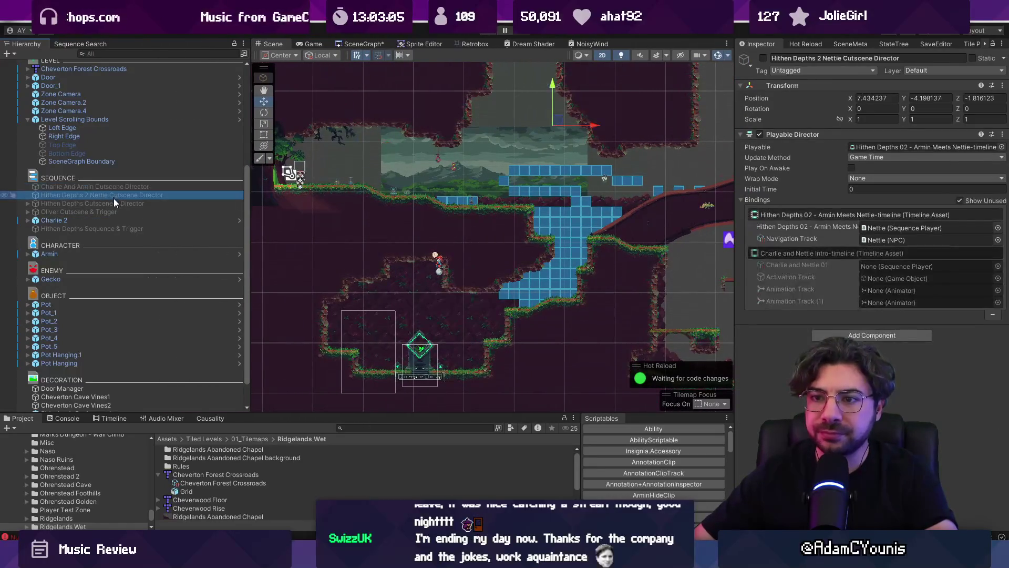
{"action": "left_click", "coordinate": [115, 203]}
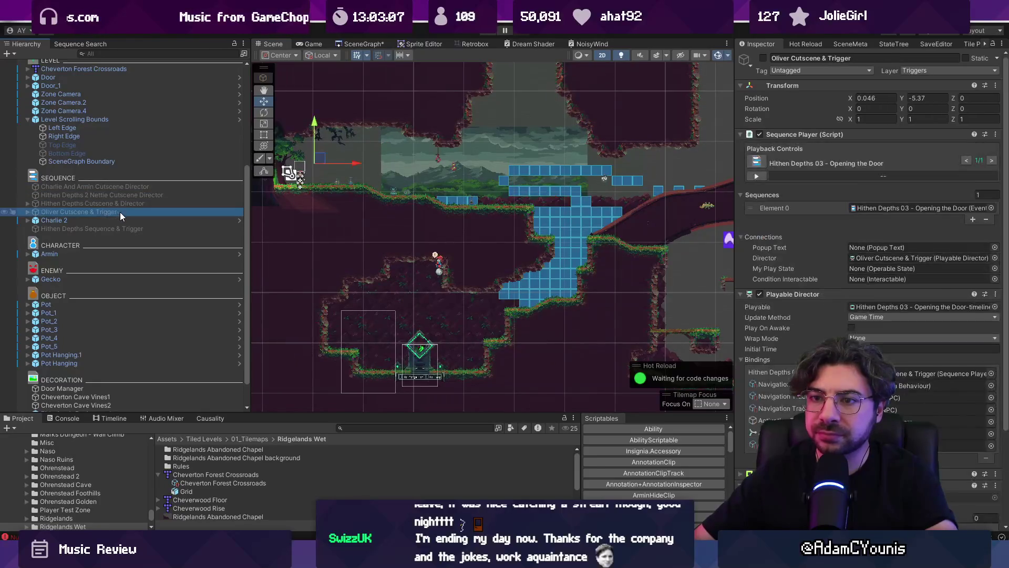
{"action": "left_click", "coordinate": [108, 212]}
{"action": "left_click", "coordinate": [28, 211]}
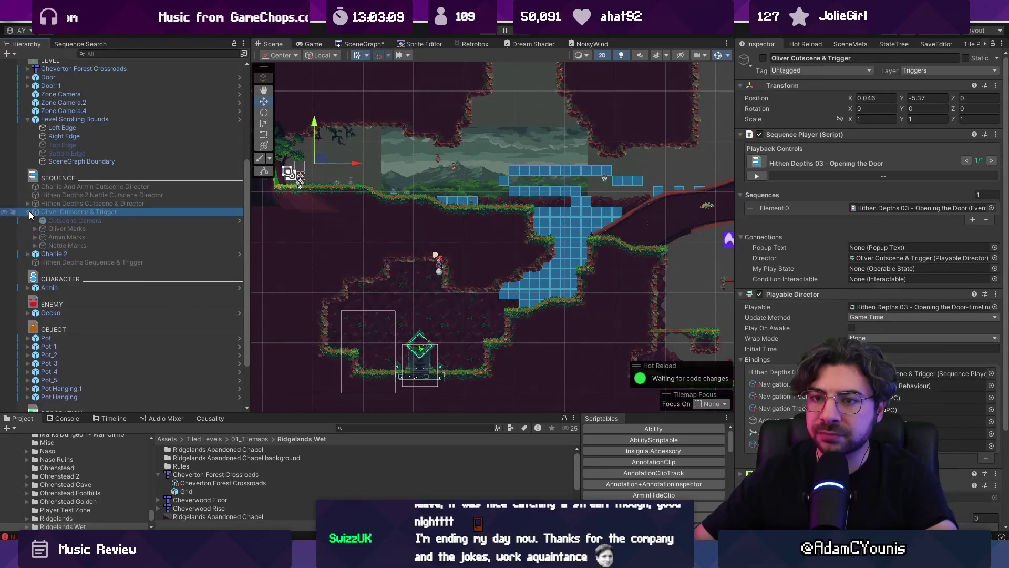
{"action": "left_click", "coordinate": [28, 212]}
Locate the Hithen Depths 03 – Opening the Door asset and enlarge the Project panel.
{"action": "left_click", "coordinate": [356, 429]}
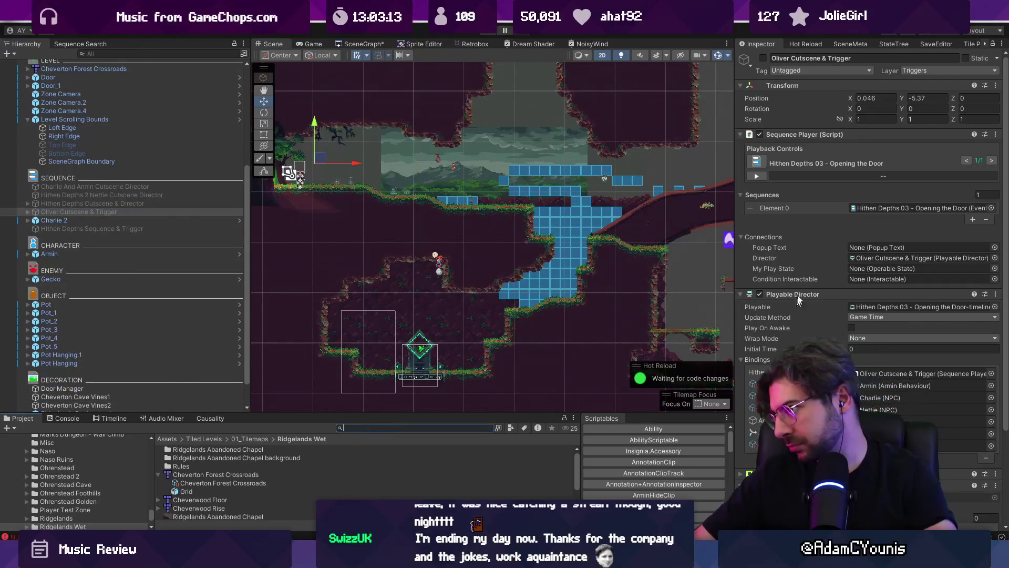
{"action": "left_click", "coordinate": [853, 208]}
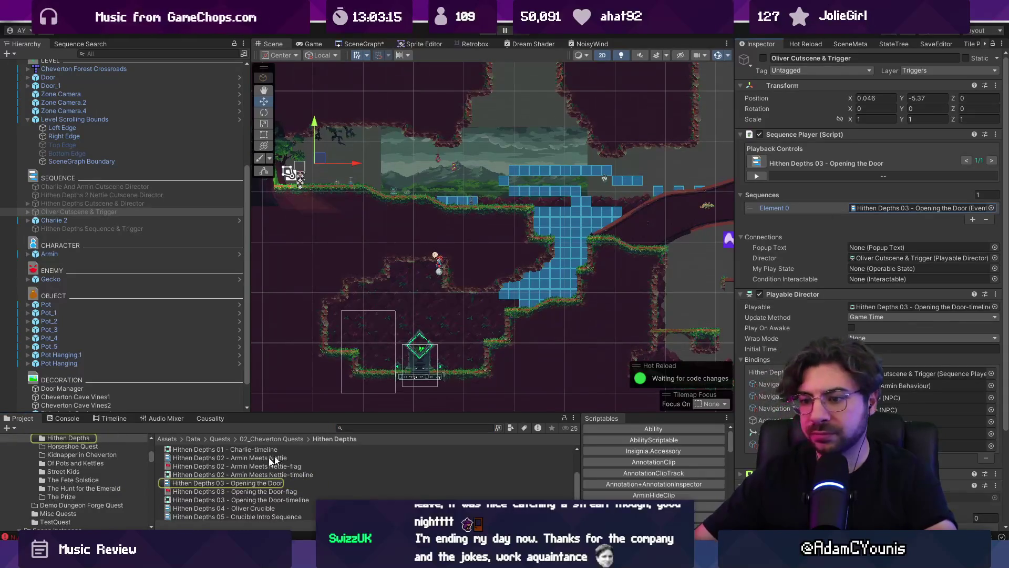
{"action": "left_click_drag", "start_coordinate": [284, 414], "coordinate": [288, 291]}
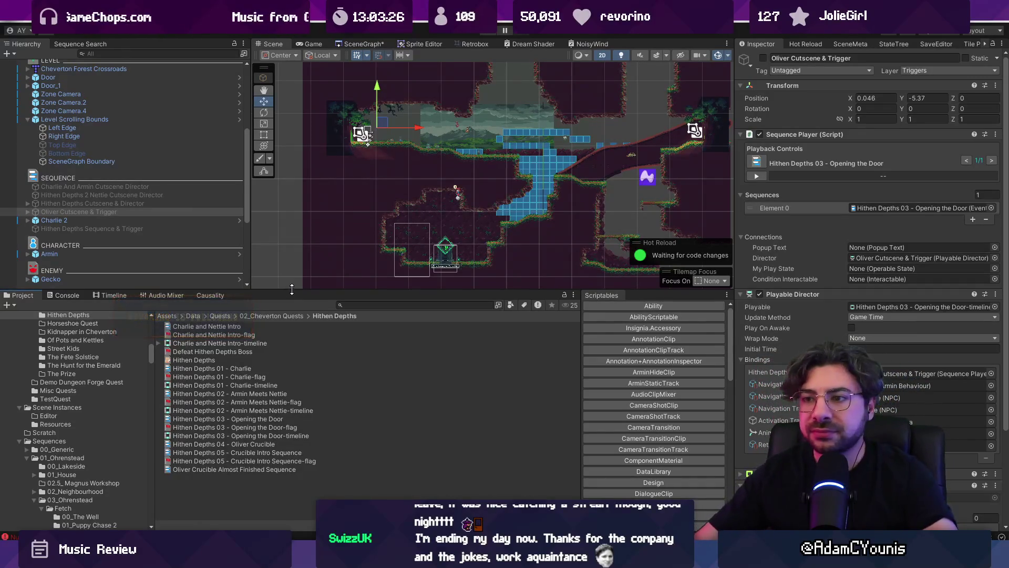
Show Charlie and Nettie Intro in a widened Inspector and scroll through its six dialogue lines.
{"action": "left_click", "coordinate": [190, 327]}
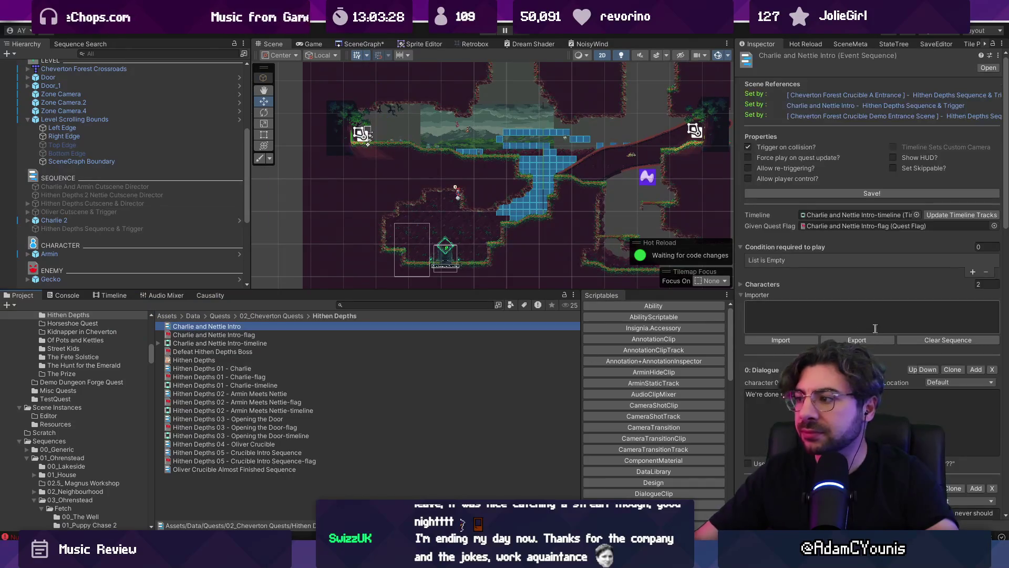
{"action": "left_click_drag", "start_coordinate": [733, 219], "coordinate": [686, 223]}
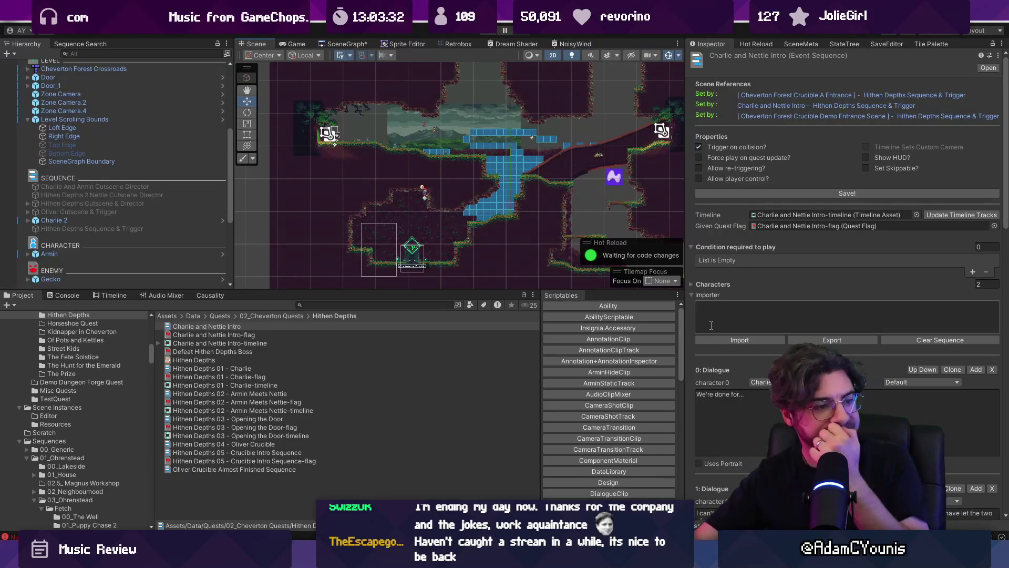
{"action": "scroll", "coordinate": [741, 324], "scroll_direction": "down", "scroll_amount": 5}
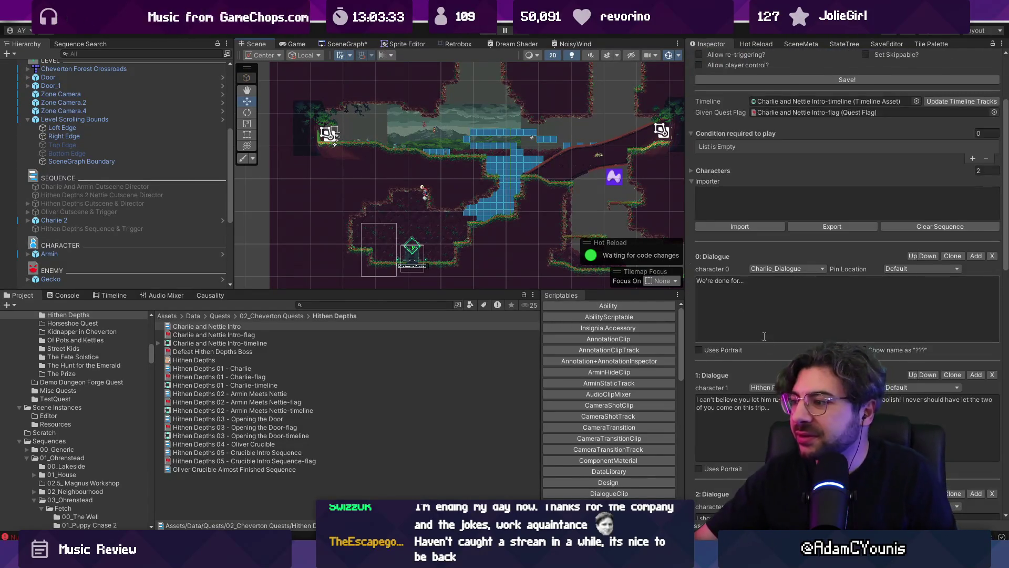
{"action": "scroll", "coordinate": [765, 324], "scroll_direction": "down", "scroll_amount": 2}
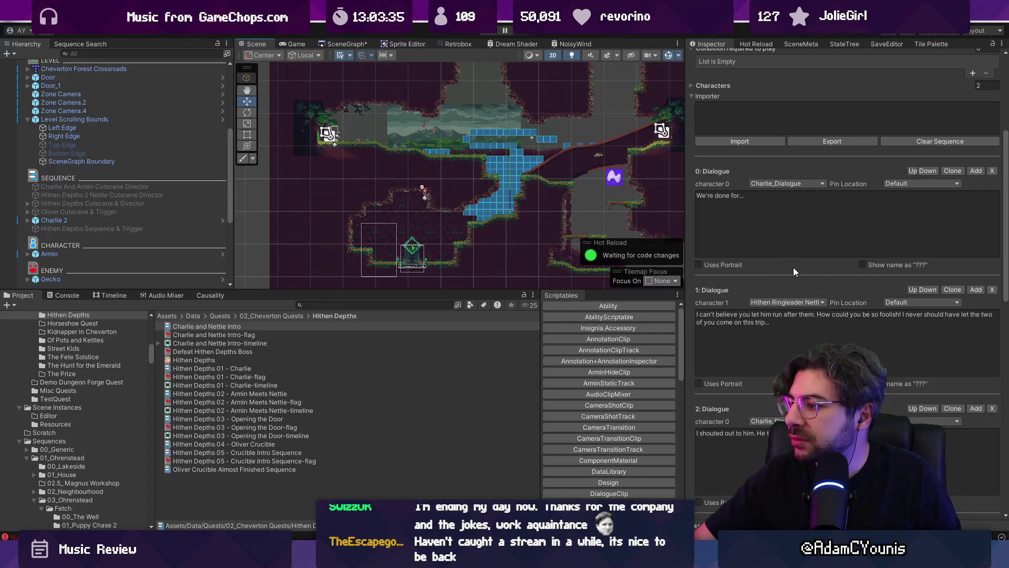
{"action": "scroll", "coordinate": [794, 272], "scroll_direction": "down", "scroll_amount": 1}
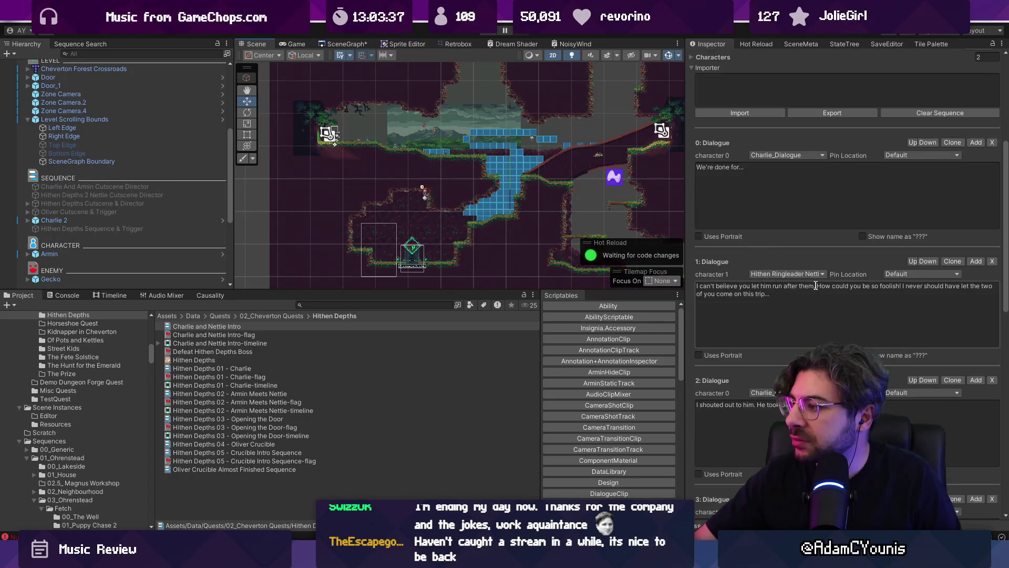
{"action": "scroll", "coordinate": [823, 298], "scroll_direction": "down", "scroll_amount": 4}
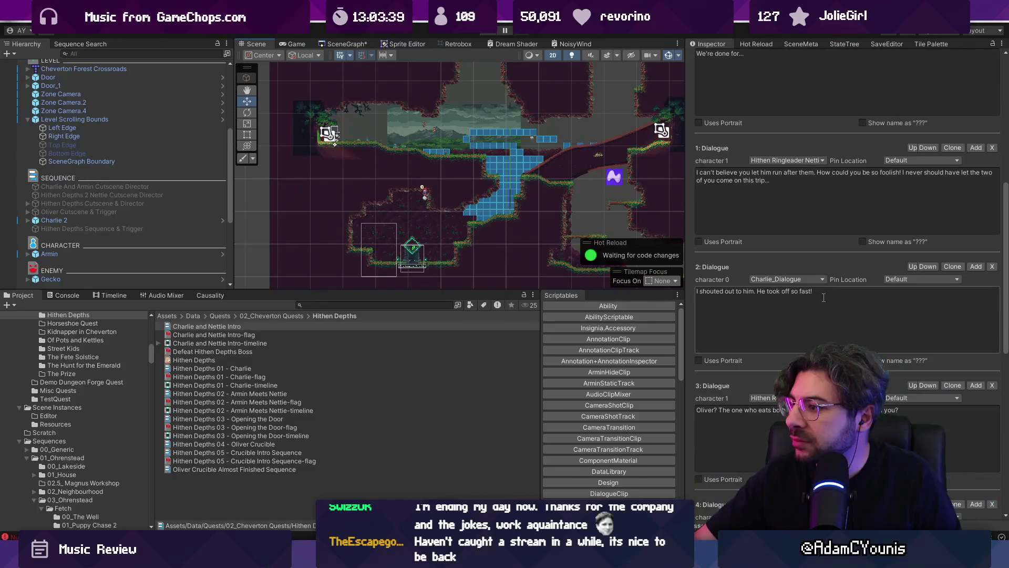
{"action": "scroll", "coordinate": [824, 296], "scroll_direction": "down", "scroll_amount": 3}
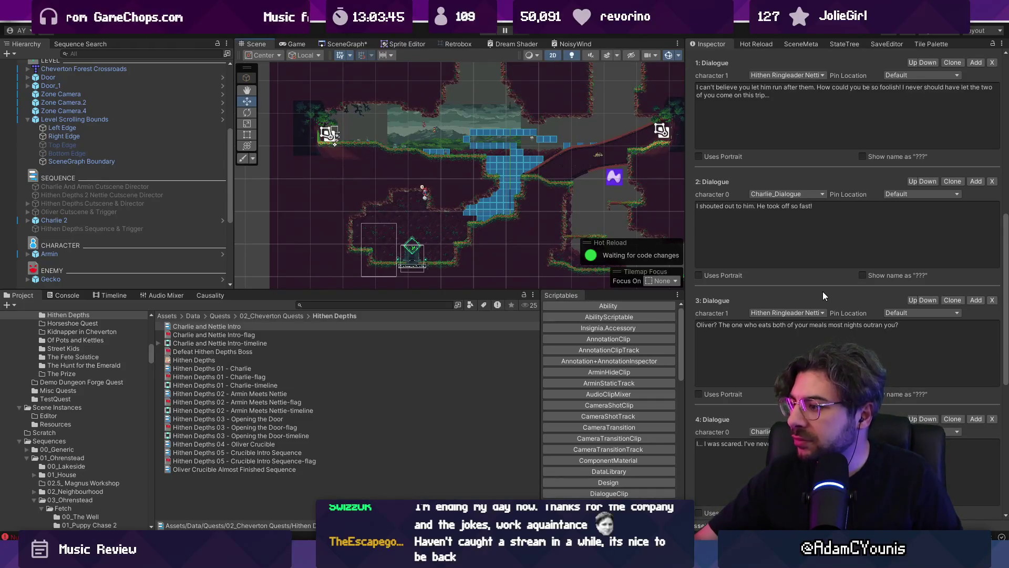
{"action": "scroll", "coordinate": [823, 296], "scroll_direction": "down", "scroll_amount": 2}
{"action": "scroll", "coordinate": [823, 292], "scroll_direction": "down", "scroll_amount": 5}
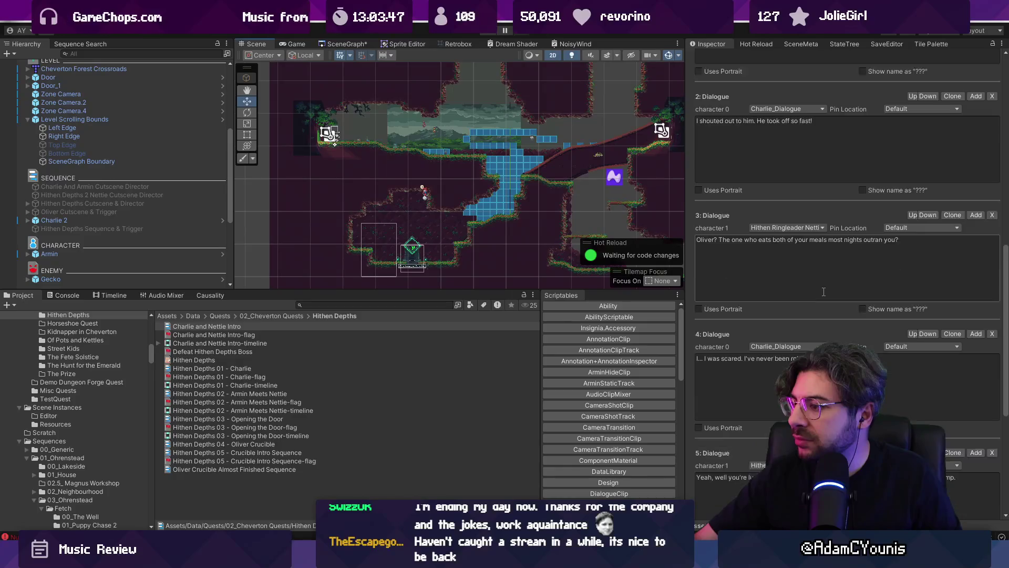
{"action": "scroll", "coordinate": [822, 292], "scroll_direction": "down", "scroll_amount": 3}
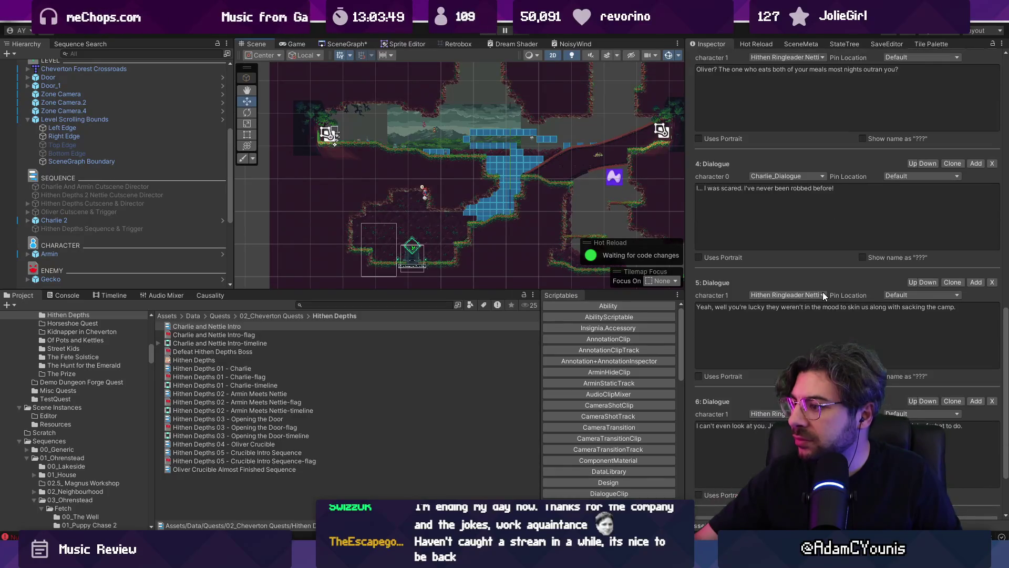
{"action": "scroll", "coordinate": [828, 302], "scroll_direction": "down", "scroll_amount": 2}
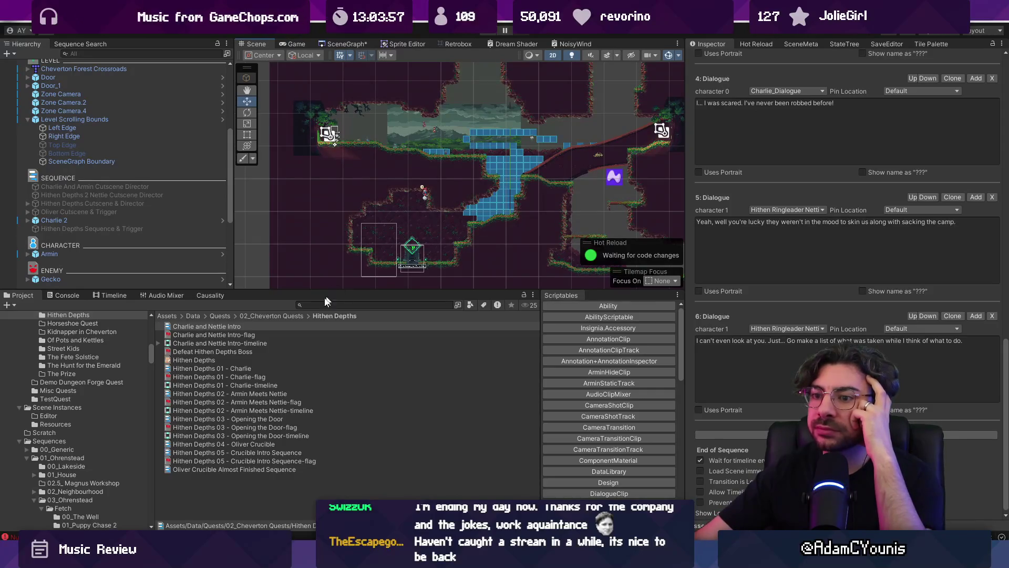
Open the Hithen Depths 01 - Charlie sequence and scroll through its dialogue.
{"action": "left_click", "coordinate": [206, 368]}
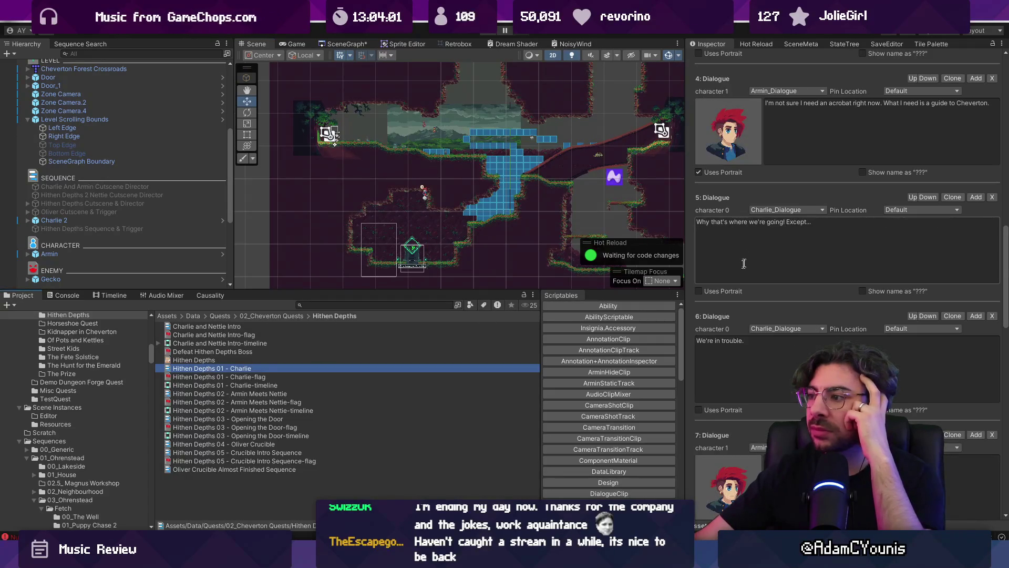
{"action": "scroll", "coordinate": [763, 252], "scroll_direction": "down", "scroll_amount": 3}
{"action": "scroll", "coordinate": [763, 251], "scroll_direction": "up", "scroll_amount": 10}
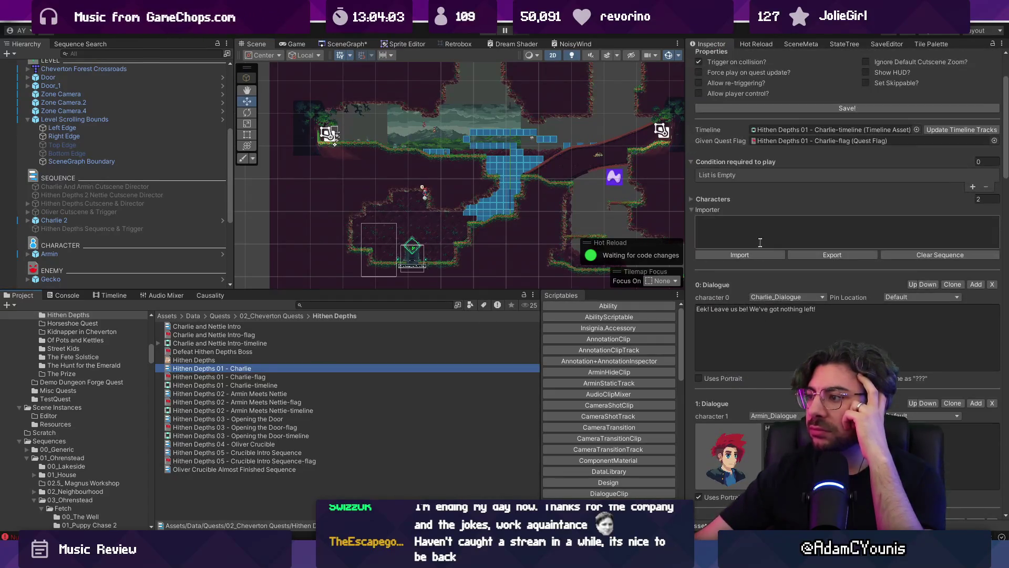
{"action": "scroll", "coordinate": [770, 252], "scroll_direction": "down", "scroll_amount": 8}
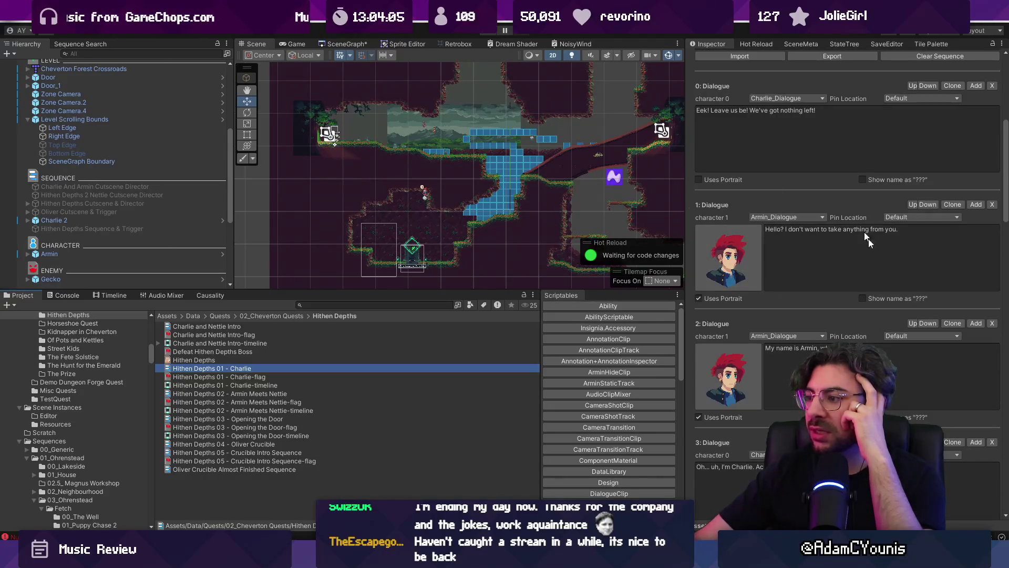
{"action": "scroll", "coordinate": [779, 239], "scroll_direction": "down", "scroll_amount": 12}
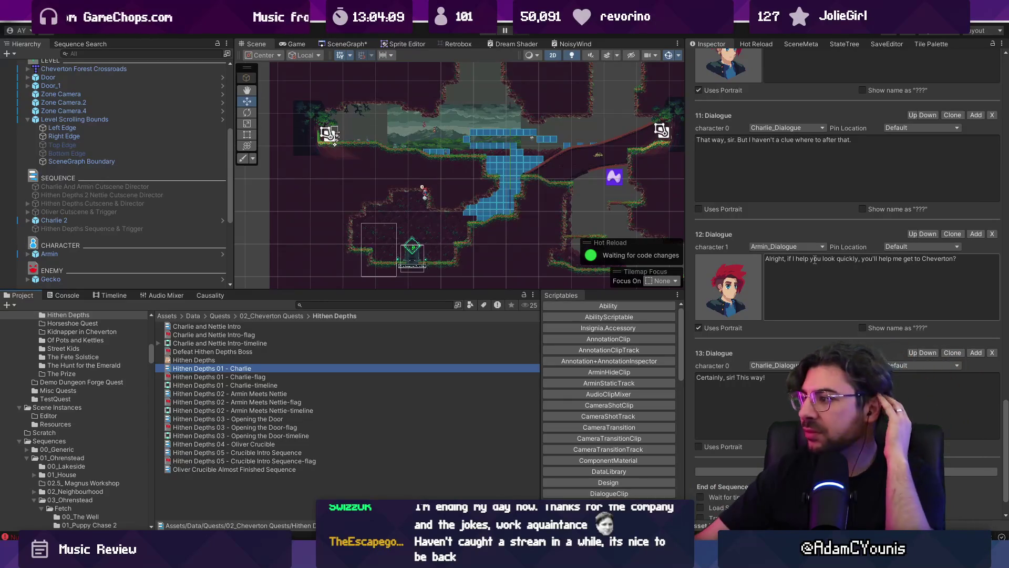
{"action": "scroll", "coordinate": [814, 261], "scroll_direction": "down", "scroll_amount": 2}
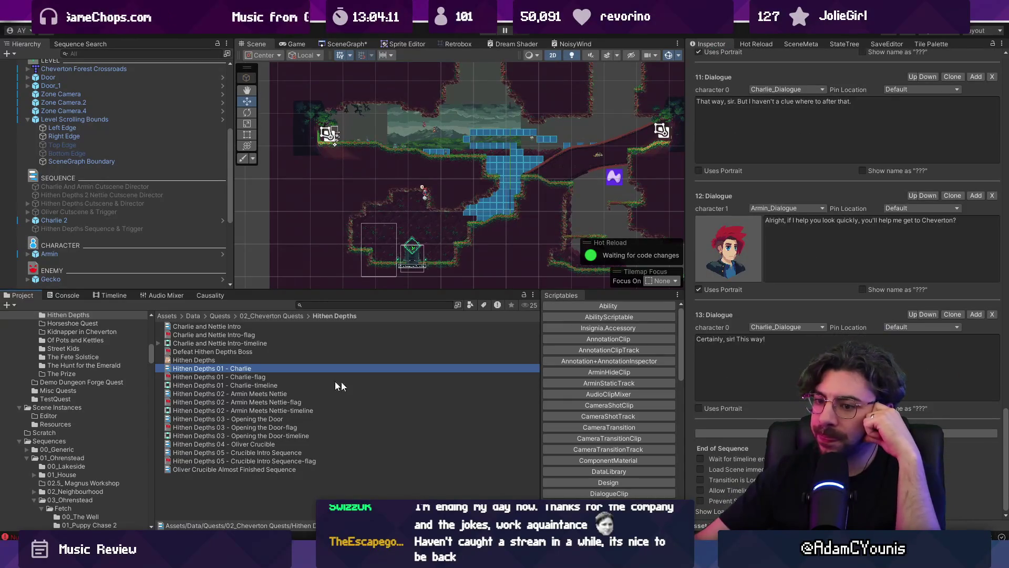
Review the Armin Meets Nettie dialogues, then return to Figma and select the synopsis text.
{"action": "left_click", "coordinate": [253, 395]}
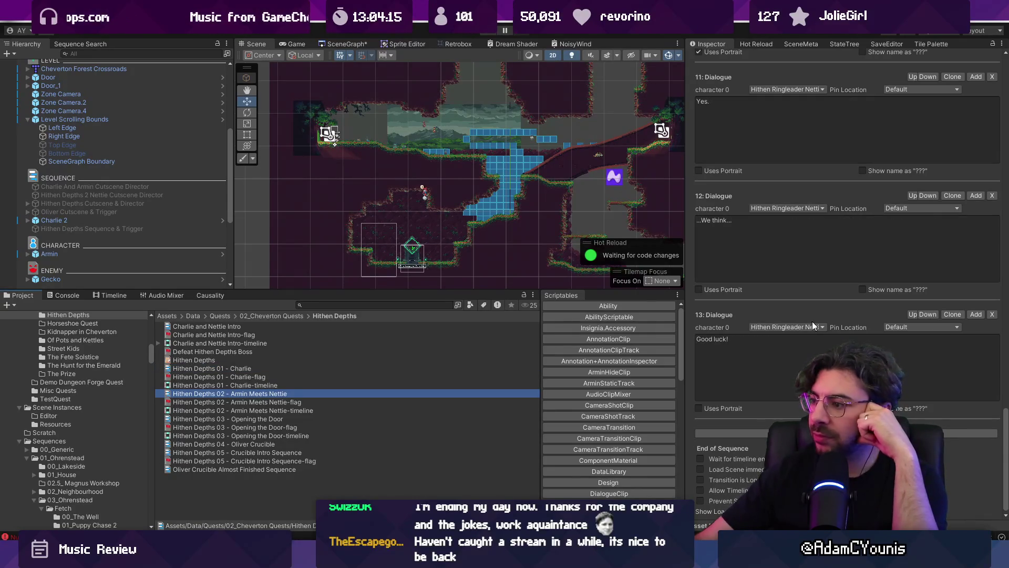
{"action": "scroll", "coordinate": [804, 341], "scroll_direction": "up", "scroll_amount": 10}
{"action": "scroll", "coordinate": [792, 371], "scroll_direction": "down", "scroll_amount": 7}
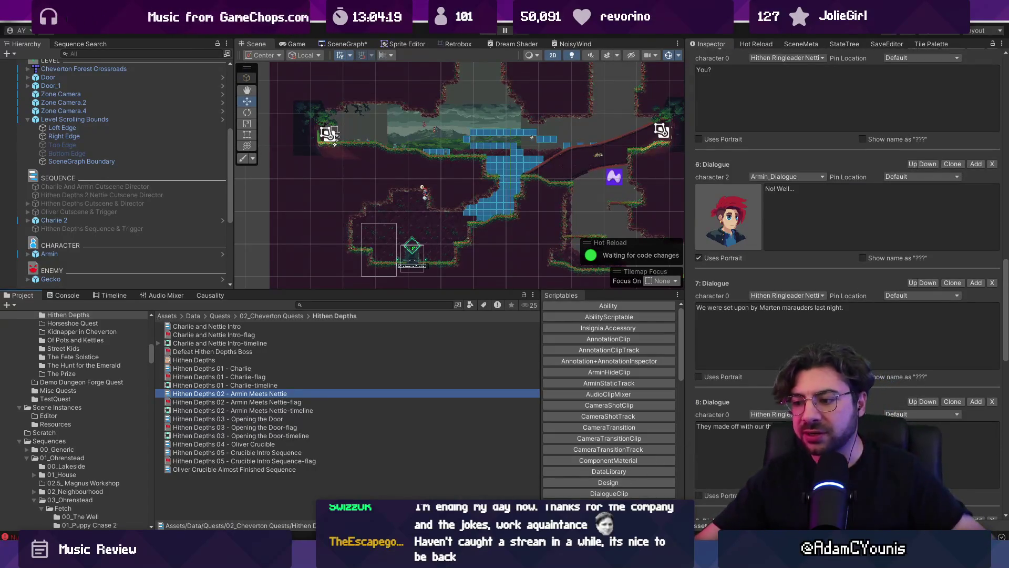
{"action": "key", "text": "alt+Tab"}
{"action": "left_click", "coordinate": [341, 301]}
Duplicate the synopsis text below the original and retitle it 'Dialogue Sequences'.
{"action": "key", "text": "ctrl+c"}
{"action": "key", "text": "ctrl+v"}
{"action": "scroll", "coordinate": [591, 270], "scroll_direction": "right", "scroll_amount": 3}
{"action": "mouse_move", "coordinate": [591, 270]}
{"action": "left_mouse_down"}
{"action": "mouse_move", "coordinate": [690, 499]}
{"action": "mouse_move", "coordinate": [258, 529]}
{"action": "mouse_move", "coordinate": [322, 529]}
{"action": "left_mouse_up"}
{"action": "scroll", "coordinate": [455, 301], "scroll_direction": "down", "scroll_amount": 3}
{"action": "double_click", "coordinate": [455, 301]}
{"action": "key", "text": "ctrl+a"}
{"action": "type", "text": "Dialogue"}
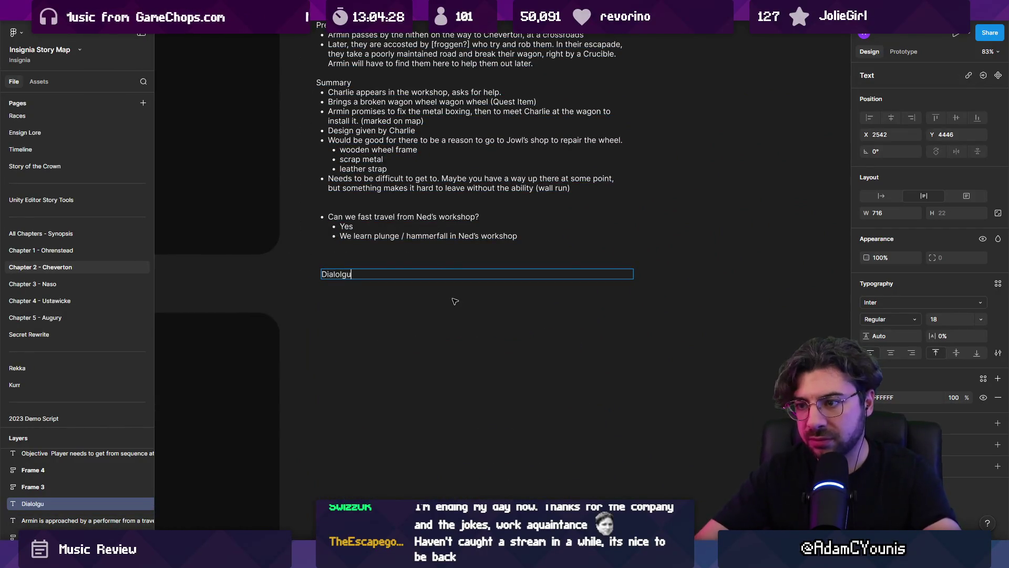
{"action": "type", "text": " Sequences"}
Add a 'Nice to have' bullet noting a preamble where the hithen argue over a map.
{"action": "key", "text": "Return"}
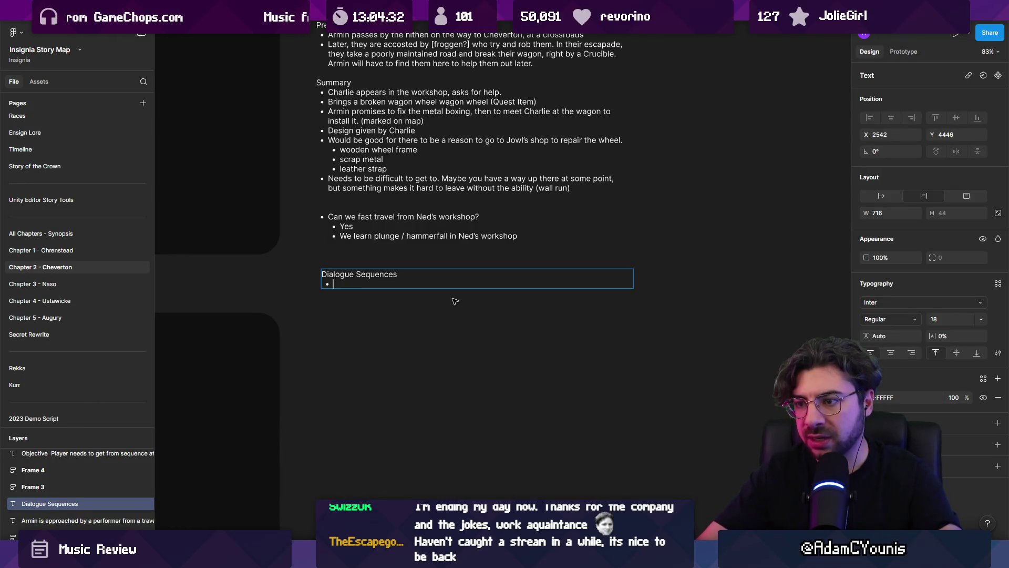
{"action": "scroll", "coordinate": [372, 275], "scroll_direction": "up", "scroll_amount": 3}
{"action": "scroll", "coordinate": [505, 260], "scroll_direction": "left", "scroll_amount": 2}
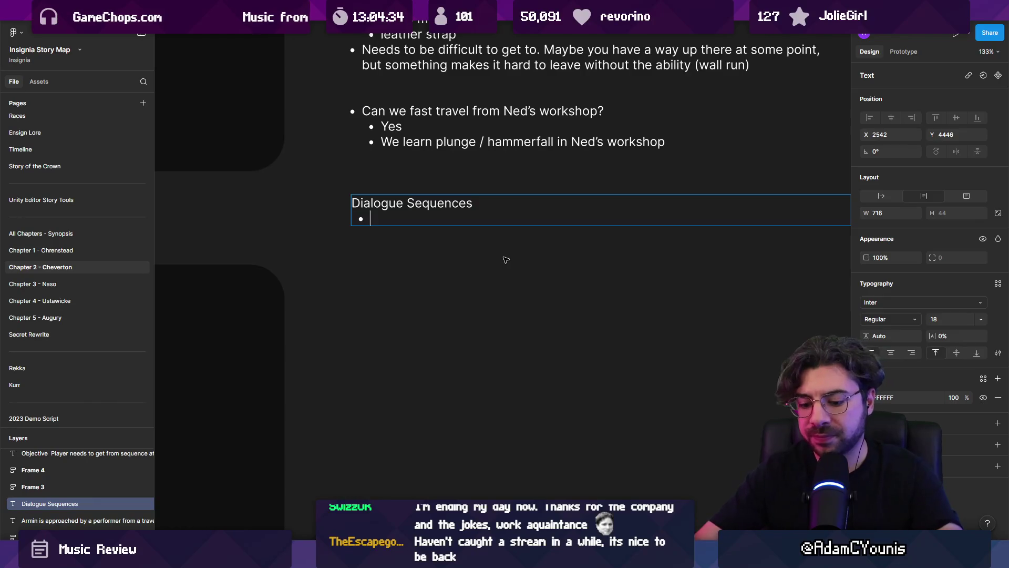
{"action": "type", "text": "Nice to have"}
{"action": "key", "text": "Return"}
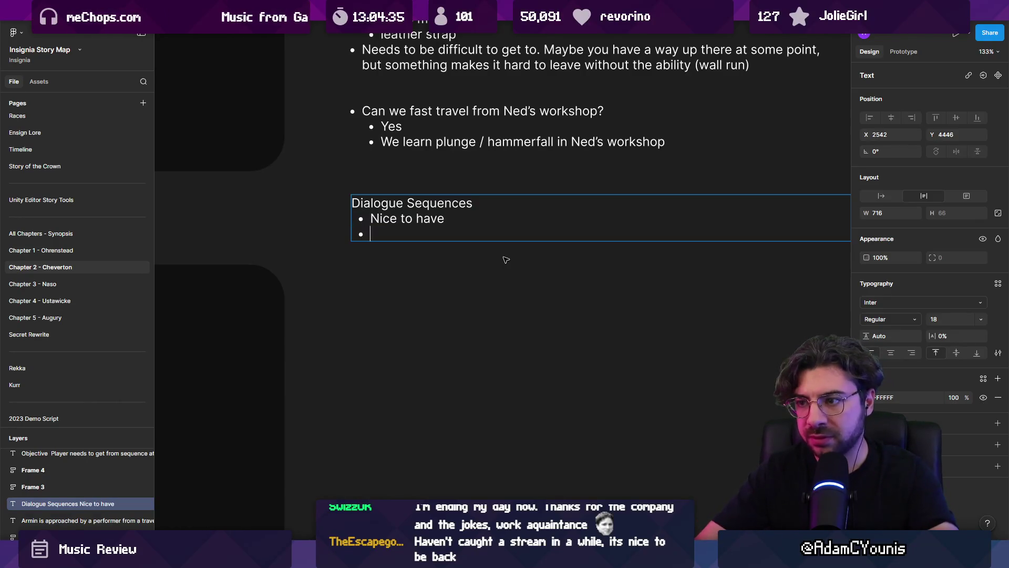
{"action": "type", "text": "Preamble sequence where they’r"}
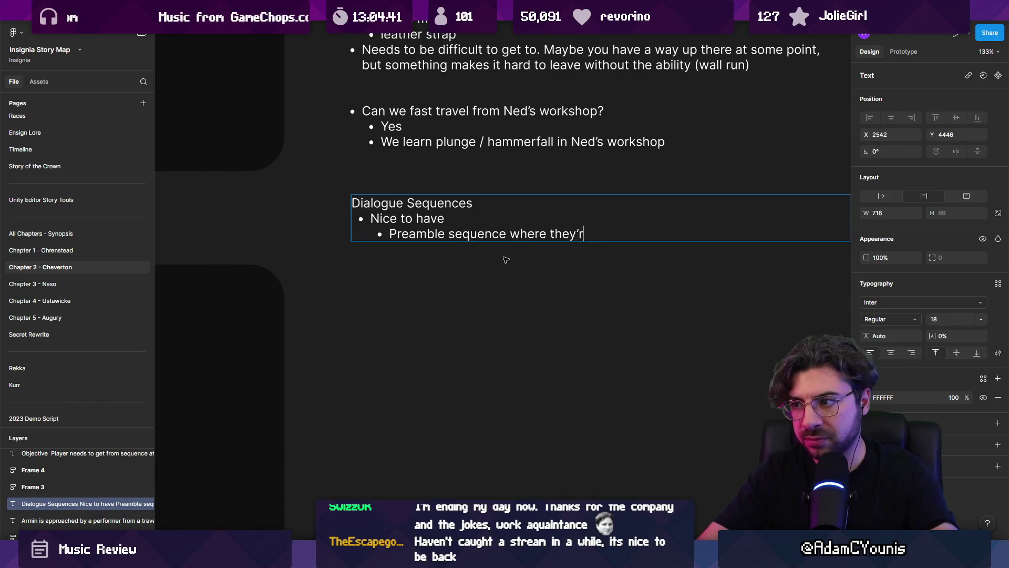
{"action": "key", "text": "BackSpace"}
{"action": "key", "text": "BackSpace"}
{"action": "key", "text": "BackSpace"}
{"action": "type", "text": " hithen are just talking amongs"}
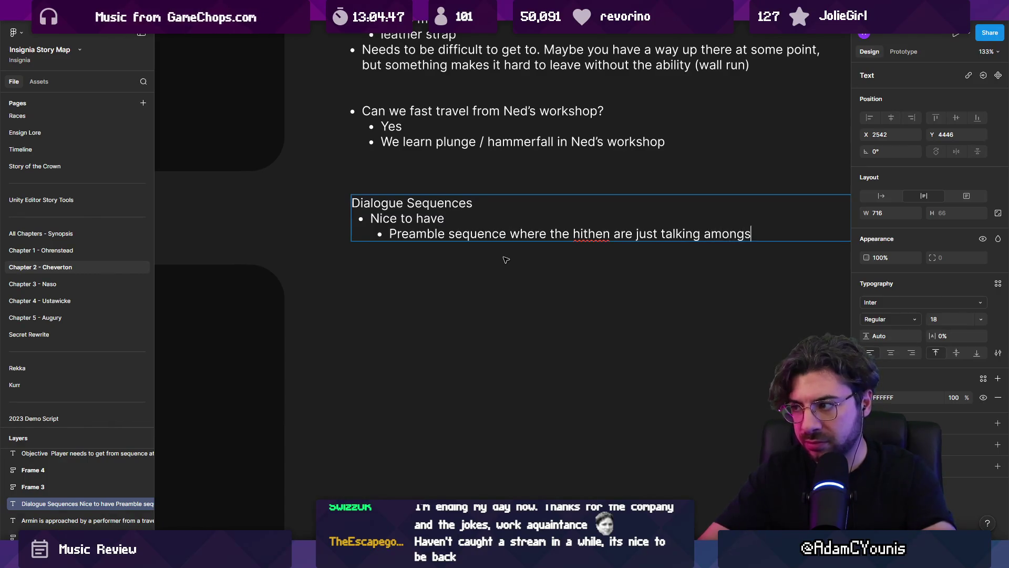
{"action": "type", "text": "t themselves,m"}
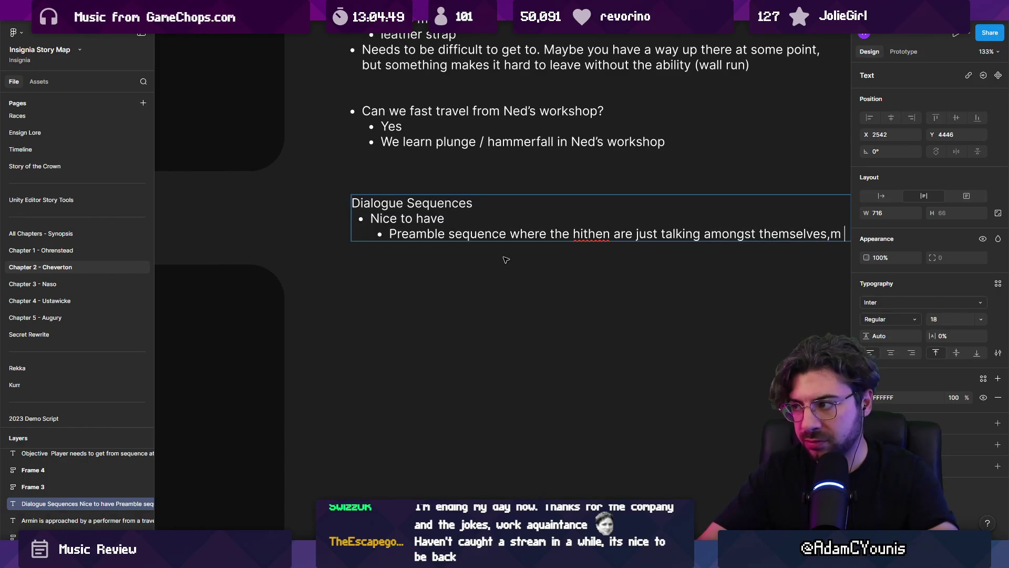
{"action": "type", "text": ". maybe looking at a map arguing which dei"}
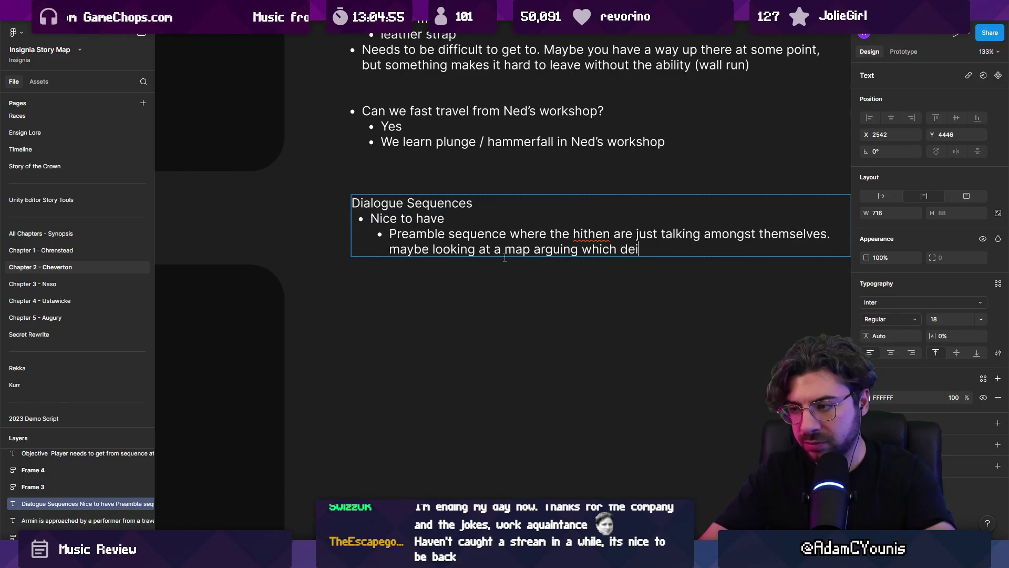
{"action": "type", "text": "irection to go i"}
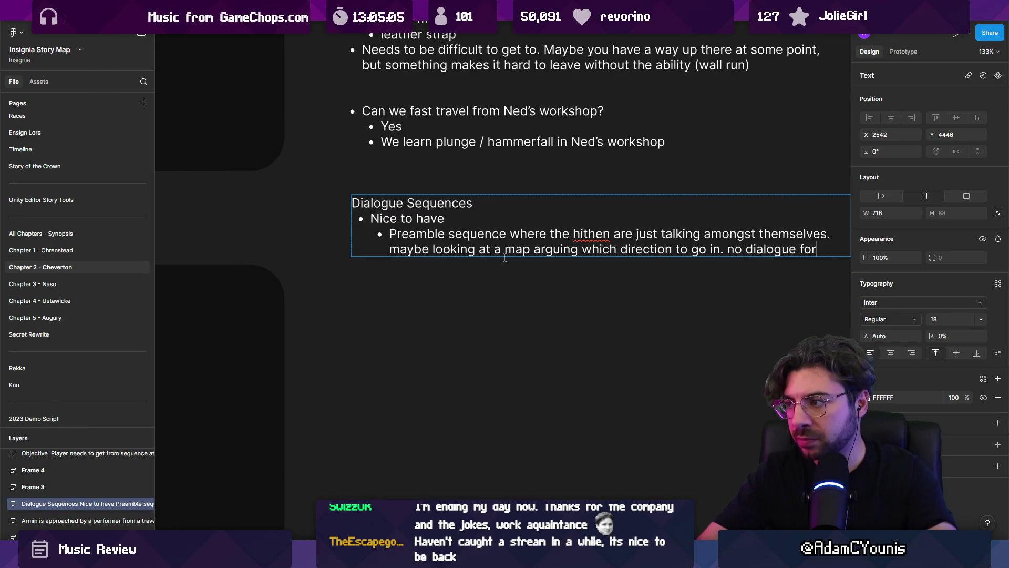
{"action": "type", "text": "n."}
{"action": "key", "text": "Return"}
{"action": "type", "text": "Necessary"}
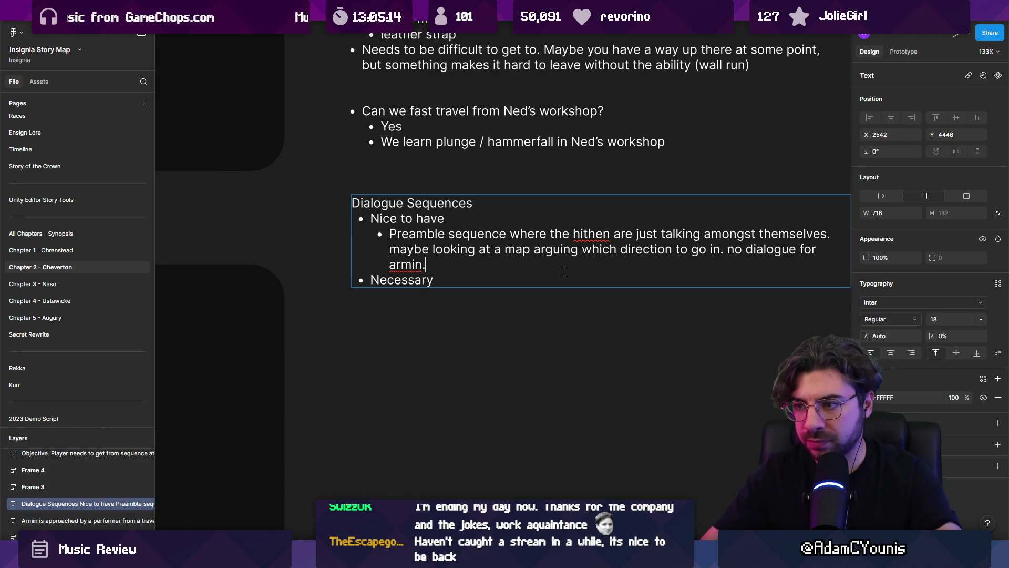
Add a Necessary bullet with the sub-bullet 'Charlie intro at workshop'.
{"action": "key", "text": "Return"}
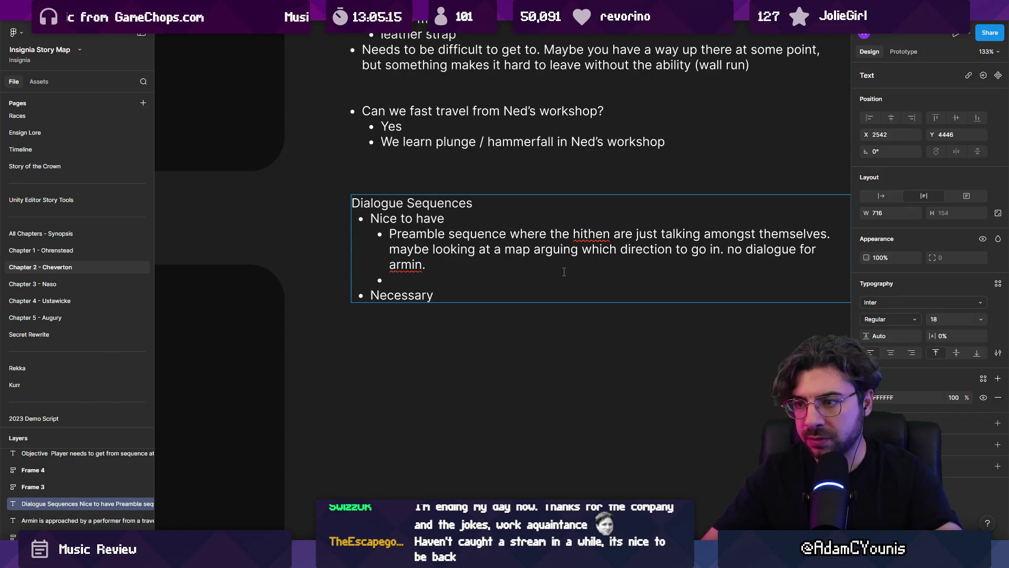
{"action": "key", "text": "Return"}
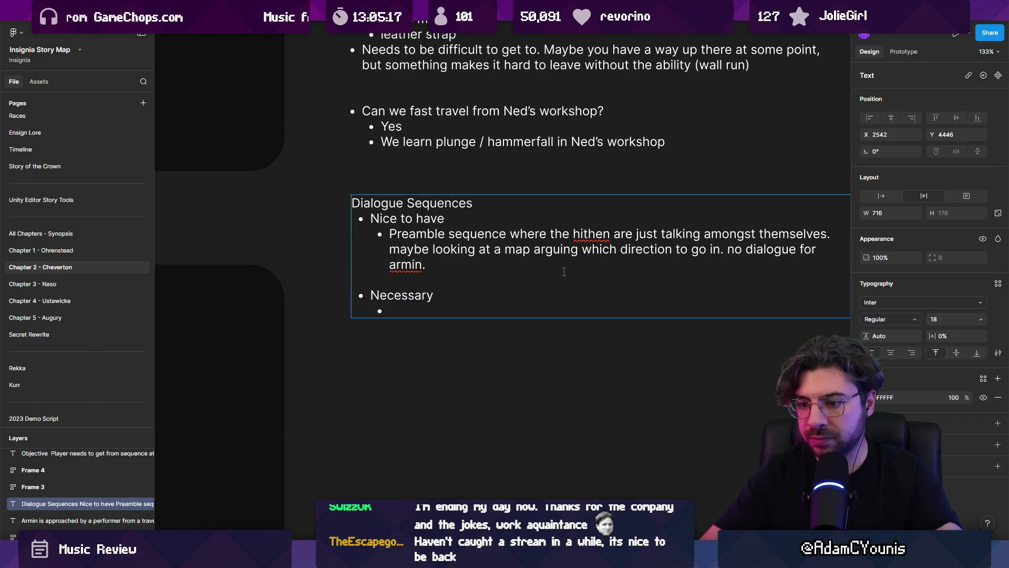
{"action": "type", "text": "Charlieintro at forge"}
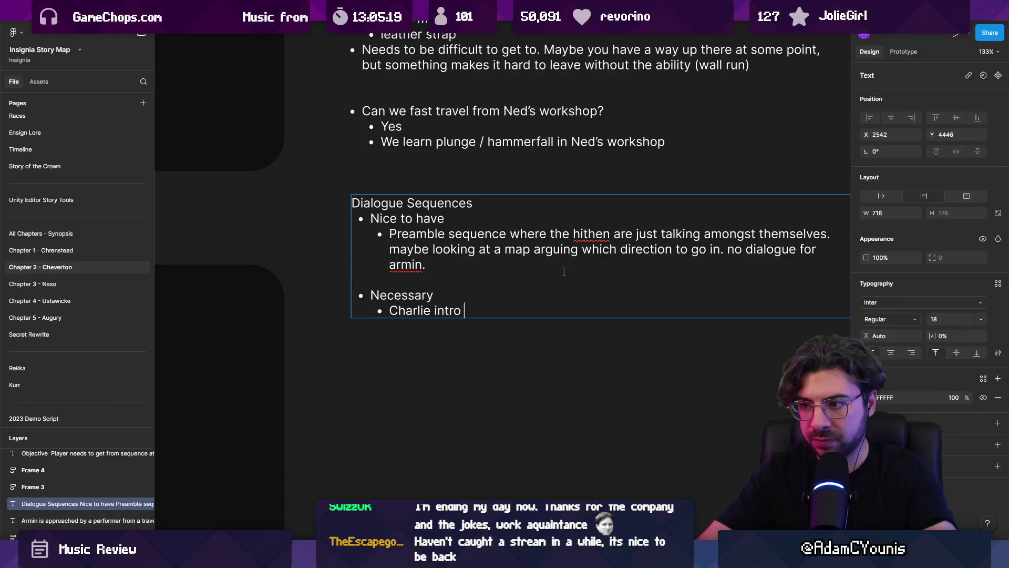
{"action": "key", "text": "ctrl+shift+Left"}
{"action": "type", "text": "b"}
{"action": "key", "text": "BackSpace"}
{"action": "key", "text": "BackSpace"}
{"action": "type", "text": "wor"}
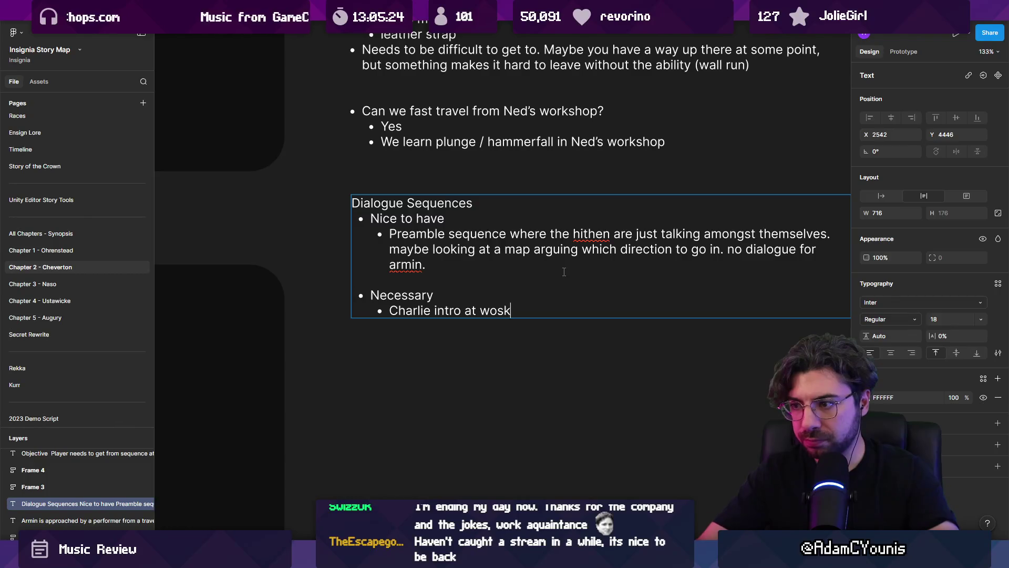
{"action": "type", "text": "kshop"}
{"action": "key", "text": "Return"}
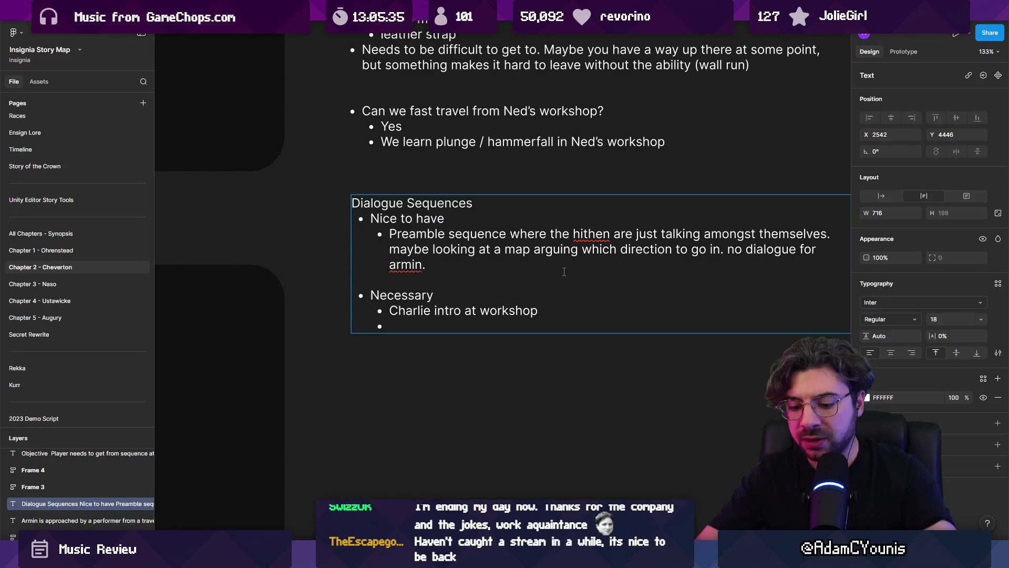
Add 'hithen arguing amongst themselves (maybe after the dream)' and move it above Charlie intro.
{"action": "type", "text": "hith"}
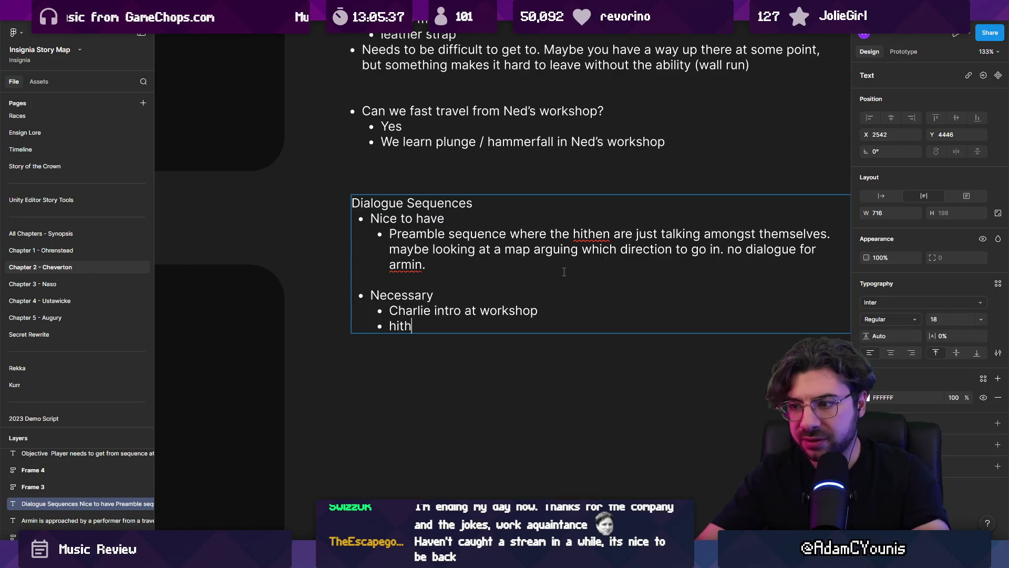
{"action": "type", "text": "en arguing "}
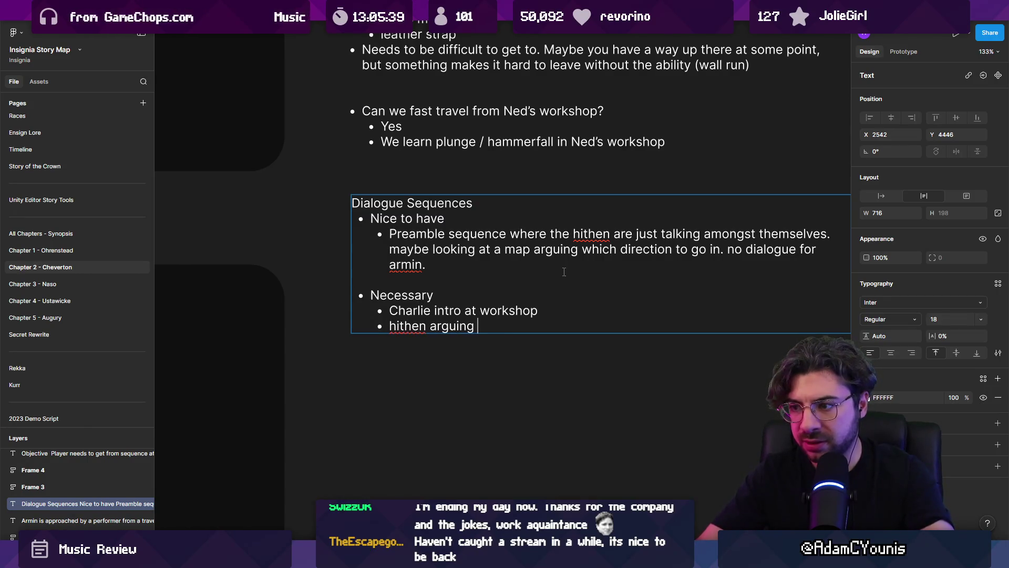
{"action": "type", "text": "amongst themselv"}
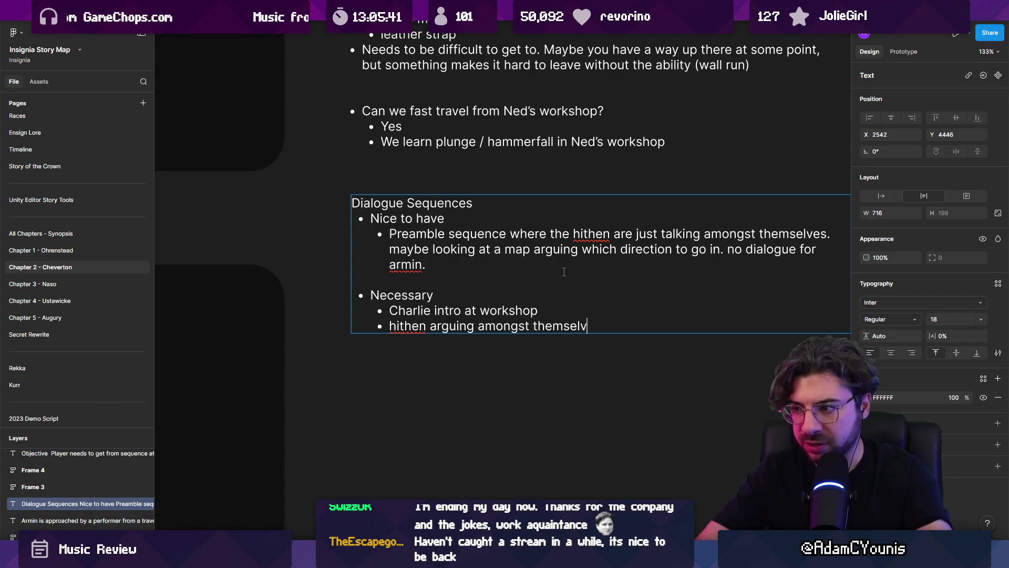
{"action": "type", "text": "es (maybe aft"}
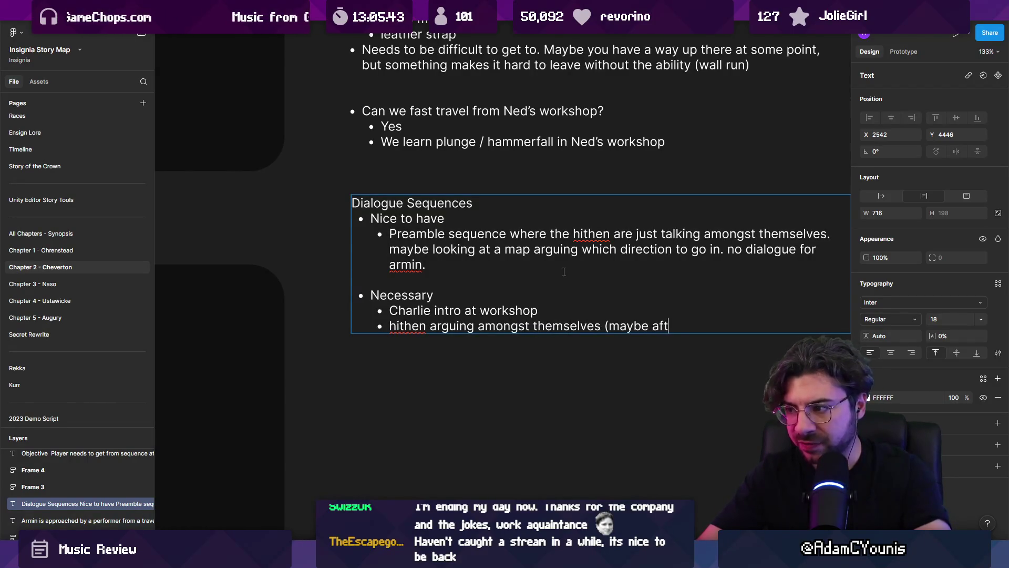
{"action": "type", "text": "er the dream?"}
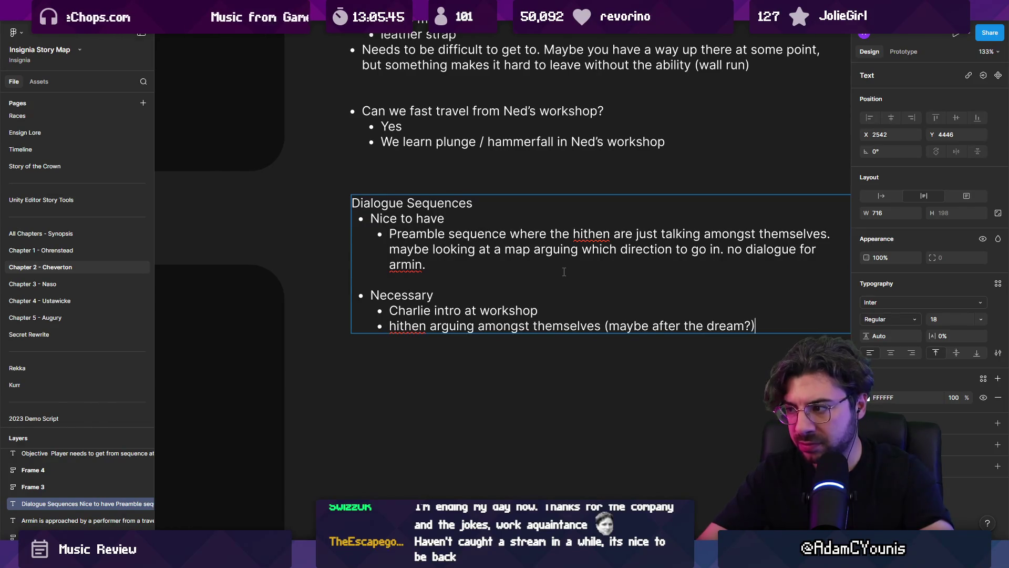
{"action": "key", "text": "Return"}
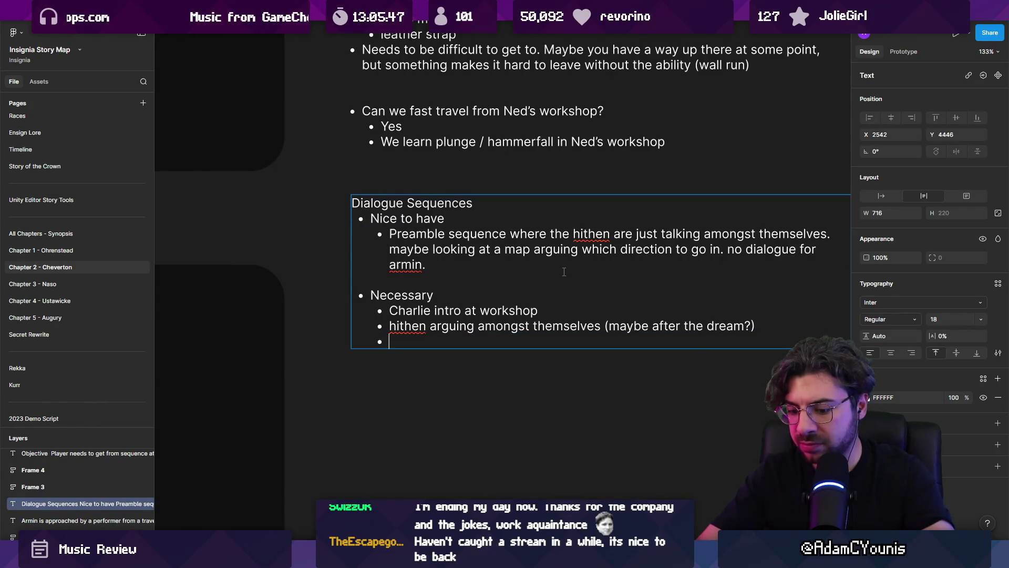
{"action": "key", "text": "shift+Up"}
{"action": "key", "text": "ctrl+x"}
{"action": "key", "text": "Up"}
{"action": "key", "text": "Return"}
{"action": "key", "text": "Up"}
{"action": "key", "text": "ctrl+v"}
{"action": "key", "text": "BackSpace"}
Insert 'first' before dream and capitalise Hithen, then start retyping the stream title notes.
{"action": "key", "text": "ctrl+shift+Left"}
{"action": "key", "text": "Left"}
{"action": "type", "text": "ir"}
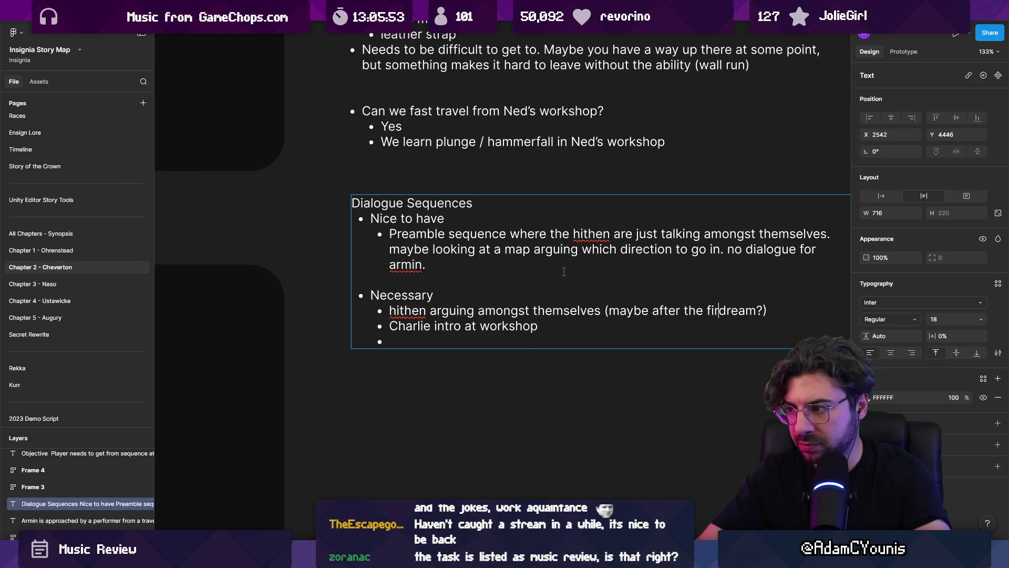
{"action": "type", "text": "st"}
{"action": "key", "text": "Delete"}
{"action": "type", "text": "H"}
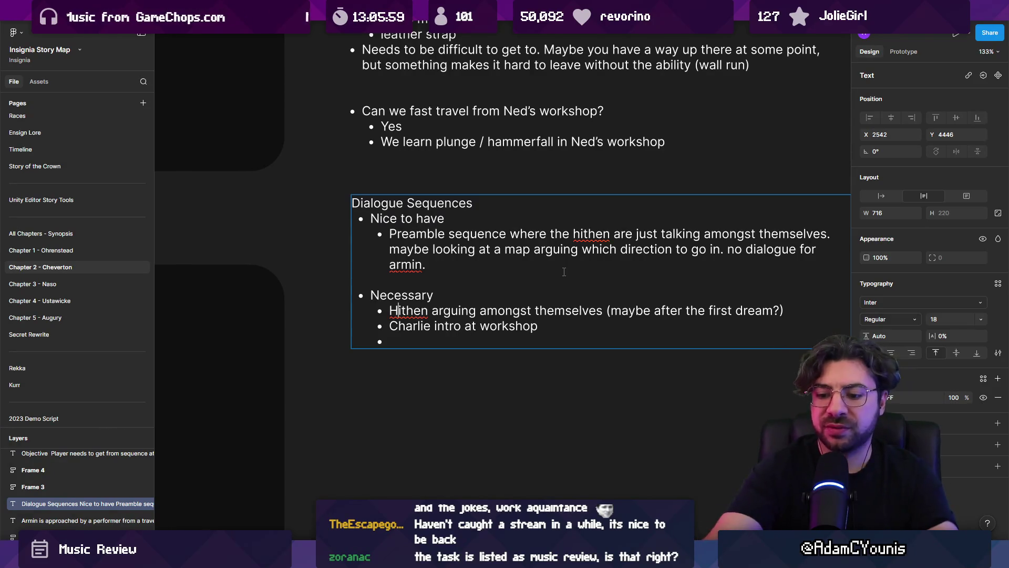
{"action": "key", "text": "alt+Tab"}
{"action": "key", "text": "ctrl+a"}
{"action": "type", "text": "a"}
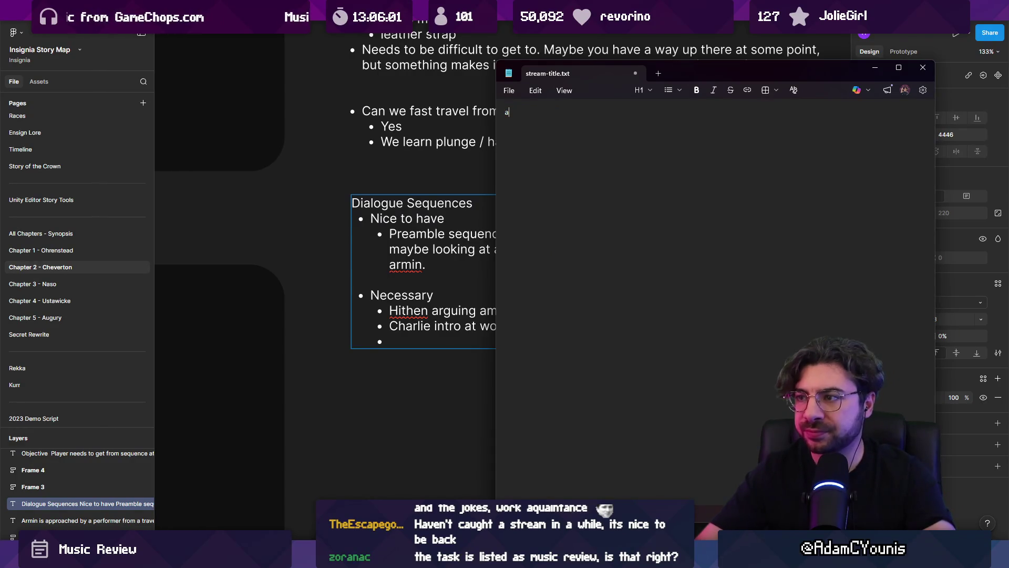
{"action": "type", "text": "CHapter 2"}
Replace the stream-title.txt text with 'Scenario Greyboxing' and return to Figma.
{"action": "key", "text": "ctrl+a"}
{"action": "type", "text": "Sc"}
{"action": "type", "text": "Grey"}
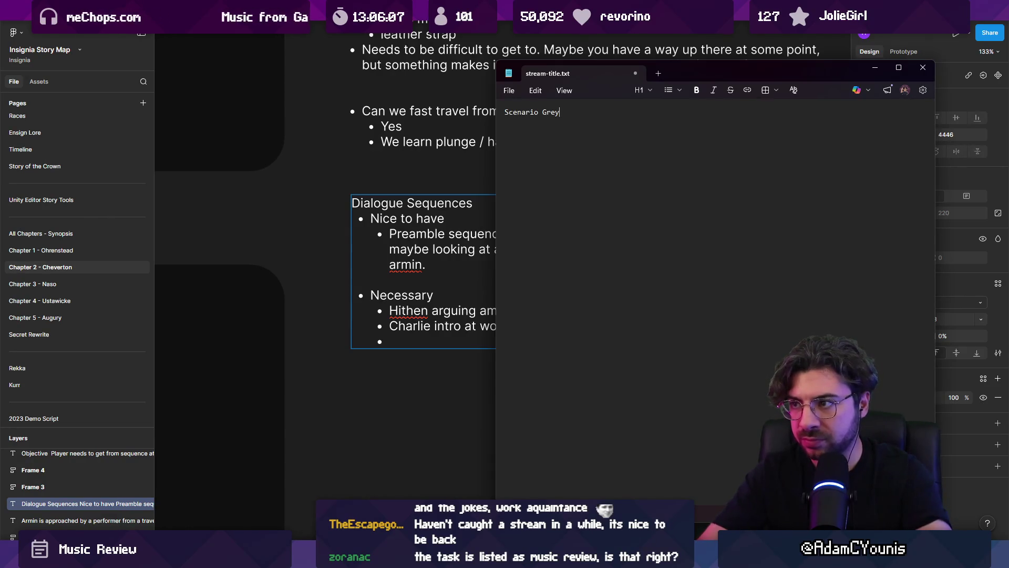
{"action": "type", "text": "ing"}
{"action": "key", "text": "alt+Tab"}
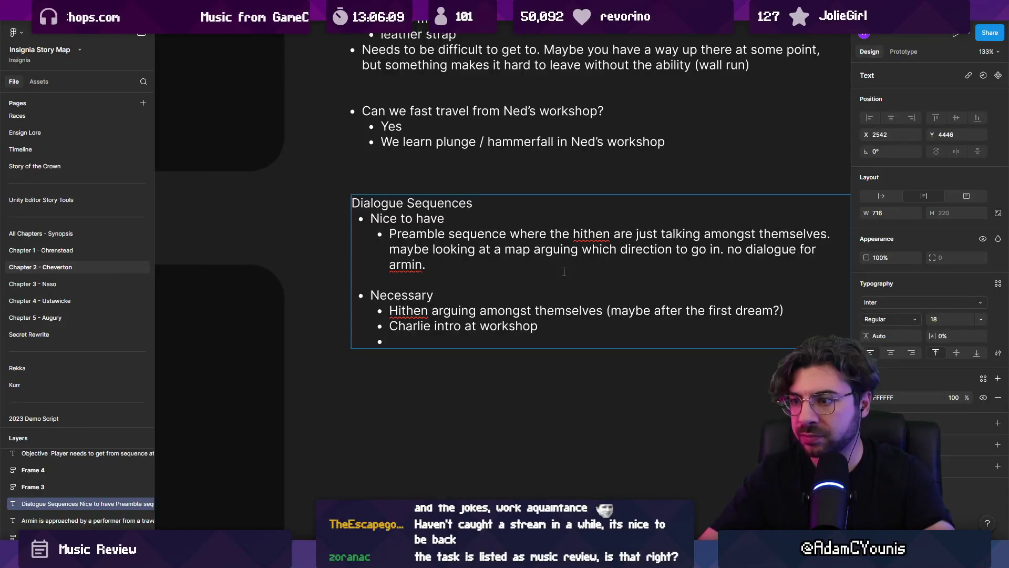
Fill in the empty bullet line and exit text editing.
{"action": "key", "text": "Down"}
{"action": "key", "text": "Down"}
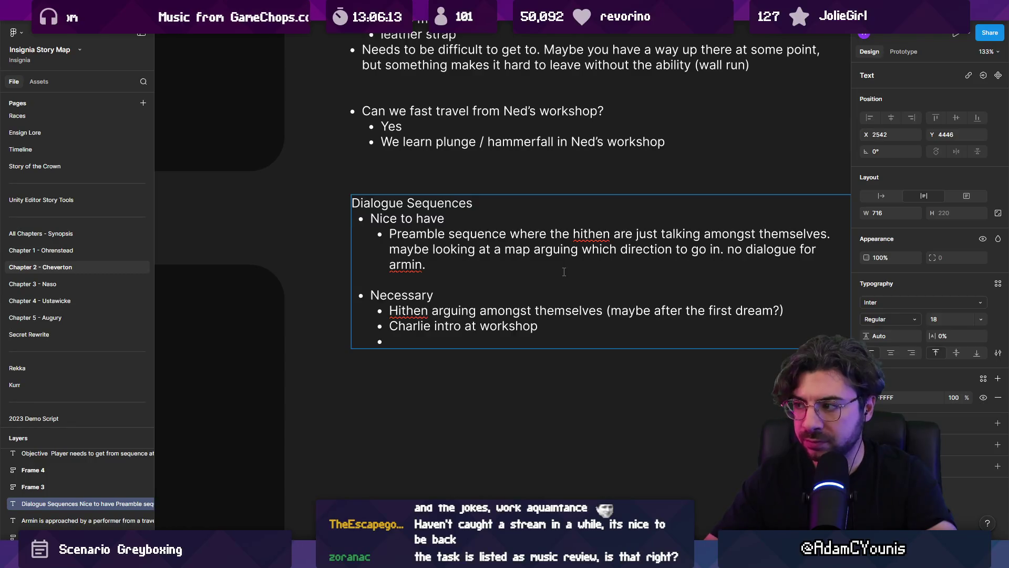
{"action": "type", "text": "s one"}
{"action": "key", "text": "Escape"}
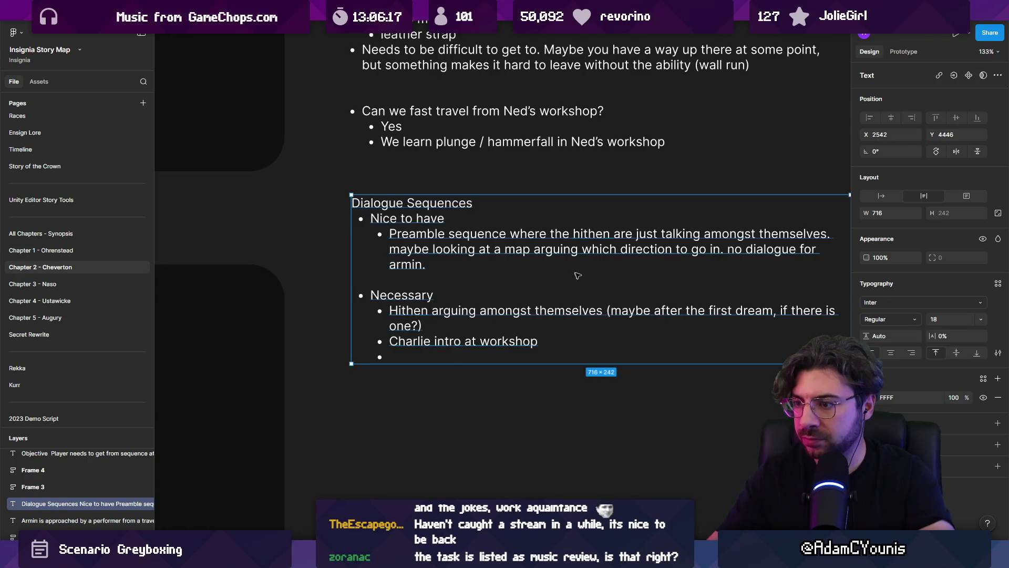
{"action": "scroll", "coordinate": [578, 276], "scroll_direction": "down", "scroll_amount": 3}
{"action": "scroll", "coordinate": [473, 273], "scroll_direction": "right", "scroll_amount": 5}
Add Necessary bullets 'Armin meeting back up with hithen at their camp' and 'Entering the crucible'.
{"action": "key", "text": "Return"}
{"action": "left_click", "coordinate": [281, 271]}
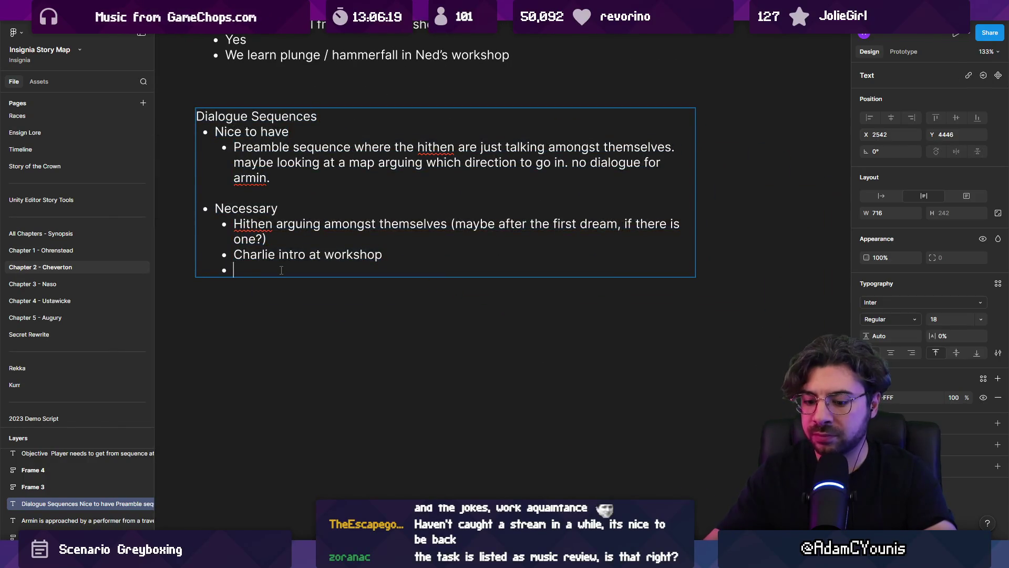
{"action": "type", "text": "Armin meeting back up"}
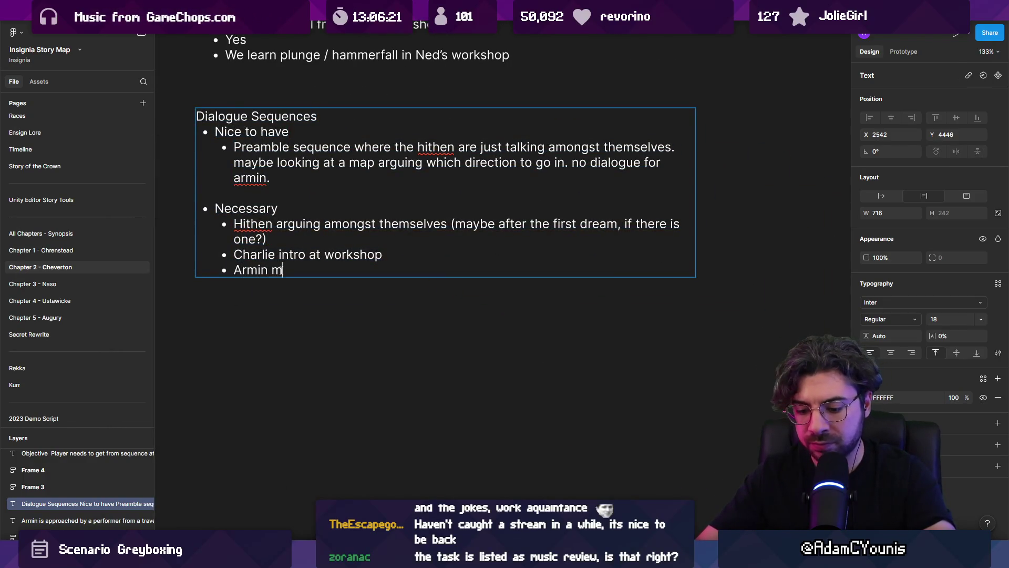
{"action": "type", "text": " with "}
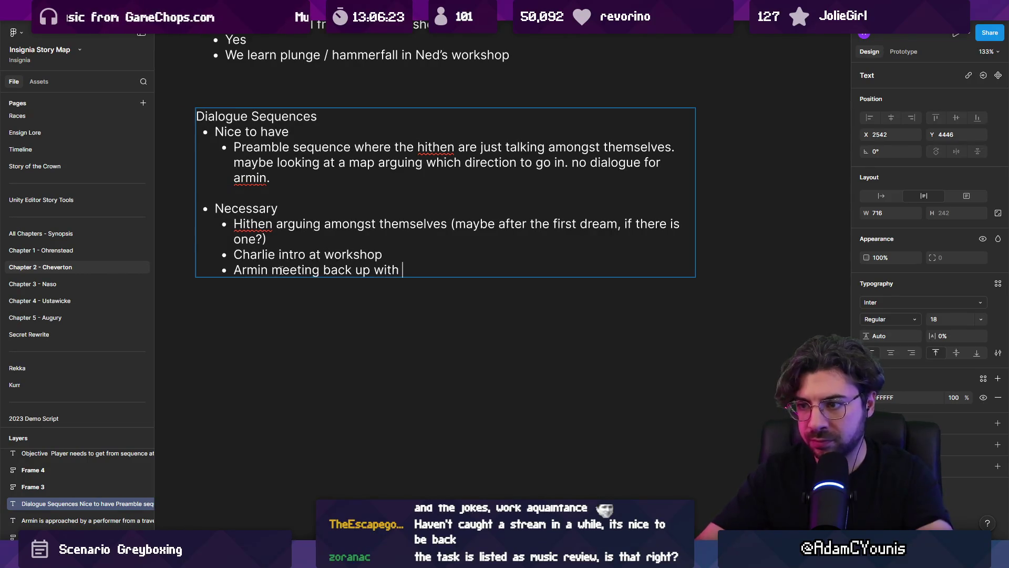
{"action": "type", "text": "hithen at bas"}
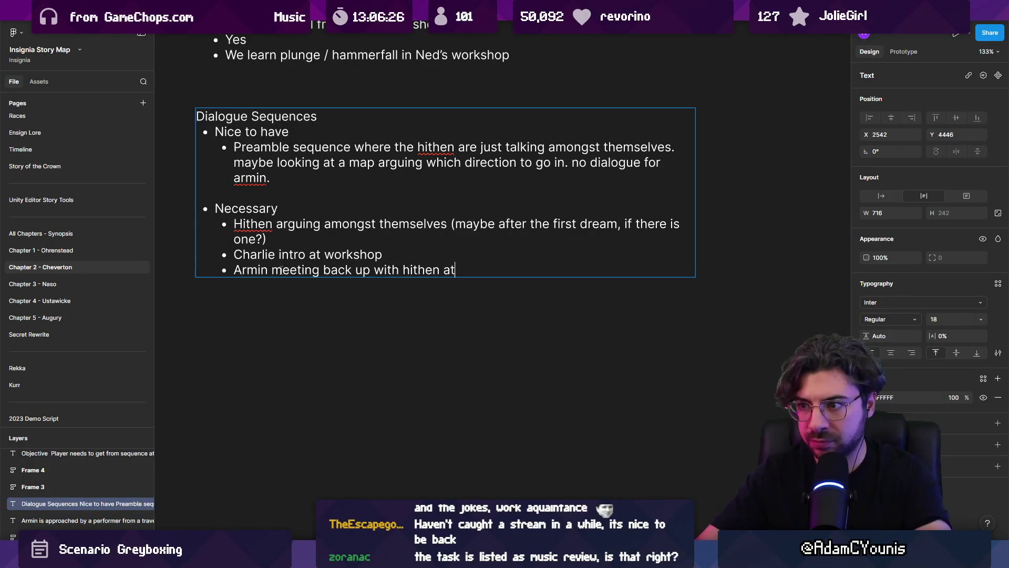
{"action": "key", "text": "BackSpace"}
{"action": "key", "text": "BackSpace"}
{"action": "key", "text": "BackSpace"}
{"action": "type", "text": "their camp"}
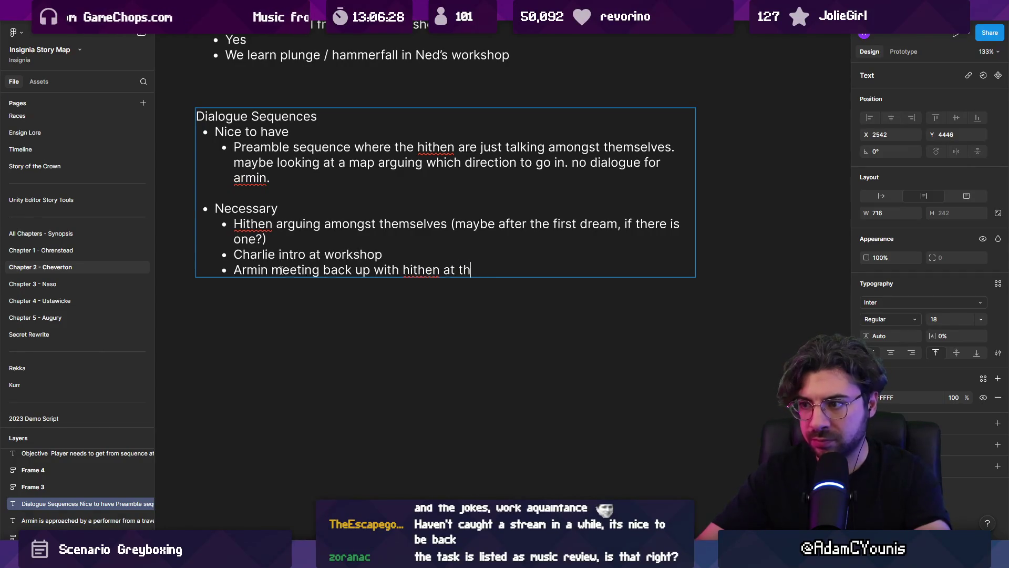
{"action": "key", "text": "Return"}
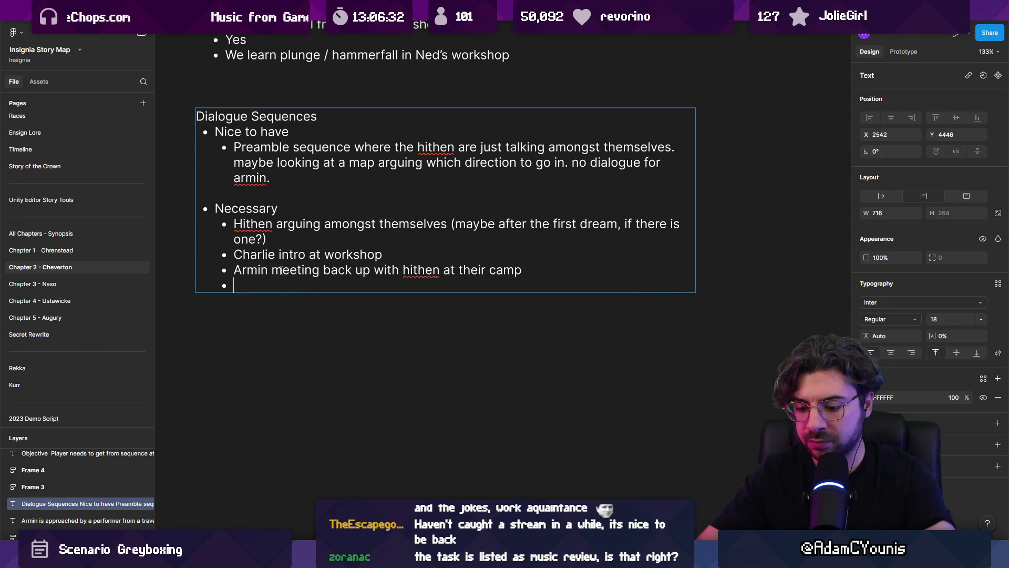
{"action": "type", "text": "Entering the c"}
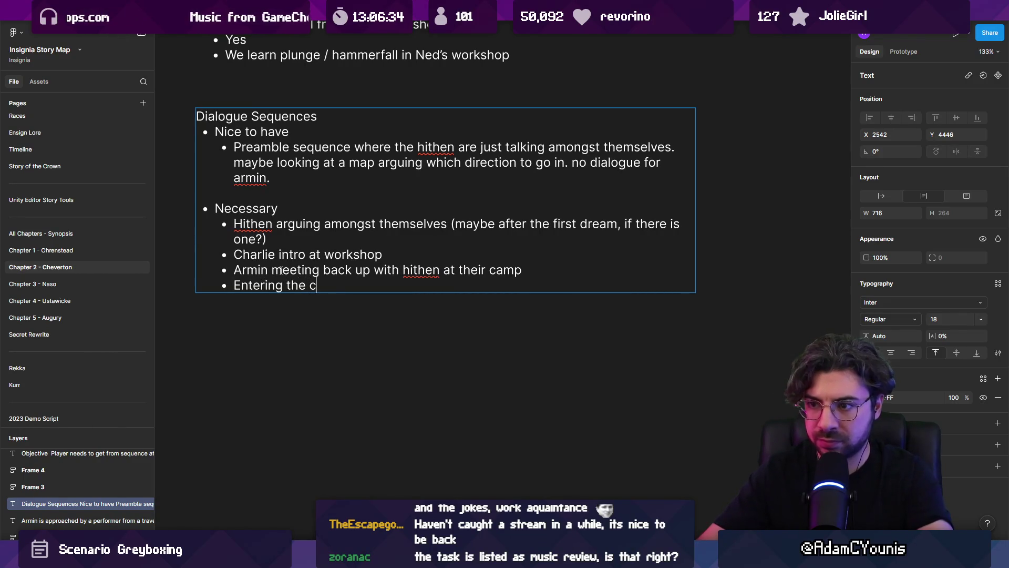
{"action": "type", "text": "rucible"}
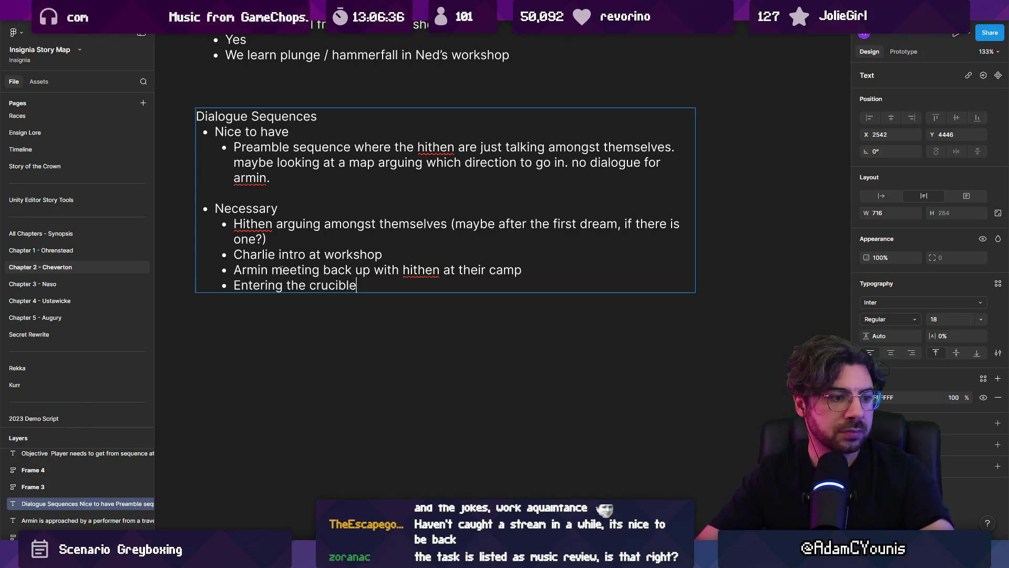
Replace the 'Entering the crucible' bullet with 'Fixing the wheel'.
{"action": "key", "text": "Return"}
{"action": "key", "text": "BackSpace"}
{"action": "key", "text": "BackSpace"}
{"action": "key", "text": "BackSpace"}
{"action": "key", "text": "ctrl+shift+Left"}
{"action": "key", "text": "ctrl+shift+Left"}
{"action": "key", "text": "ctrl+shift+Left"}
{"action": "key", "text": "BackSpace"}
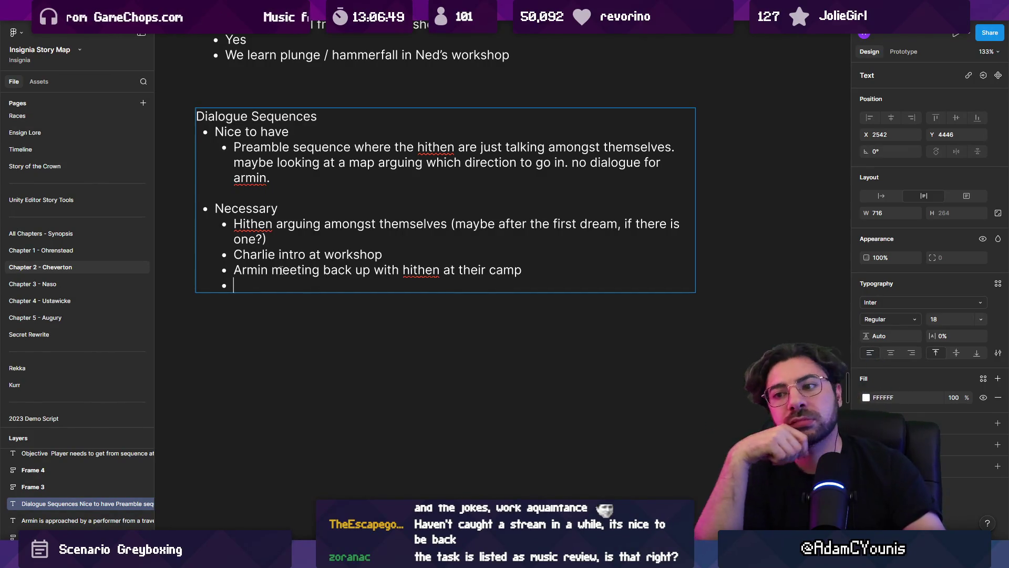
{"action": "type", "text": "Fixing "}
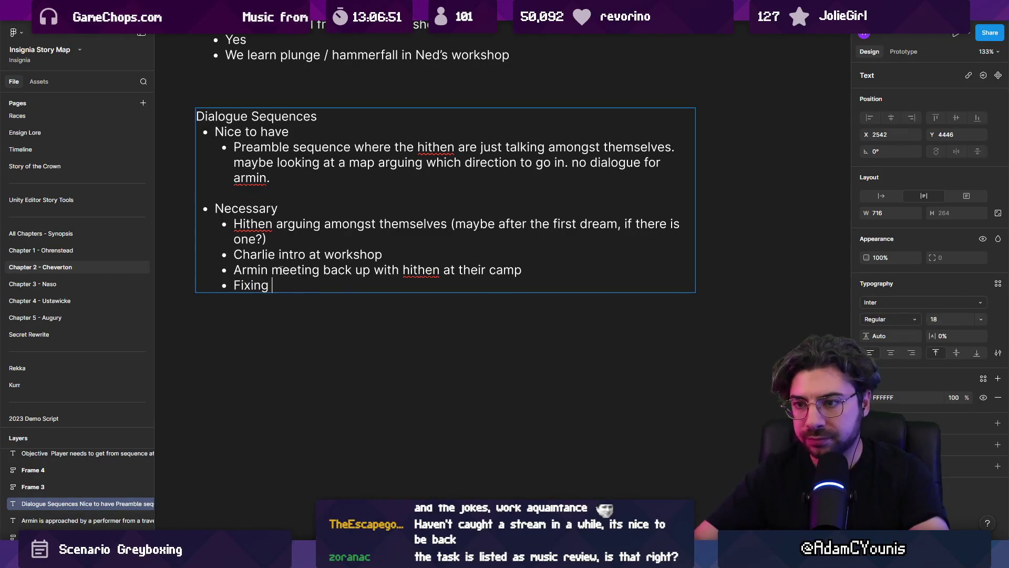
{"action": "type", "text": "the wheel at the crucible"}
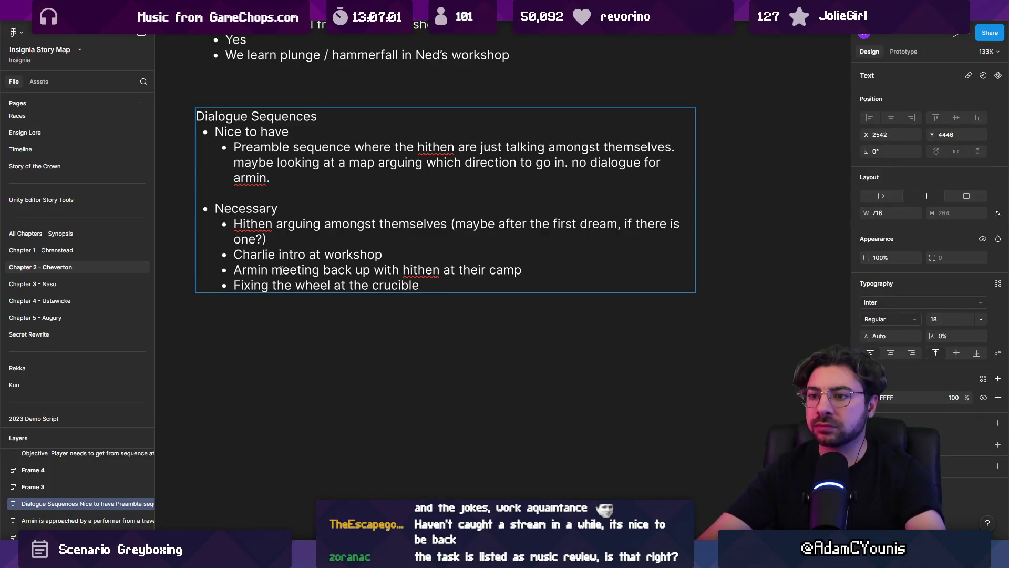
{"action": "key", "text": "ctrl+shift+Left"}
{"action": "key", "text": "ctrl+shift+Left"}
{"action": "key", "text": "ctrl+shift+Left"}
{"action": "key", "text": "ctrl+shift+Right"}
{"action": "key", "text": "ctrl+shift+Right"}
{"action": "key", "text": "BackSpace"}
Add 'Visiting the crucible' and append '(needs to be adjusted at the forge)' to the wheel note.
{"action": "key", "text": "Return"}
{"action": "type", "text": "viisitng"}
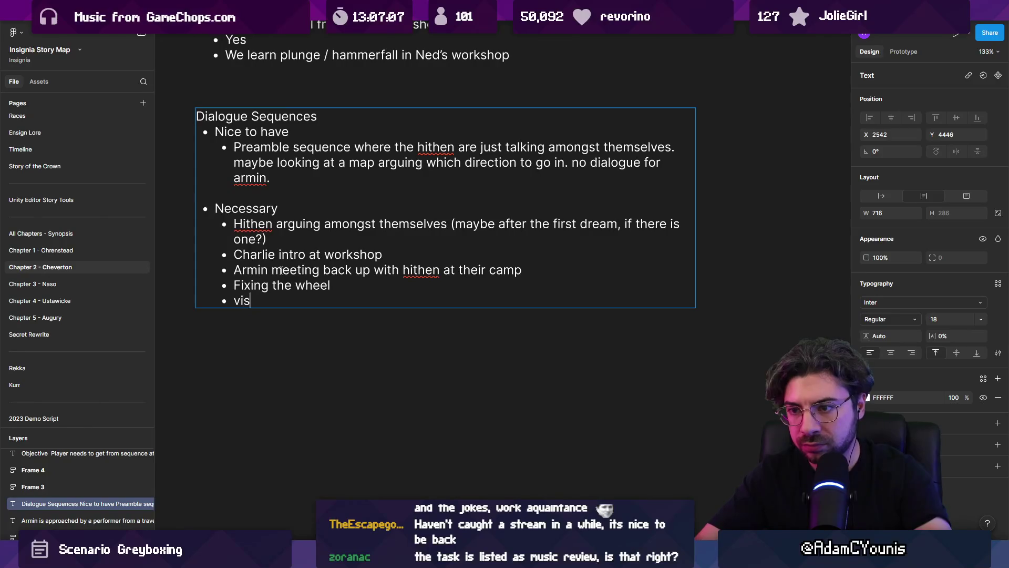
{"action": "key", "text": "BackSpace"}
{"action": "key", "text": "BackSpace"}
{"action": "type", "text": "ing the crucible"}
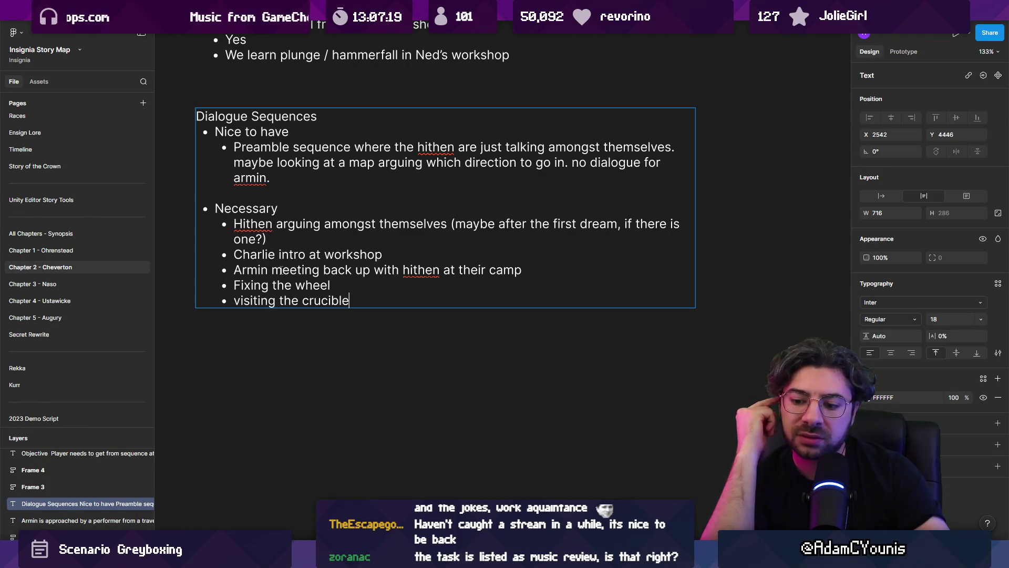
{"action": "key", "text": "Up"}
{"action": "type", "text": "(needs to be a"}
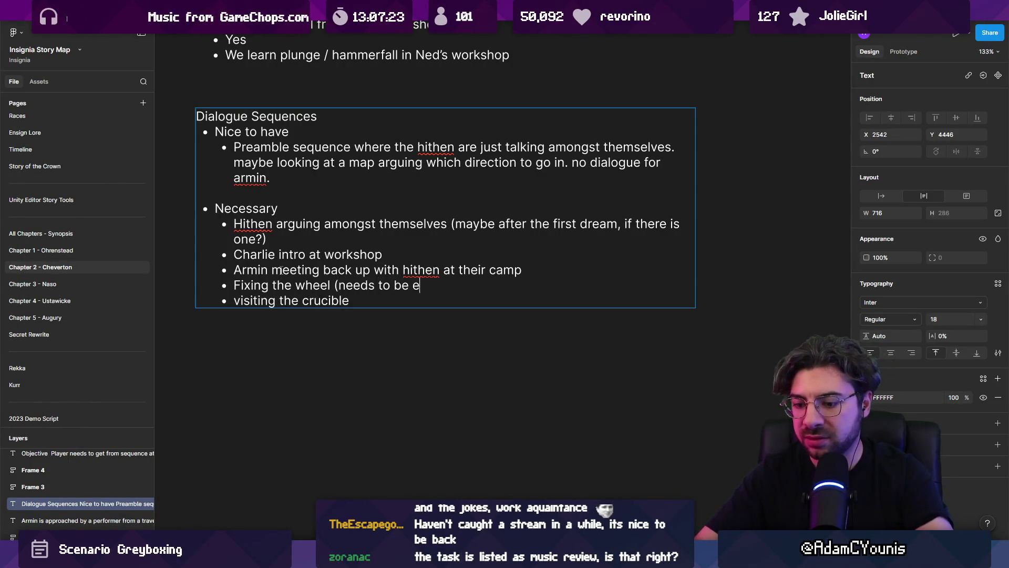
{"action": "type", "text": "djusted "}
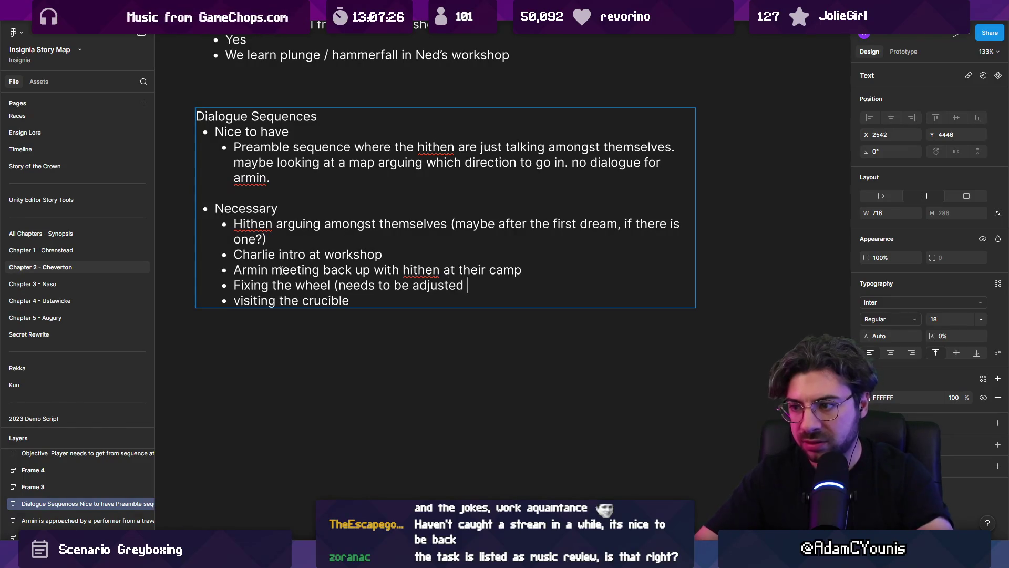
{"action": "type", "text": "at the forge)"}
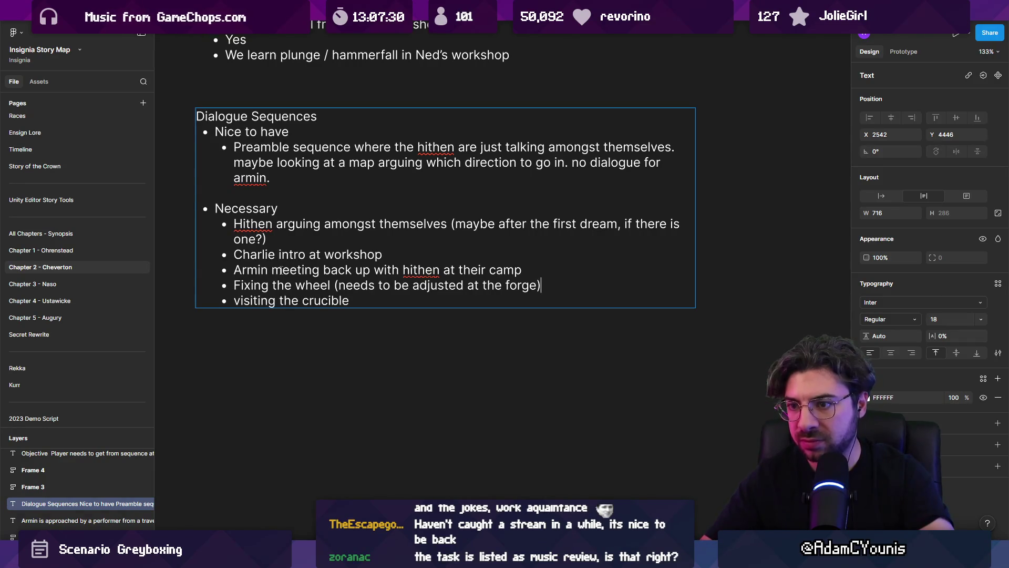
Add bullets 'Coming back out with the wall run ability' and 'Fixing the cart (leads into side quest)'.
{"action": "key", "text": "Return"}
{"action": "type", "text": "Coming"}
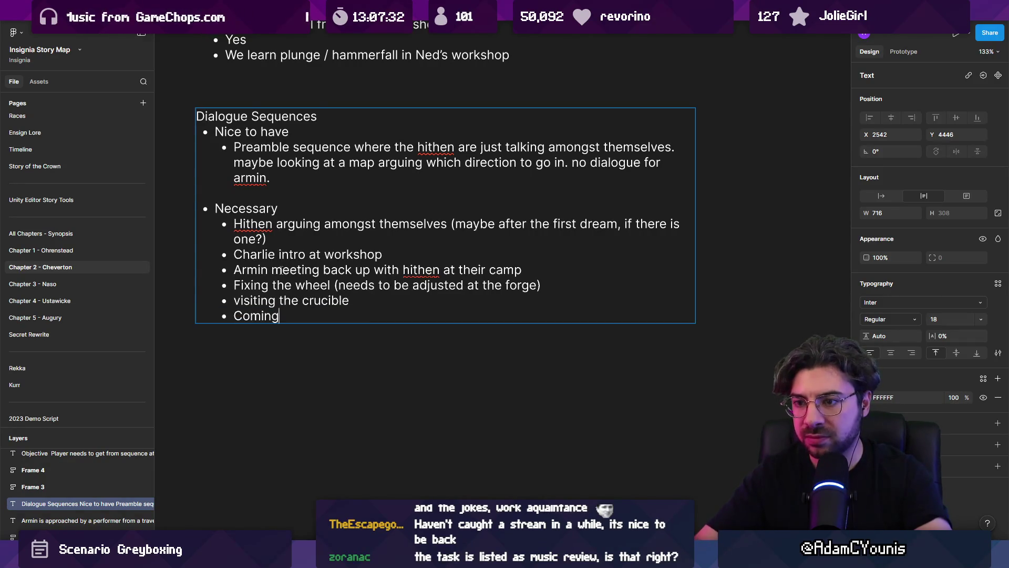
{"action": "type", "text": " back out with"}
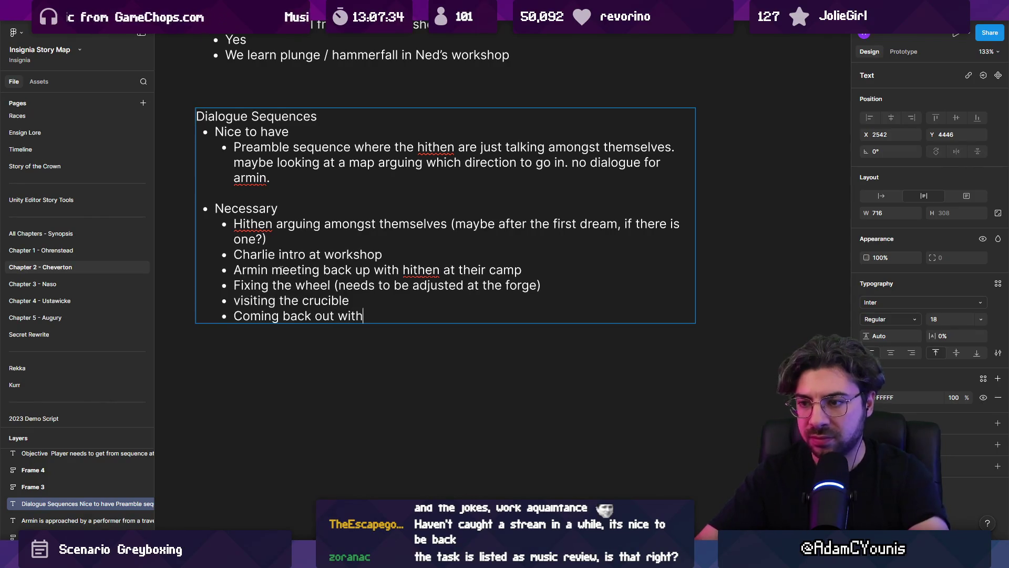
{"action": "type", "text": " the wall run ability"}
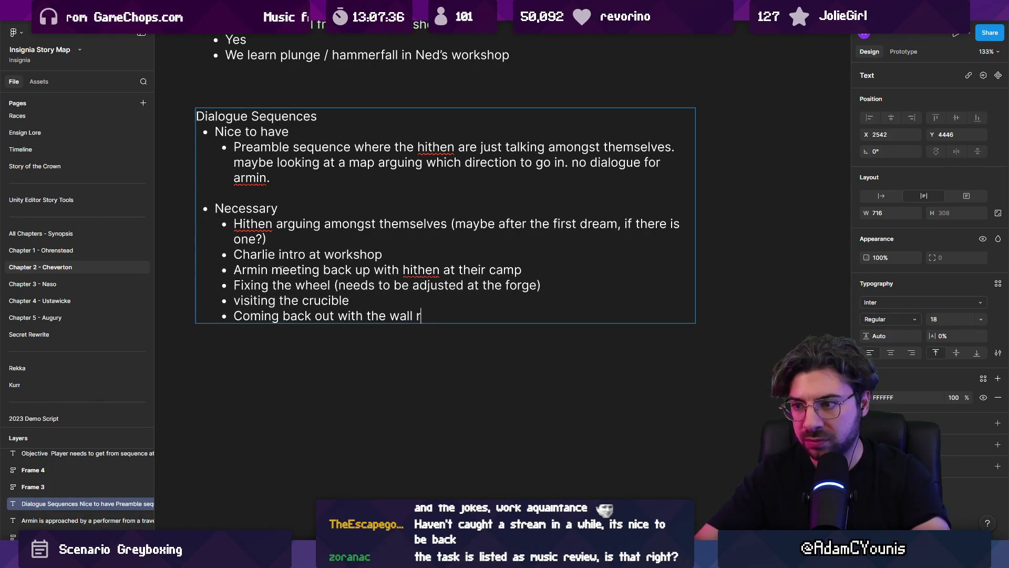
{"action": "key", "text": "Return"}
{"action": "type", "text": "fixing the"}
{"action": "key", "text": "shift+Home"}
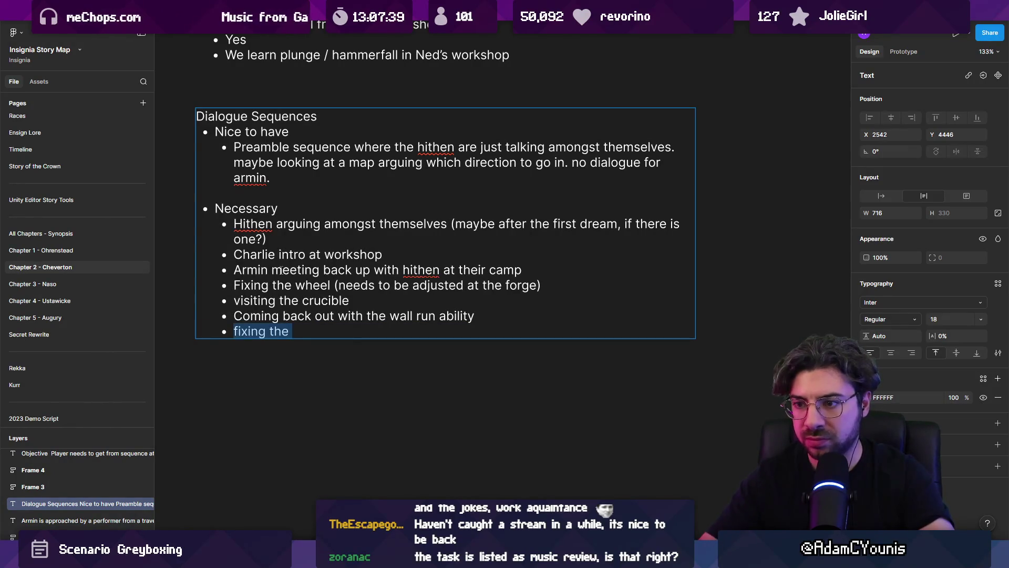
{"action": "key", "text": "BackSpace"}
{"action": "type", "text": "Fixing the "}
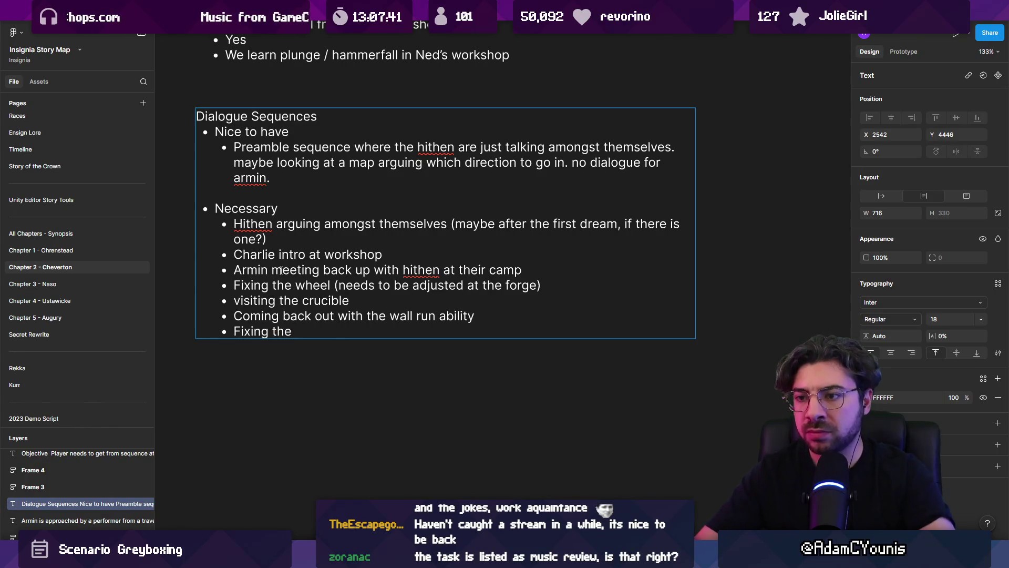
{"action": "type", "text": "cart"}
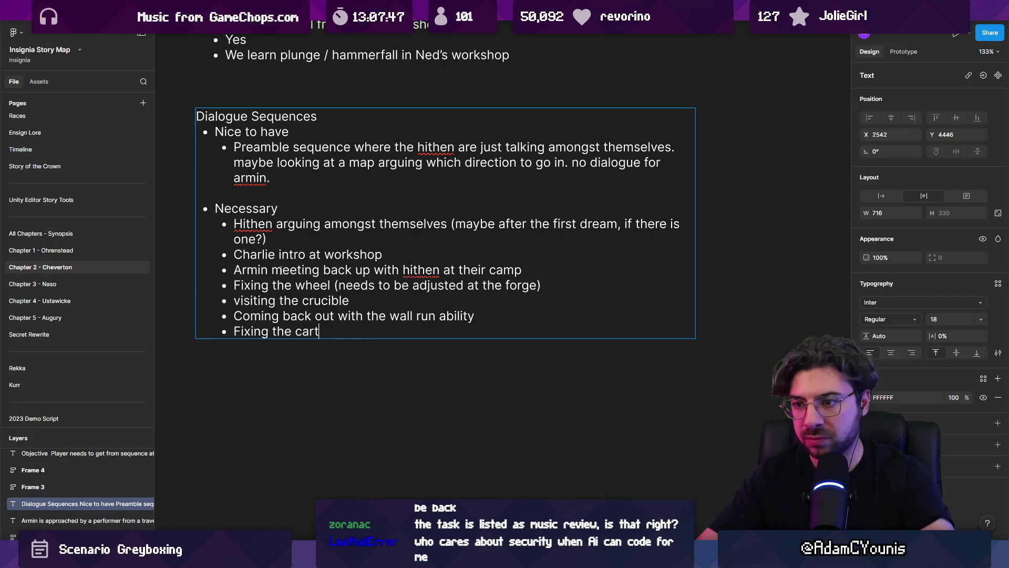
{"action": "type", "text": " (leads into"}
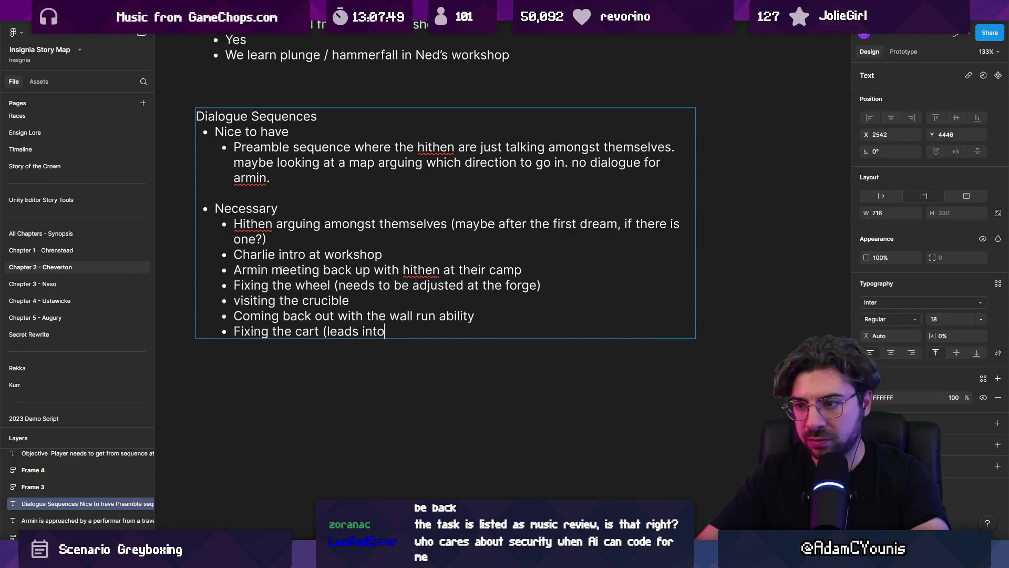
{"action": "type", "text": " side quest)"}
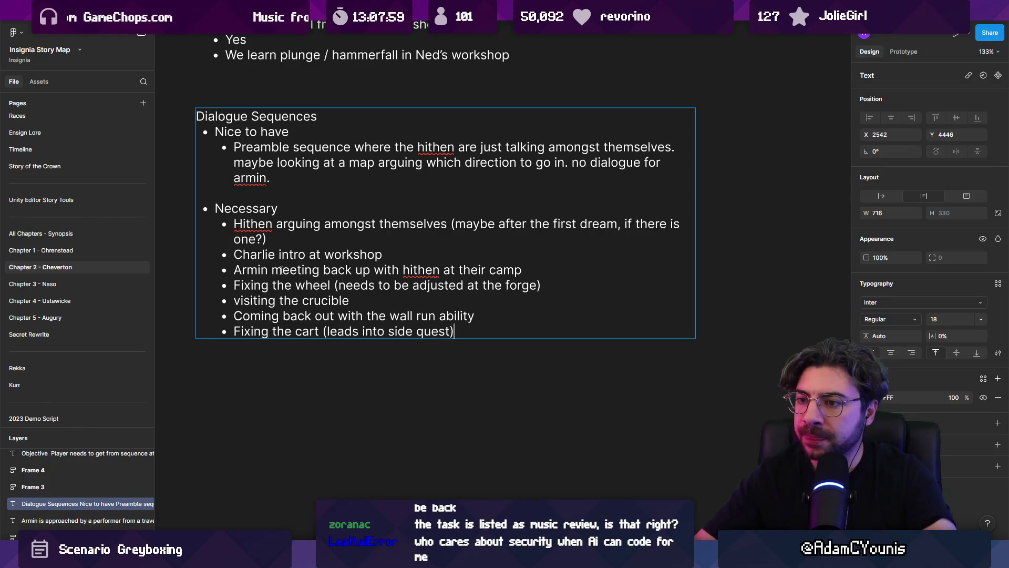
{"action": "key", "text": "Up"}
{"action": "key", "text": "Up"}
{"action": "key", "text": "Home"}
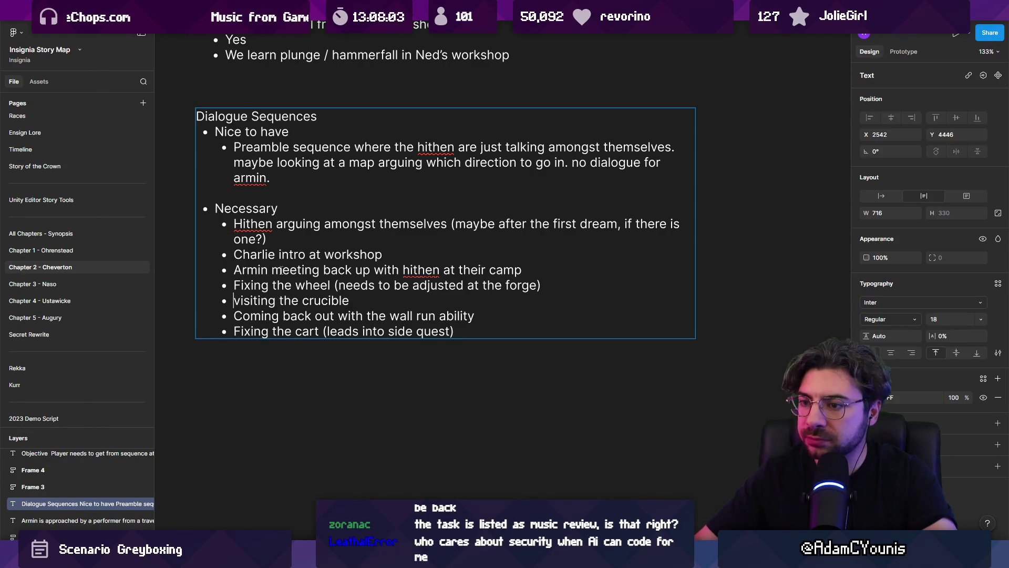
Delete the 'visiting the crucible' bullet and add 'from the crucible' to the Coming back line.
{"action": "key", "text": "shift+End"}
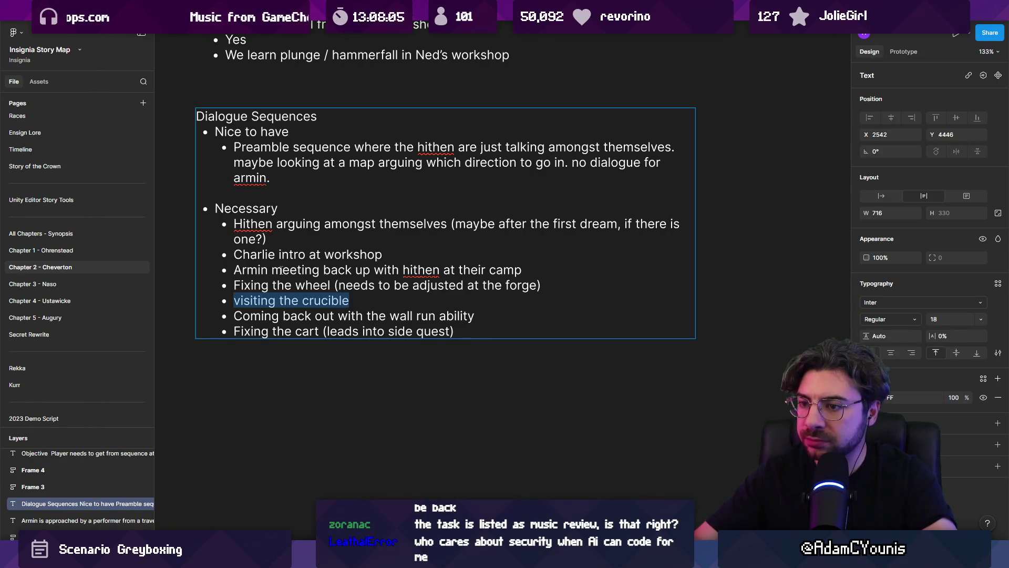
{"action": "key", "text": "BackSpace"}
{"action": "key", "text": "Delete"}
{"action": "key", "text": "ctrl+Right"}
{"action": "key", "text": "ctrl+Right"}
{"action": "key", "text": "ctrl+Right"}
{"action": "type", "text": "from the crucible"}
{"action": "key", "text": "ctrl+shift+Right"}
{"action": "key", "text": "ctrl+shift+Right"}
{"action": "key", "text": "ctrl+shift+Right"}
{"action": "key", "text": "End"}
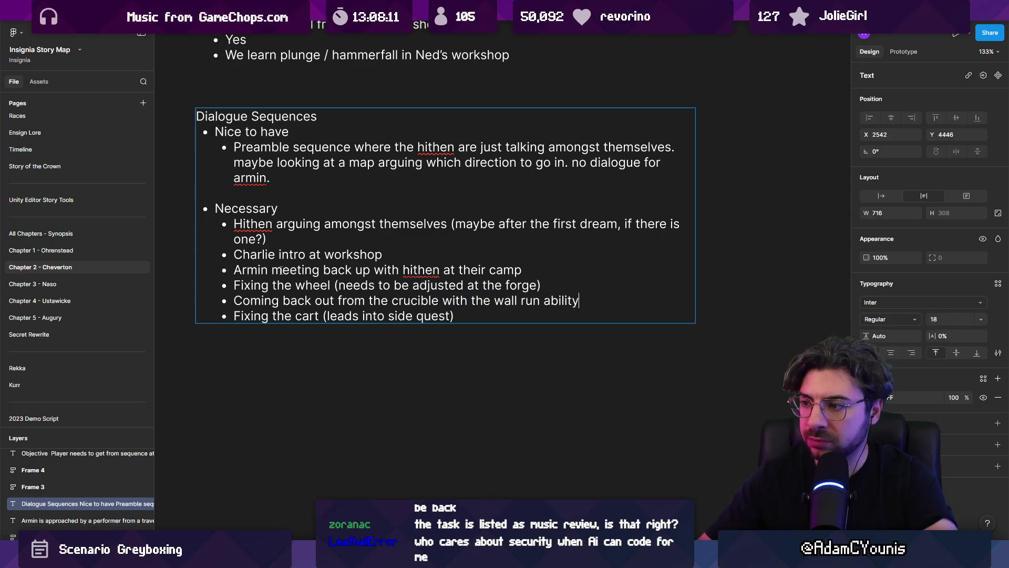
{"action": "key", "text": "BackSpace"}
{"action": "key", "text": "BackSpace"}
{"action": "type", "text": ","}
{"action": "key", "text": "BackSpace"}
{"action": "key", "text": "BackSpace"}
{"action": "key", "text": "BackSpace"}
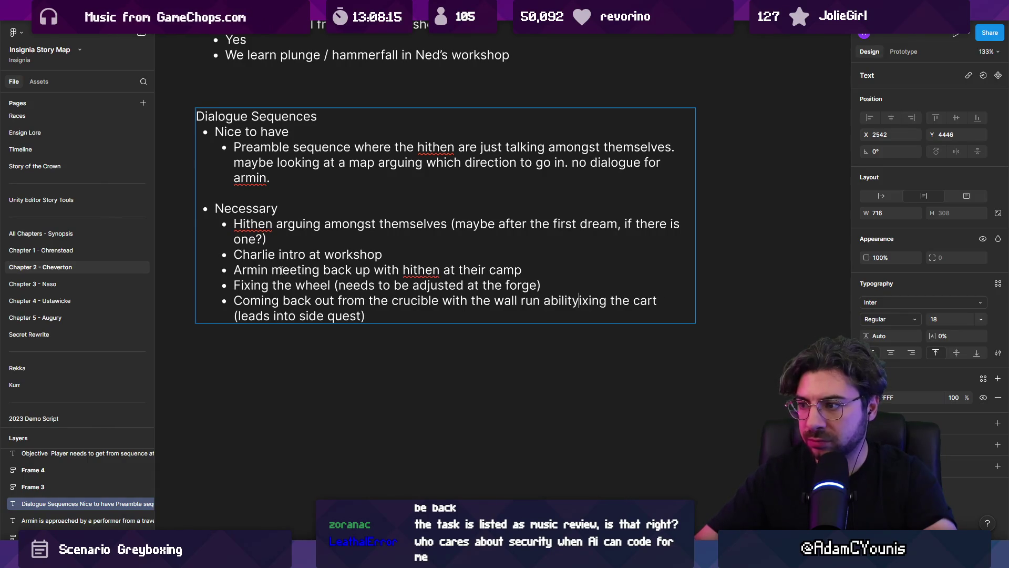
{"action": "key", "text": "shift+Home"}
{"action": "type", "text": "F"}
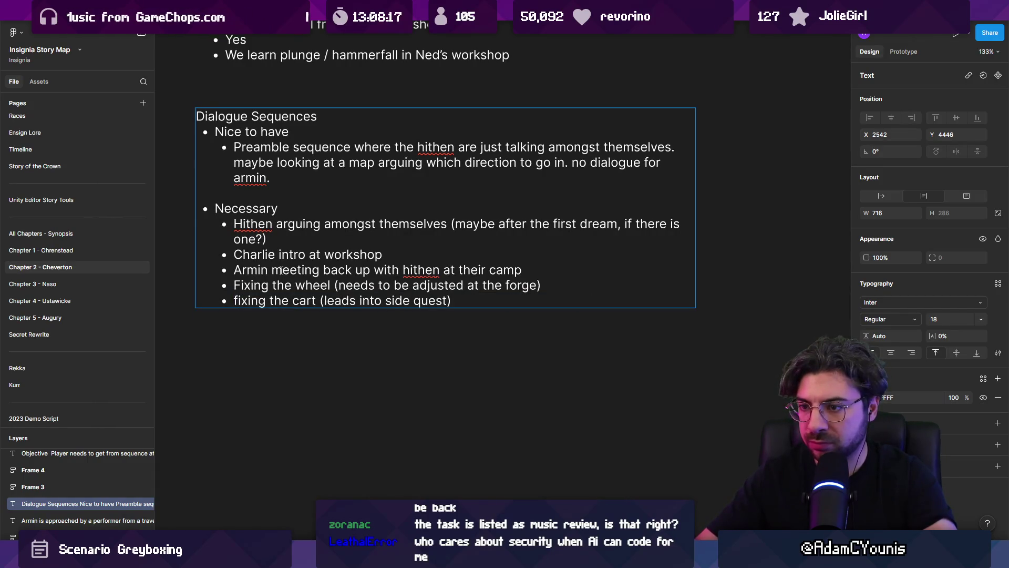
Extend the cart bullet with 'after returning from the wall-run crucible (teleports armin to the crucible)'.
{"action": "key", "text": "End"}
{"action": "key", "text": "Left"}
{"action": "key", "text": "ctrl+shift+Left"}
{"action": "key", "text": "ctrl+shift+Left"}
{"action": "key", "text": "ctrl+shift+Left"}
{"action": "key", "text": "ctrl+shift+Left"}
{"action": "key", "text": "ctrl+shift+Left"}
{"action": "key", "text": "Left"}
{"action": "key", "text": "ctrl+shift+Right"}
{"action": "key", "text": "Right"}
{"action": "type", "text": "after "}
{"action": "type", "text": "returnbi"}
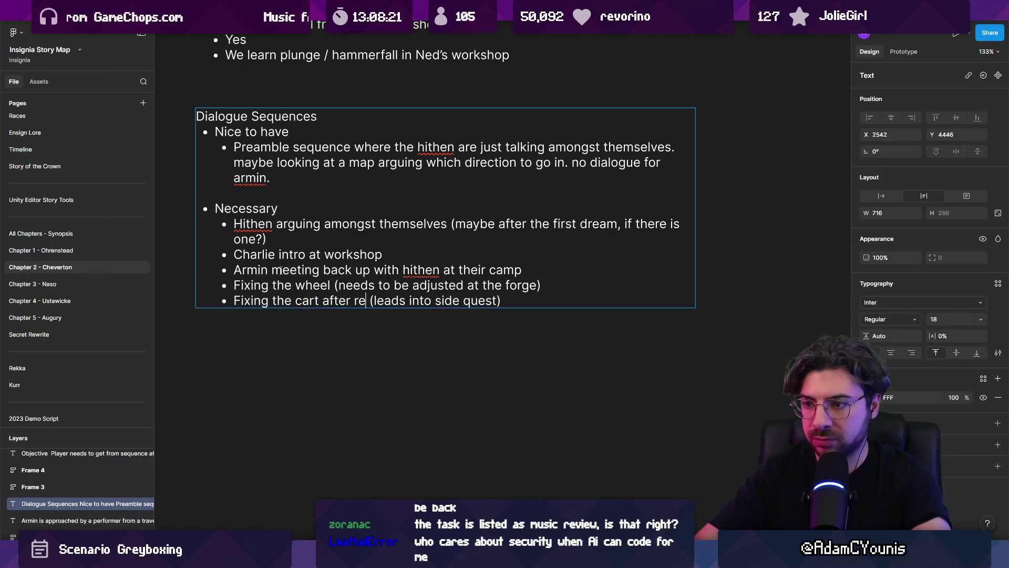
{"action": "key", "text": "BackSpace"}
{"action": "key", "text": "BackSpace"}
{"action": "type", "text": "ing fro"}
{"action": "type", "text": "m the wall-run"}
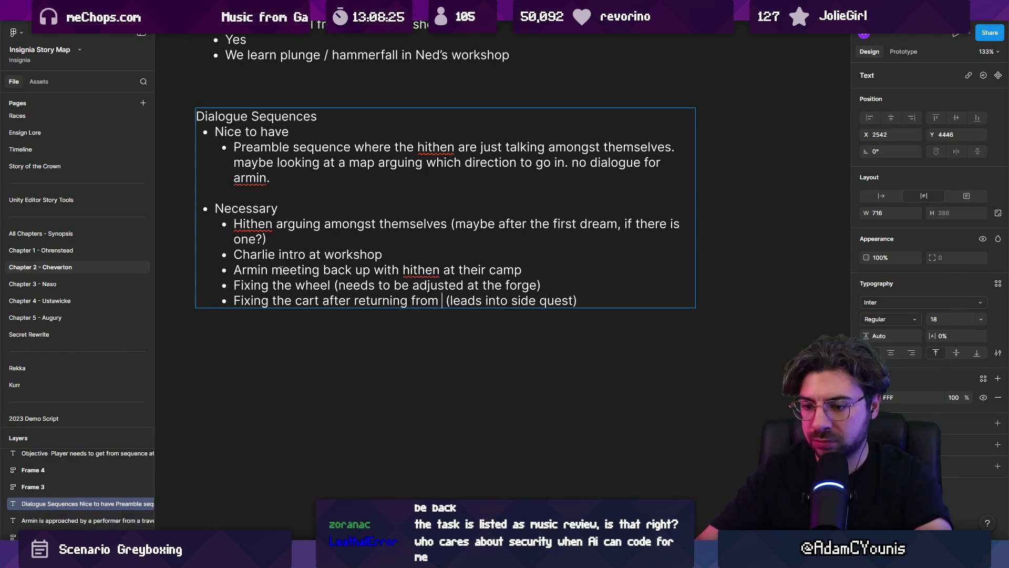
{"action": "type", "text": " crucible"}
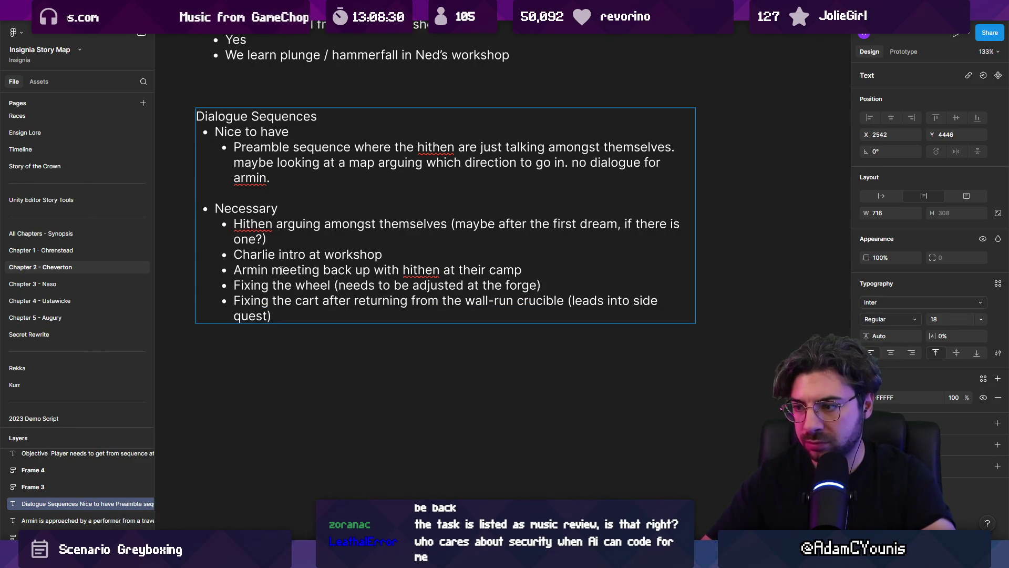
{"action": "type", "text": " (teleports armin"}
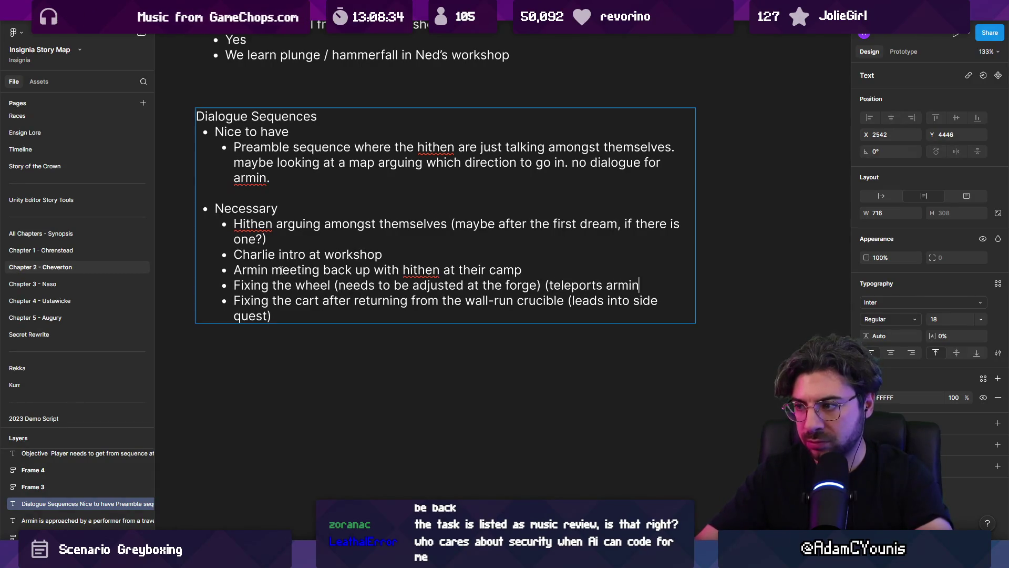
{"action": "type", "text": " to the crucible)"}
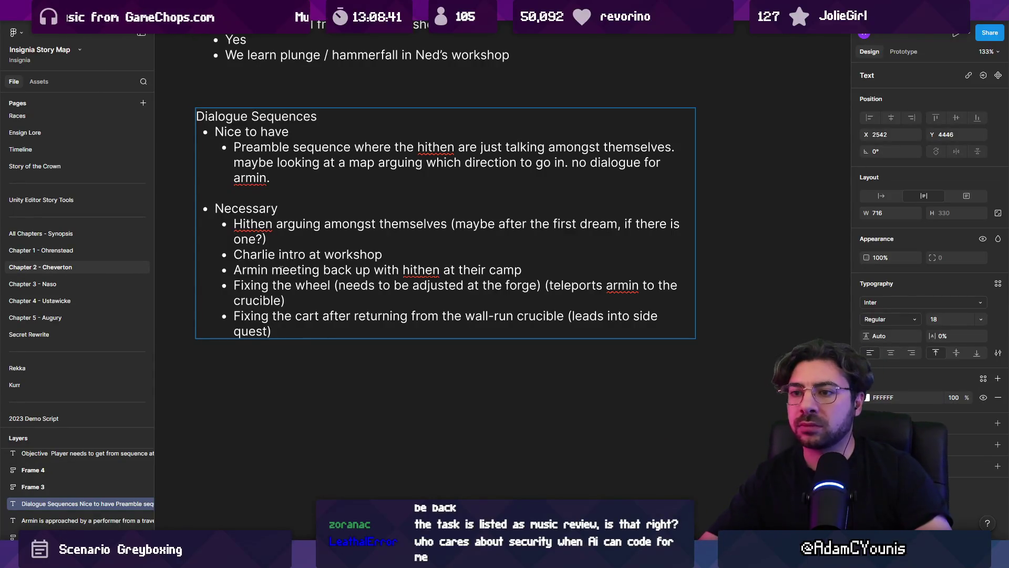
Add a top-level 'Side quest' heading below the cart bullet.
{"action": "key", "text": "Return"}
{"action": "key", "text": "Return"}
{"action": "key", "text": "Return"}
{"action": "type", "text": "- Side q"}
{"action": "type", "text": "uest"}
{"action": "key", "text": "Return"}
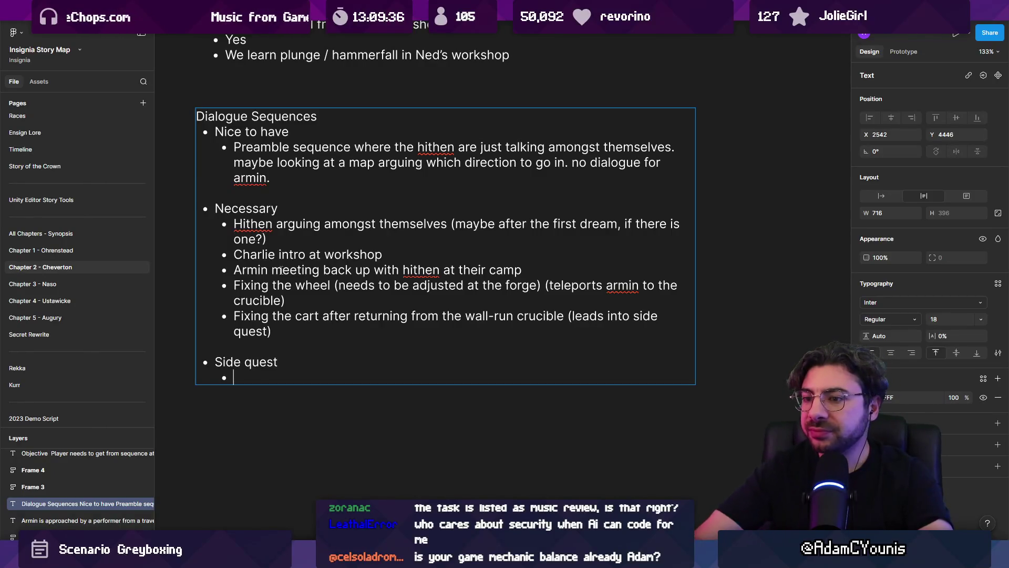
Type Side quest bullets 'Entering the arena, preamble', 'Post-amble after the battle' and 'Repeated line'.
{"action": "type", "text": "Entering"}
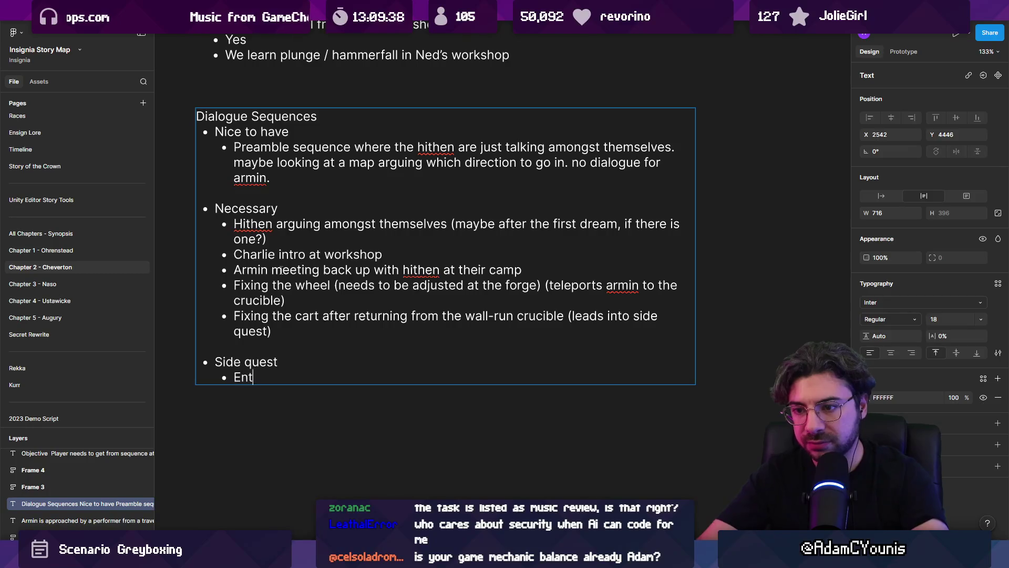
{"action": "key", "text": "ctrl+shift+Left"}
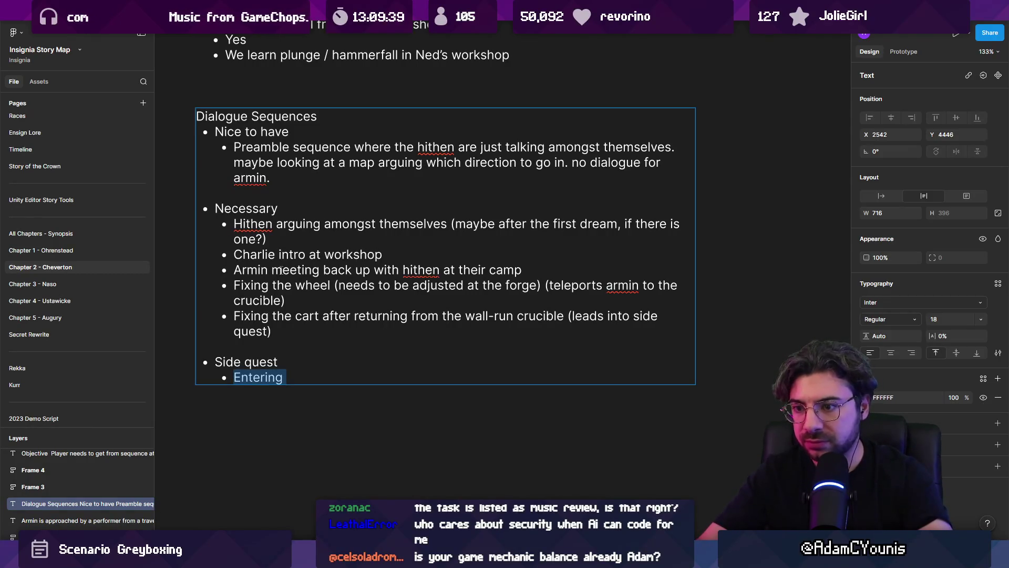
{"action": "type", "text": "Entering "}
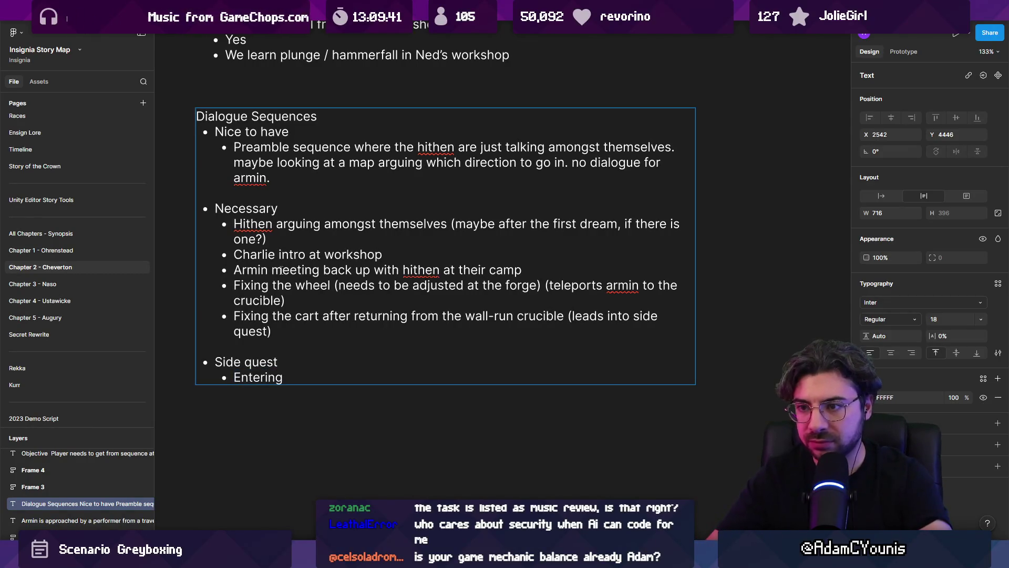
{"action": "type", "text": "the"}
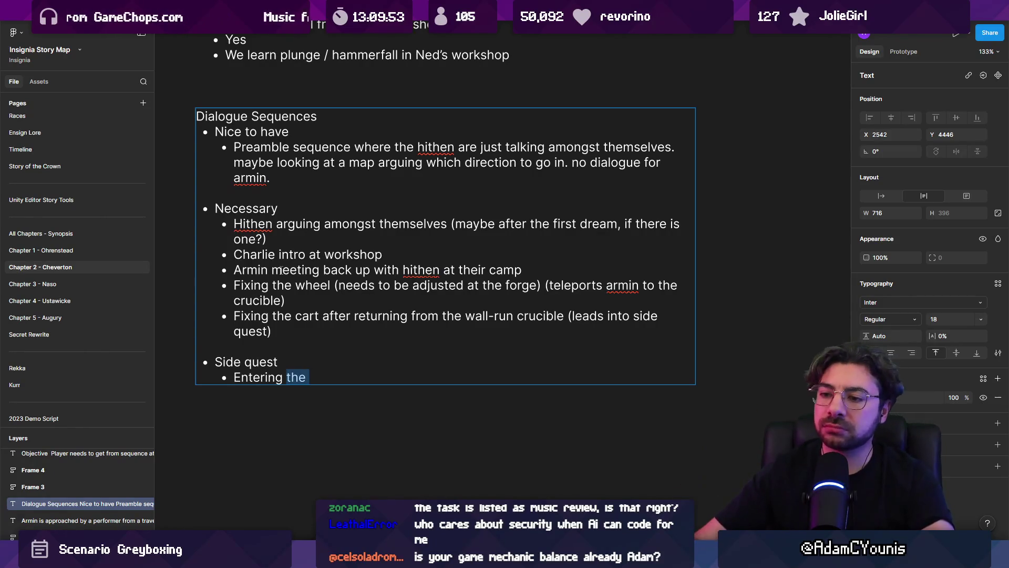
{"action": "type", "text": "arena, preamble"}
{"action": "key", "text": "Return"}
{"action": "type", "text": "Post b"}
{"action": "type", "text": "amble "}
{"action": "type", "text": "after the batt"}
{"action": "type", "text": "le"}
{"action": "key", "text": "BackSpace"}
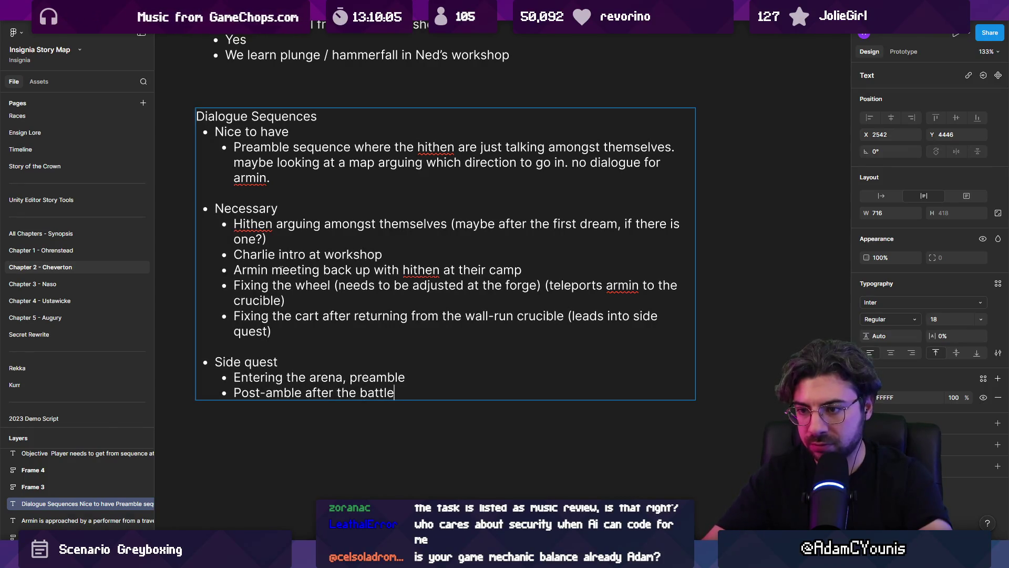
{"action": "key", "text": "Return"}
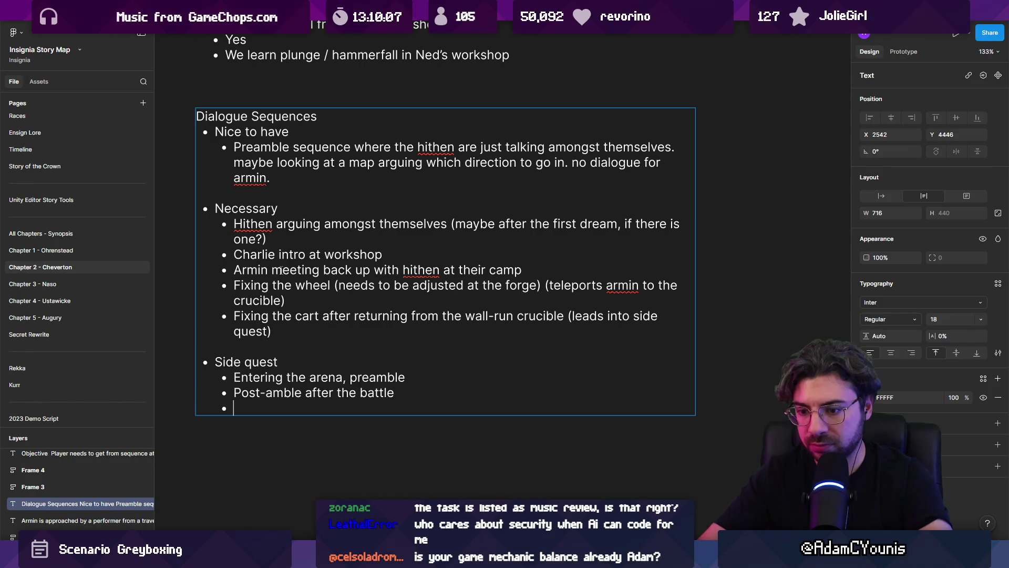
{"action": "type", "text": "Repeated line"}
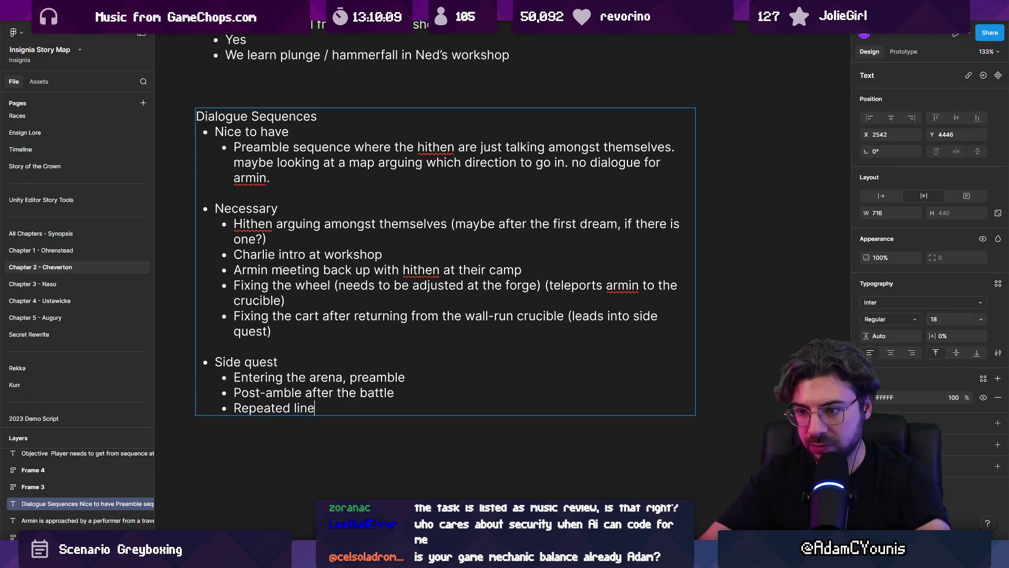
Append 'thanking armin' to the Repeated line bullet.
{"action": "left_click", "coordinate": [279, 362]}
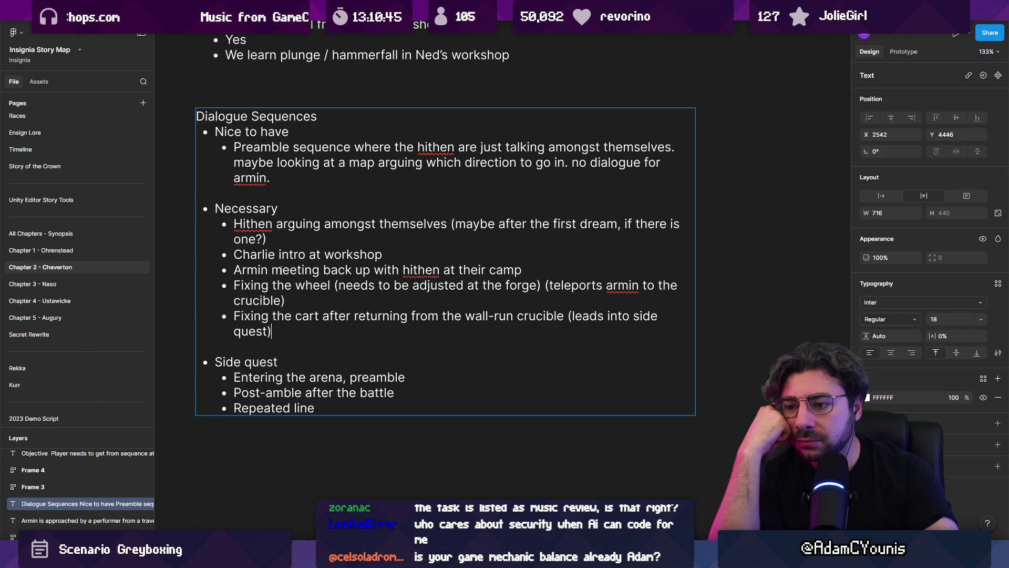
{"action": "left_click", "coordinate": [233, 377]}
{"action": "key", "text": "Down"}
{"action": "key", "text": "Down"}
{"action": "key", "text": "End"}
{"action": "type", "text": "thanking armin"}
{"action": "key", "text": "Up"}
{"action": "key", "text": "Up"}
{"action": "key", "text": "Up"}
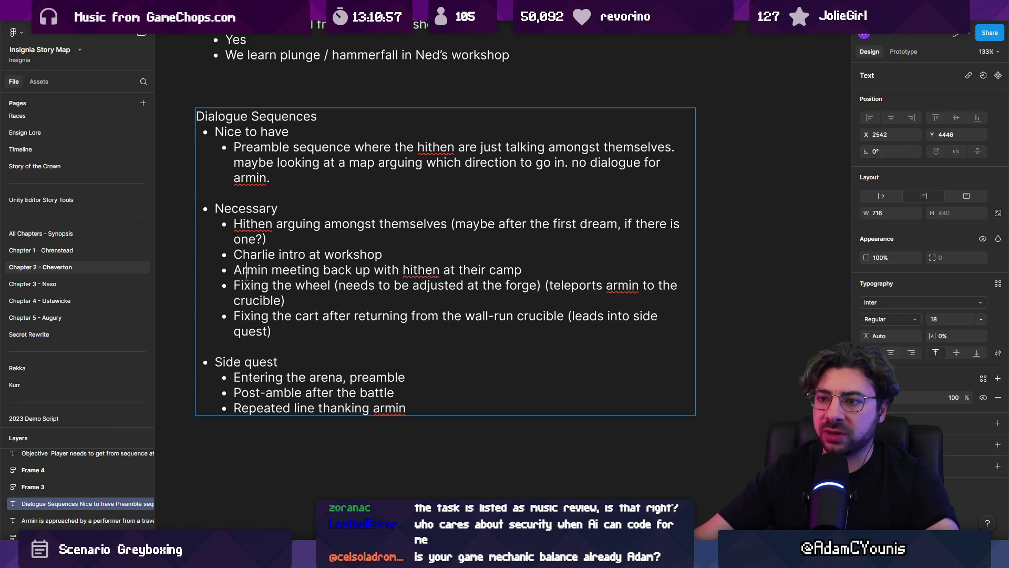
{"action": "left_click", "coordinate": [244, 316]}
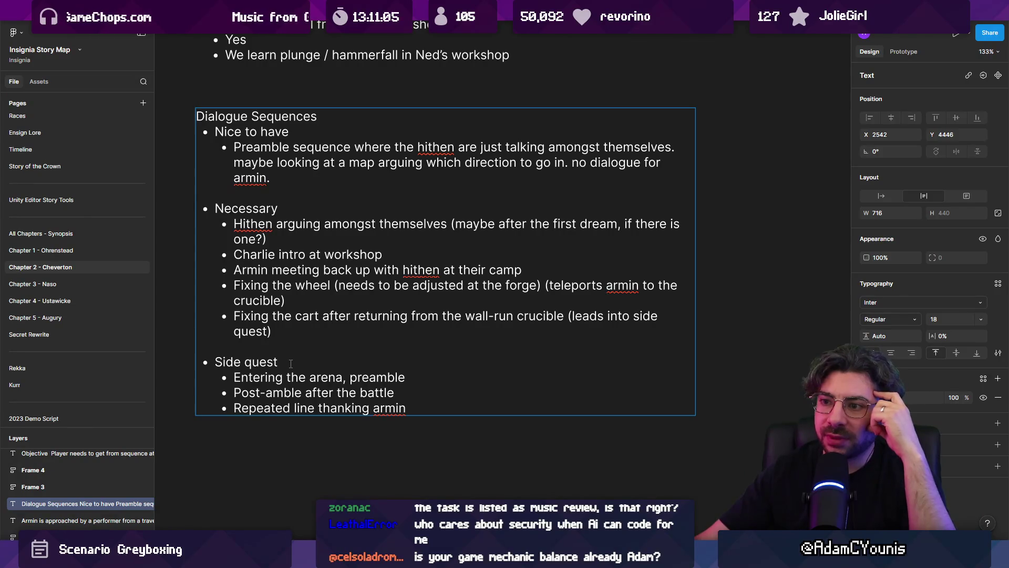
{"action": "mouse_move", "coordinate": [332, 560]}
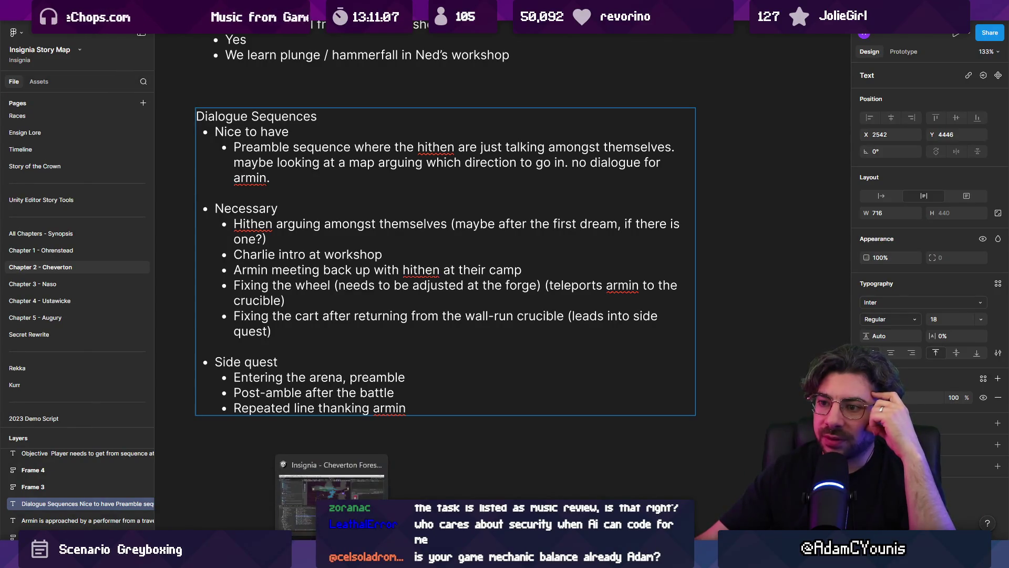
{"action": "left_click", "coordinate": [331, 494]}
{"action": "left_click_drag", "start_coordinate": [373, 314], "coordinate": [373, 315]}
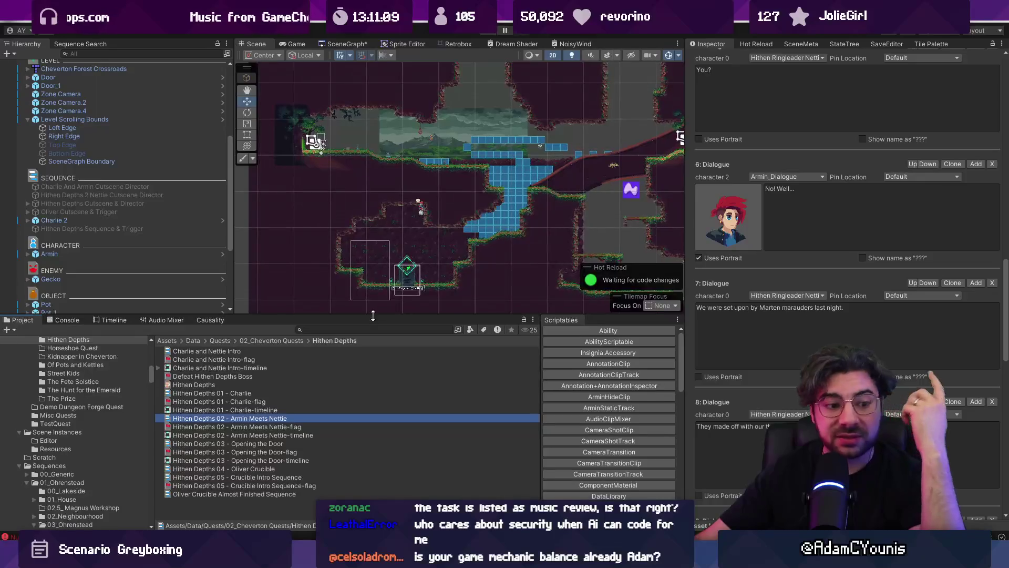
{"action": "mouse_move", "coordinate": [355, 560]}
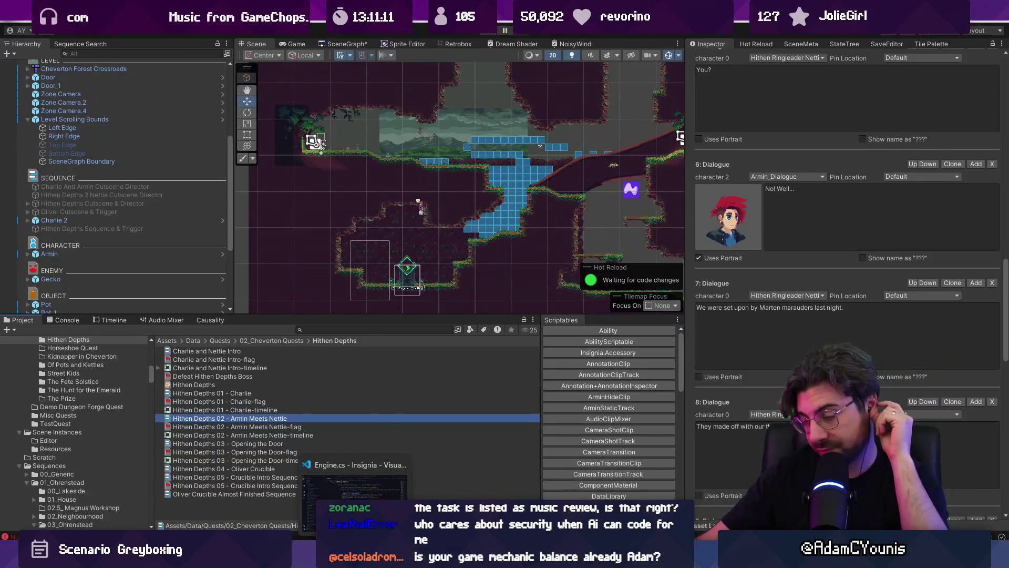
{"action": "key", "text": "alt+Tab"}
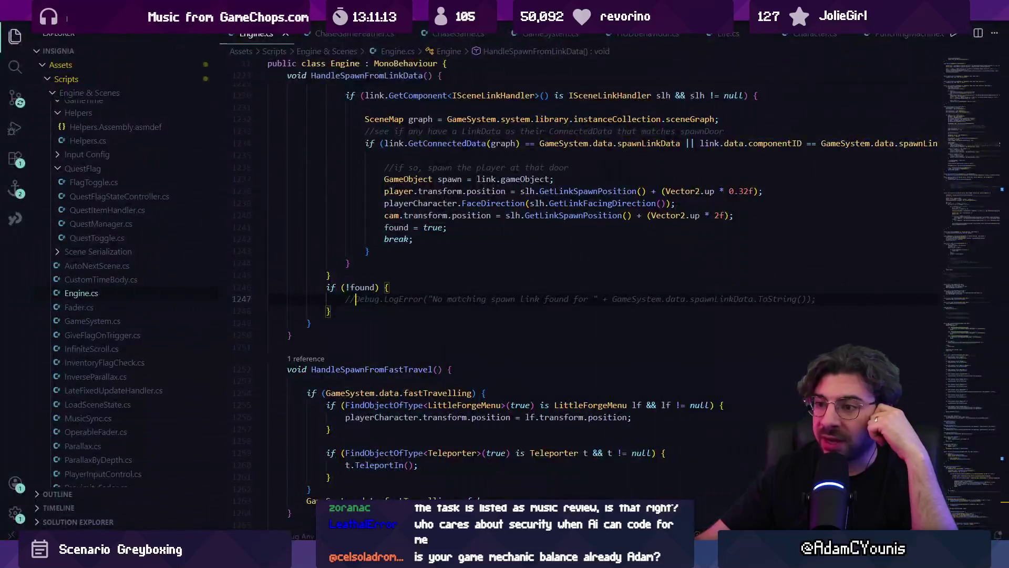
{"action": "key", "text": "alt+Tab"}
{"action": "key", "text": "alt+Tab"}
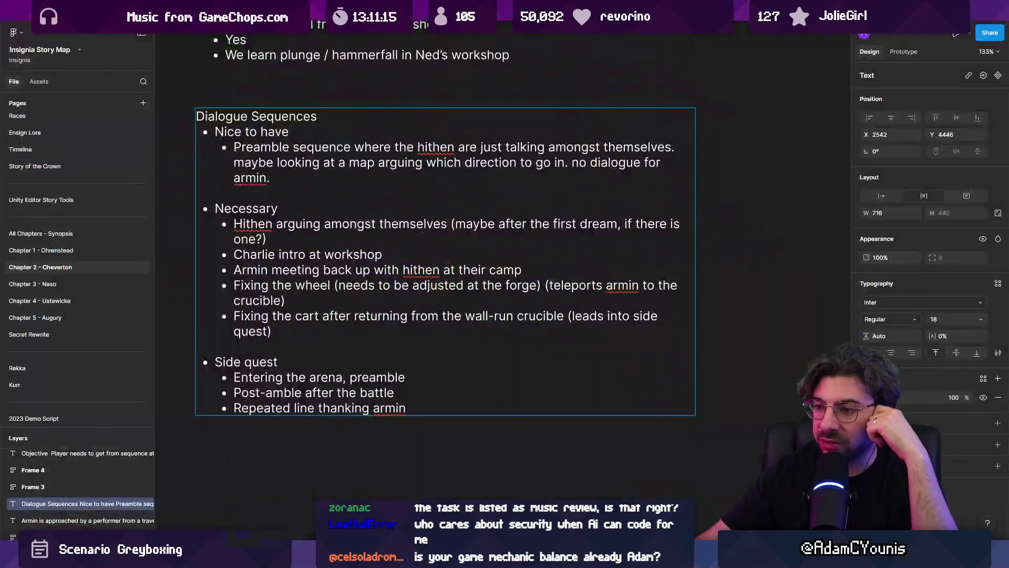
Reread the Charlie intro, Armin meeting and Hithen arguing lines, then open Chapter 2 World Layout.
{"action": "left_click_drag", "start_coordinate": [235, 254], "coordinate": [387, 256]}
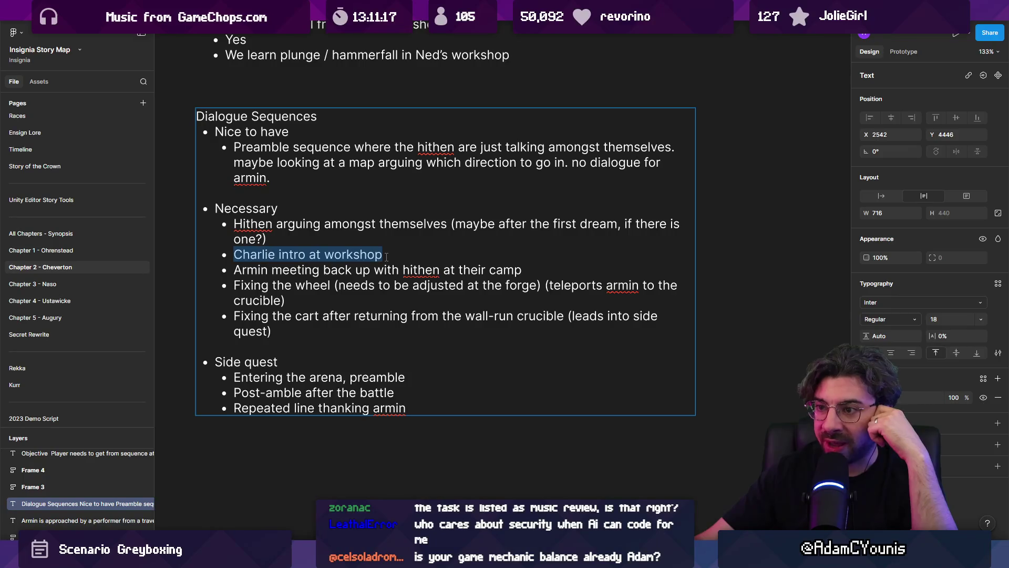
{"action": "left_click_drag", "start_coordinate": [233, 270], "coordinate": [529, 272]}
{"action": "left_click", "coordinate": [533, 272]}
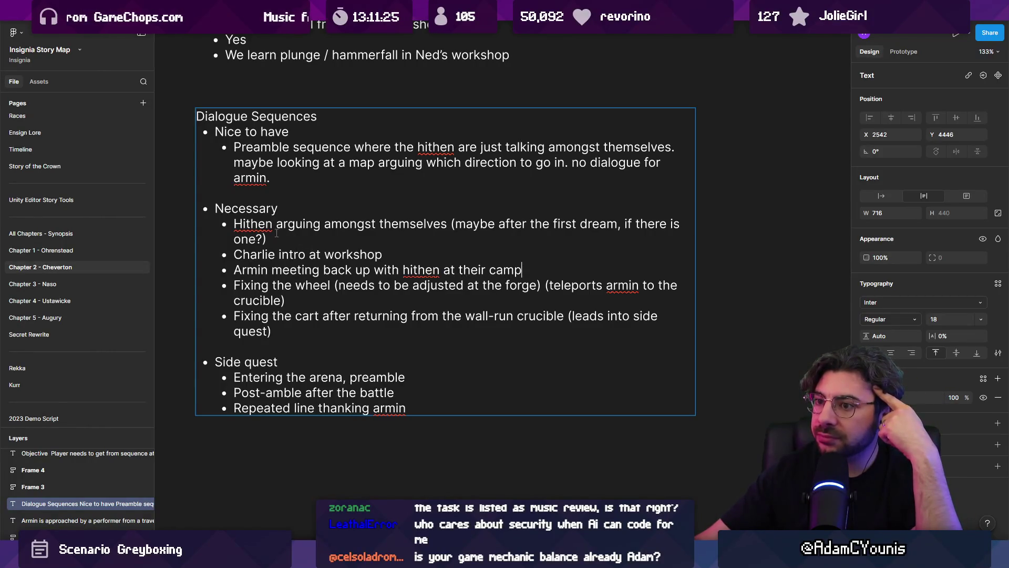
{"action": "left_click_drag", "start_coordinate": [268, 240], "coordinate": [232, 226]}
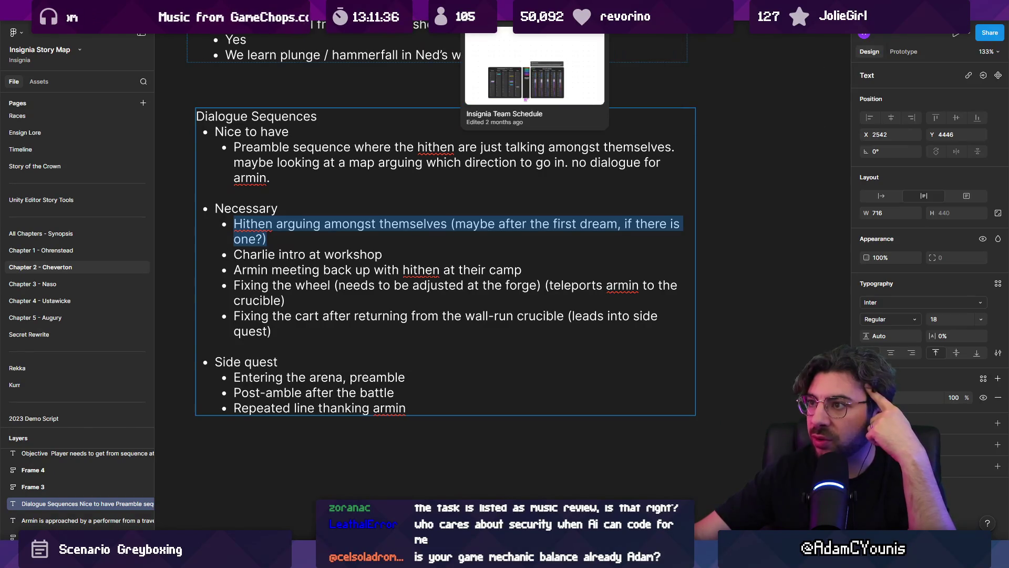
{"action": "left_click", "coordinate": [447, 11]}
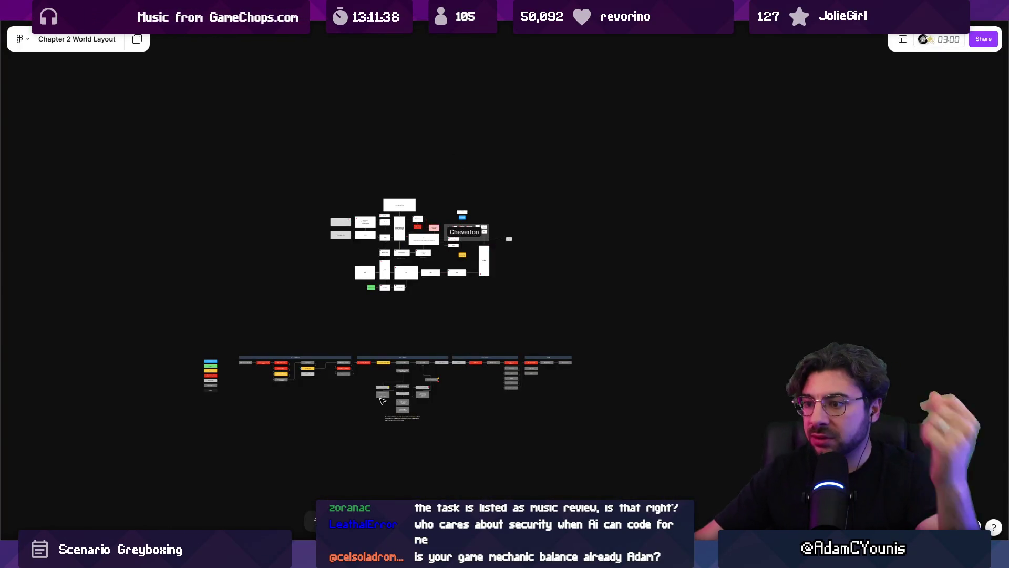
Review the Part 1 nodes, including 'Armin asks about how Ned knew Magnus' and Second Dream Sequence.
{"action": "scroll", "coordinate": [460, 368], "scroll_direction": "up", "scroll_amount": 10}
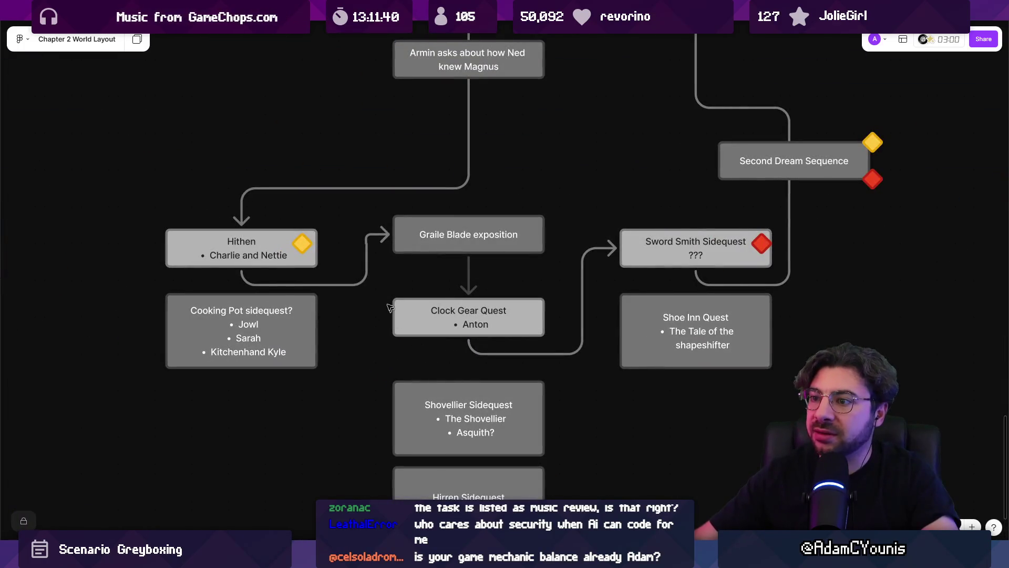
{"action": "scroll", "coordinate": [437, 294], "scroll_direction": "up", "scroll_amount": 3}
{"action": "left_click", "coordinate": [413, 169]}
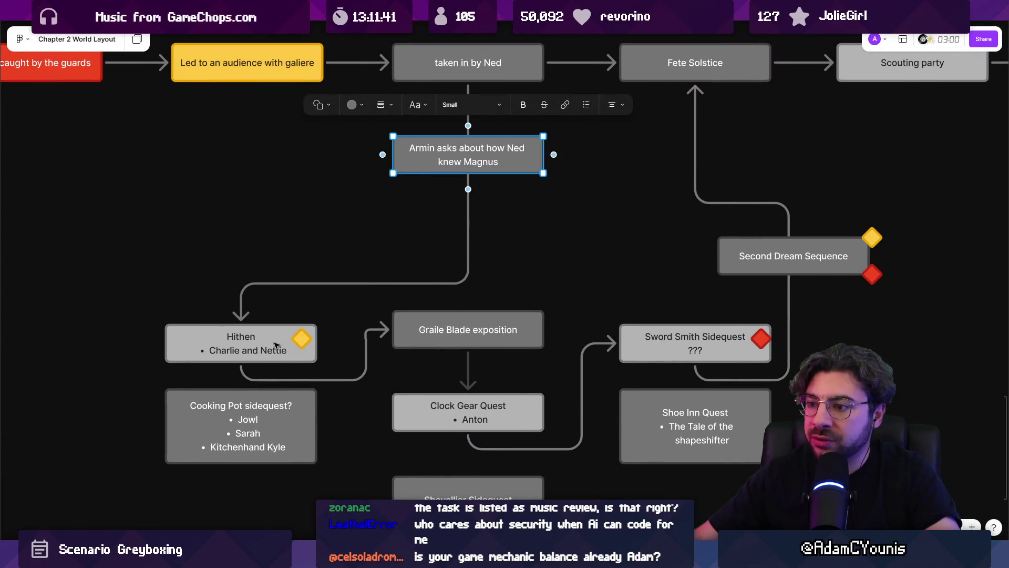
{"action": "scroll", "coordinate": [465, 304], "scroll_direction": "down", "scroll_amount": 2}
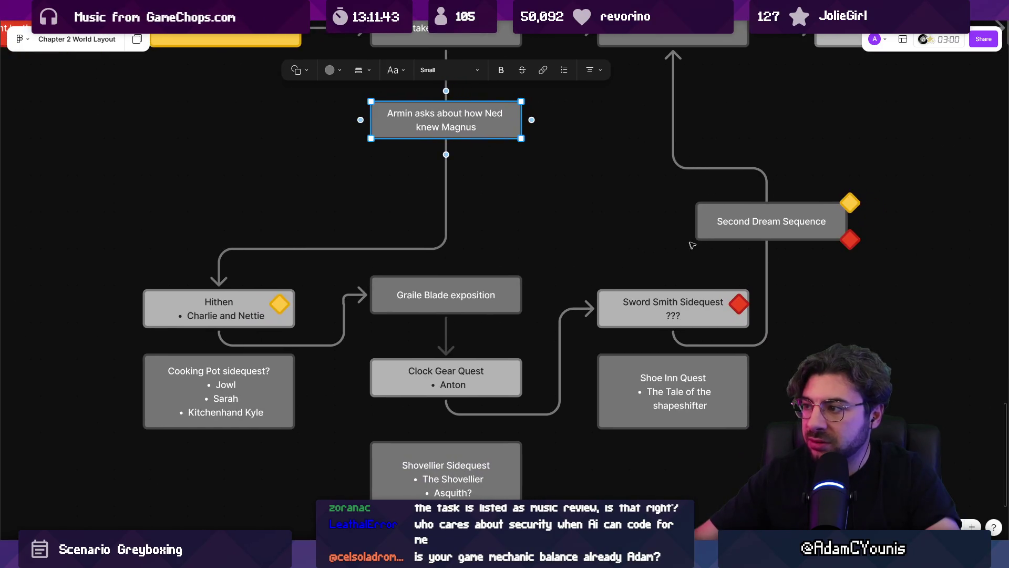
{"action": "left_click", "coordinate": [702, 221]}
{"action": "scroll", "coordinate": [463, 368], "scroll_direction": "down", "scroll_amount": 3}
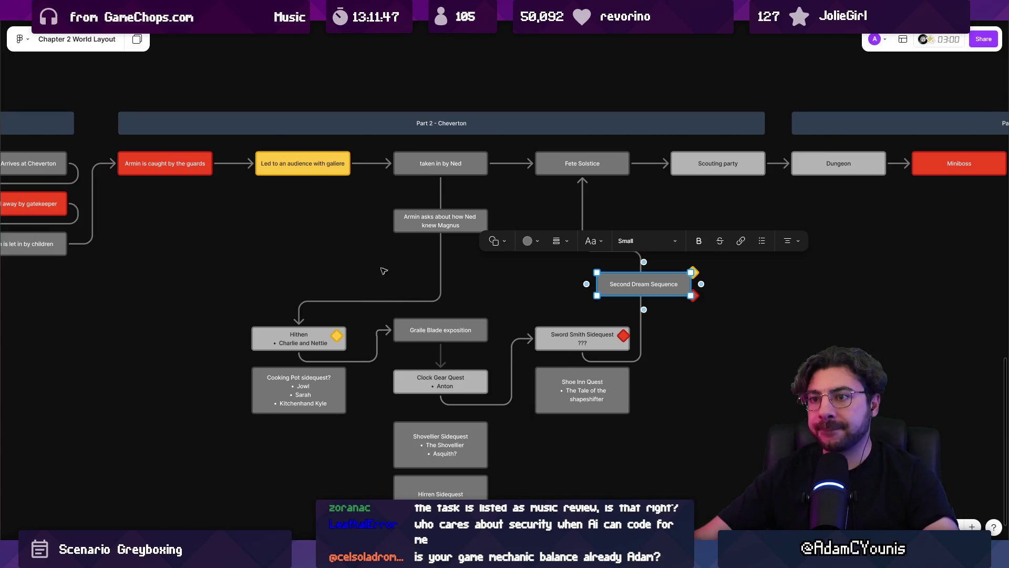
{"action": "scroll", "coordinate": [473, 289], "scroll_direction": "left", "scroll_amount": 5}
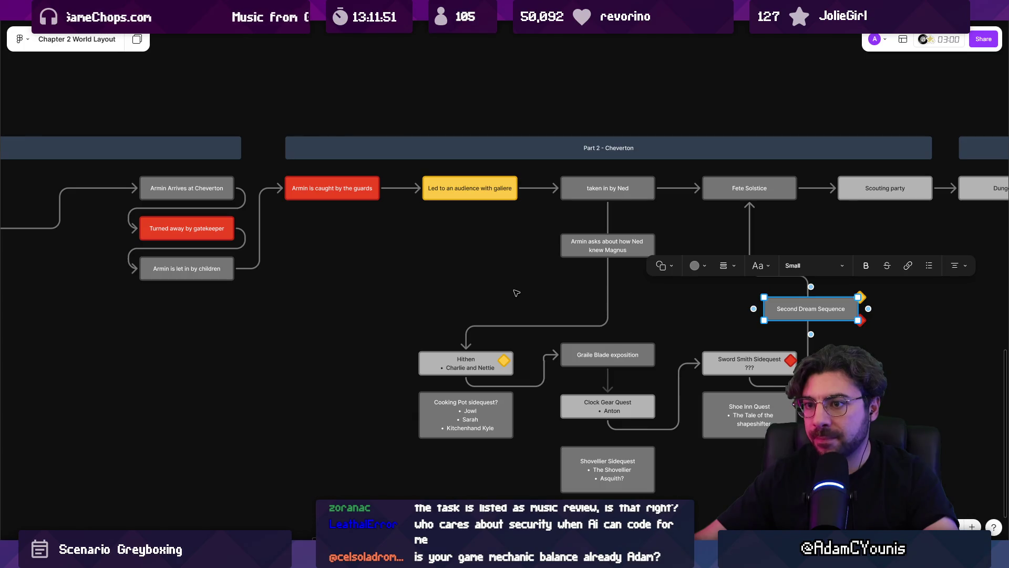
{"action": "left_click", "coordinate": [245, 234]}
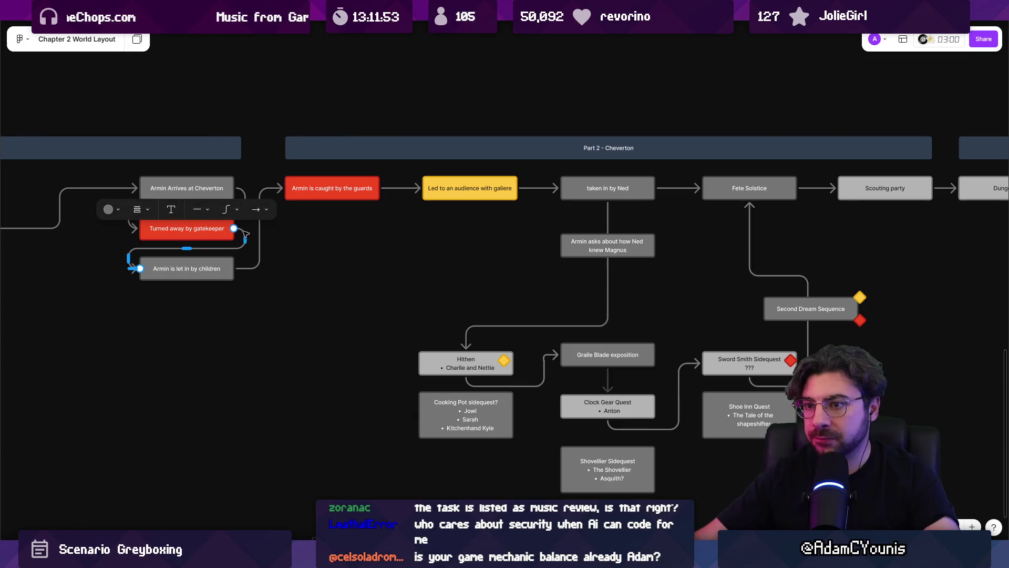
{"action": "left_click", "coordinate": [293, 267]}
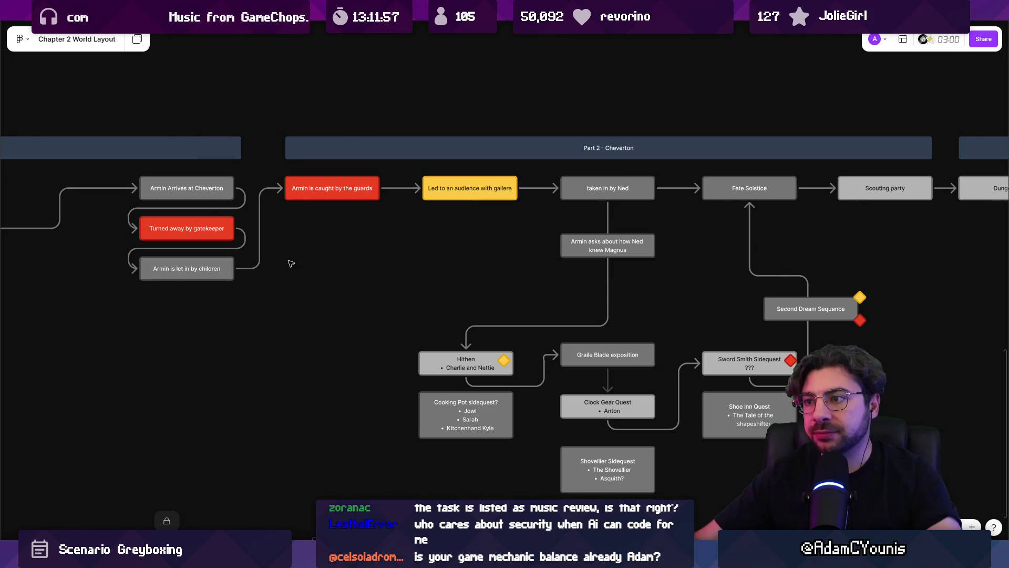
Pan across to the Part 2 – Cheverton nodes and briefly check the Unity editor.
{"action": "scroll", "coordinate": [457, 281], "scroll_direction": "left", "scroll_amount": 3}
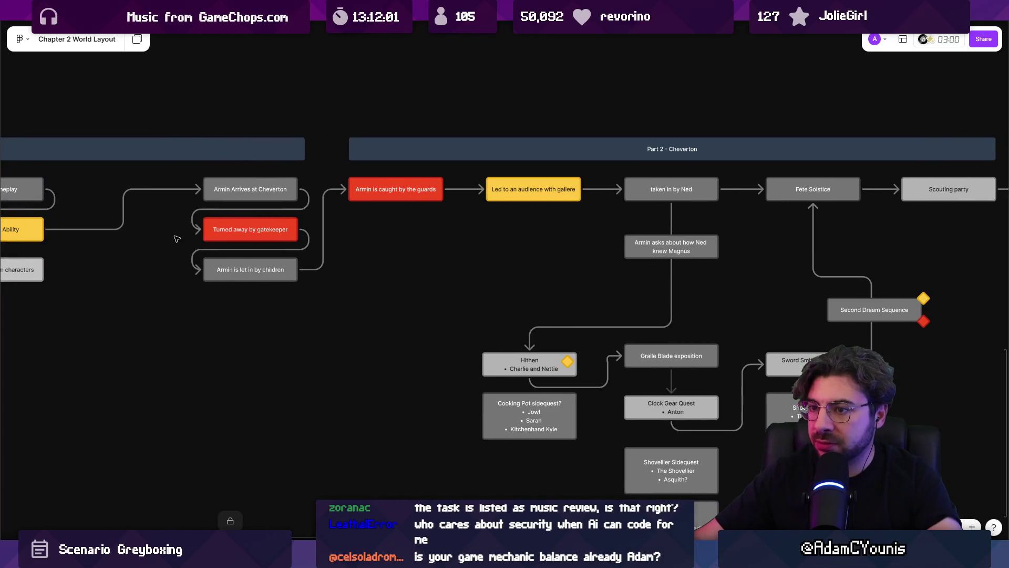
{"action": "scroll", "coordinate": [281, 266], "scroll_direction": "left", "scroll_amount": 15}
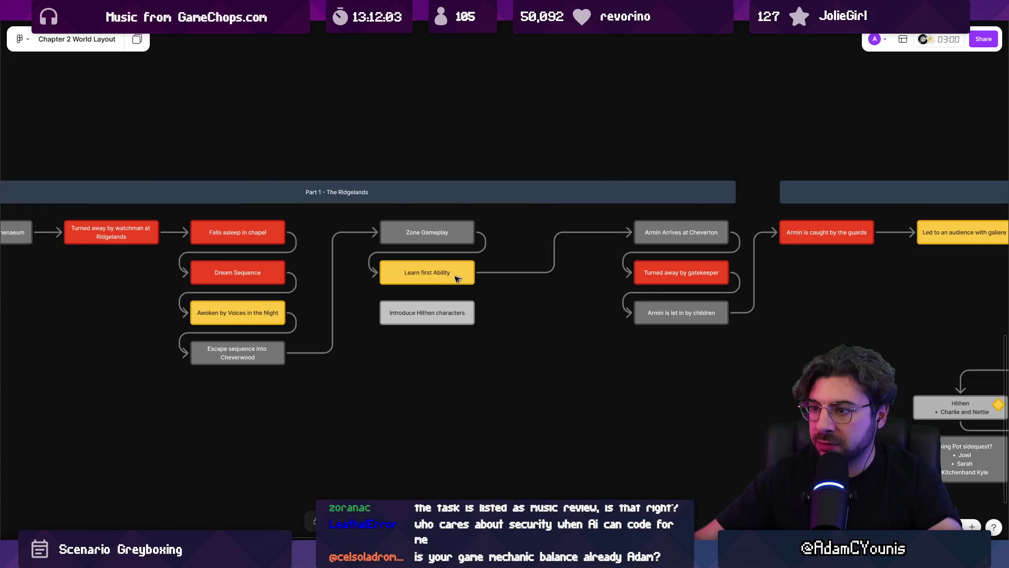
{"action": "scroll", "coordinate": [170, 327], "scroll_direction": "left", "scroll_amount": 2}
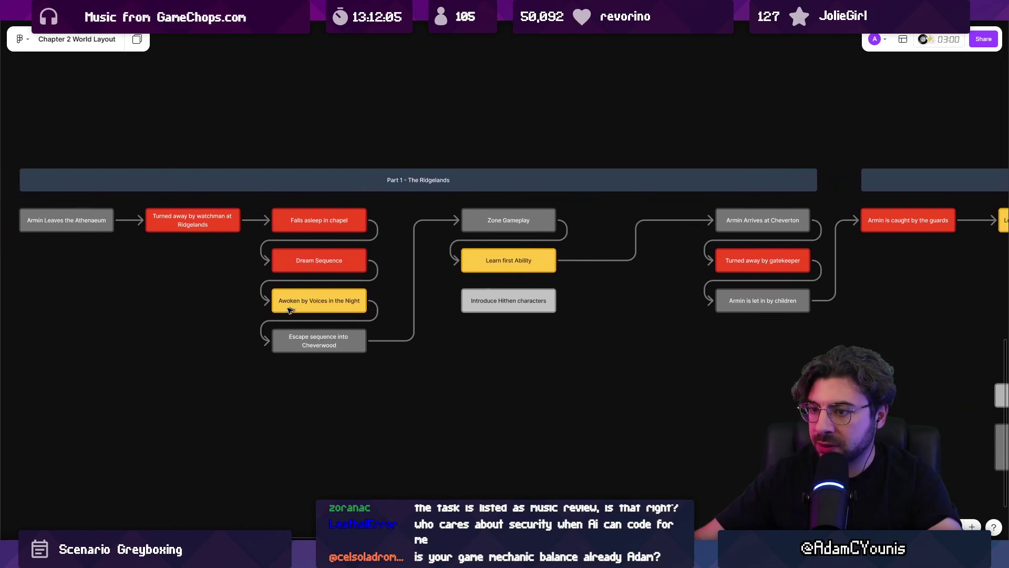
{"action": "scroll", "coordinate": [278, 326], "scroll_direction": "up", "scroll_amount": 5}
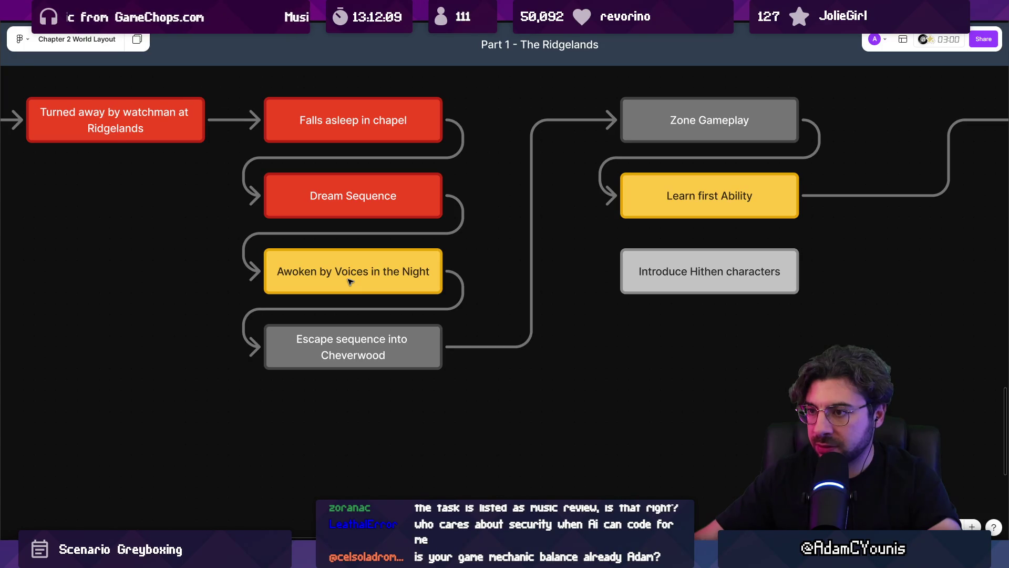
{"action": "scroll", "coordinate": [347, 283], "scroll_direction": "down", "scroll_amount": 3}
{"action": "left_click_drag", "start_coordinate": [684, 303], "coordinate": [337, 302]}
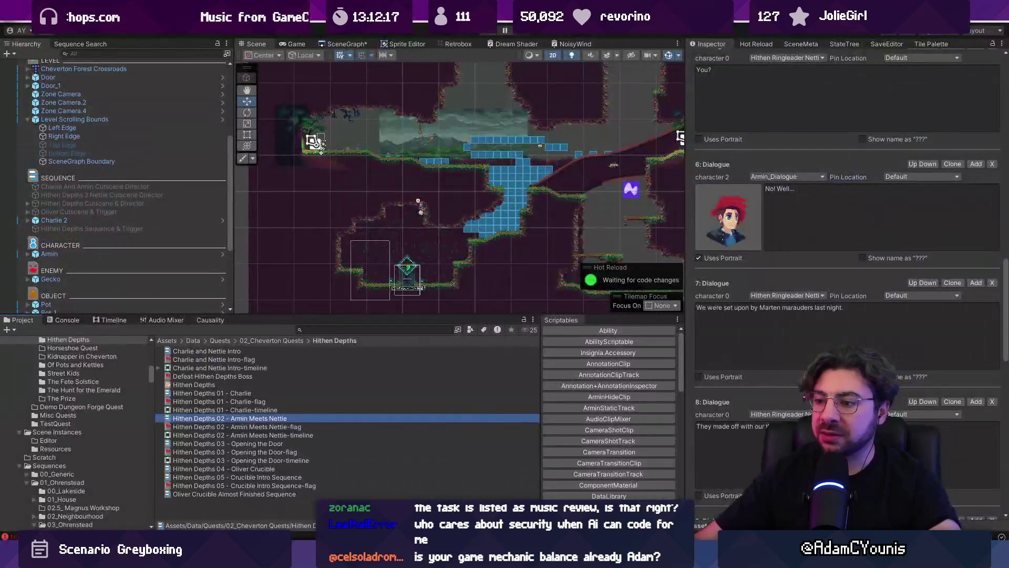
{"action": "scroll", "coordinate": [253, 288], "scroll_direction": "right", "scroll_amount": 10}
{"action": "scroll", "coordinate": [381, 312], "scroll_direction": "down", "scroll_amount": 1, "text": "ctrl"}
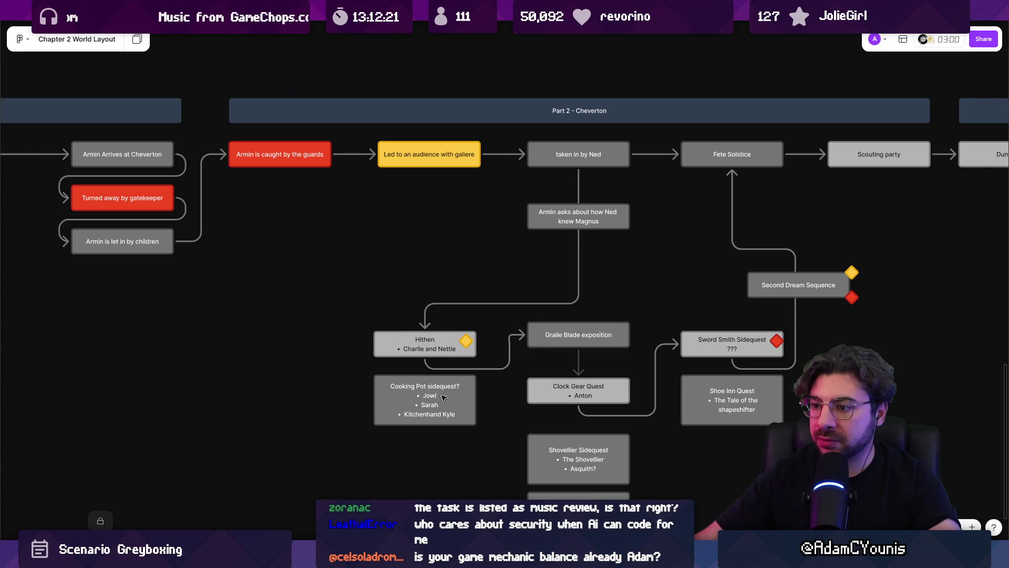
{"action": "key", "text": "alt+Tab"}
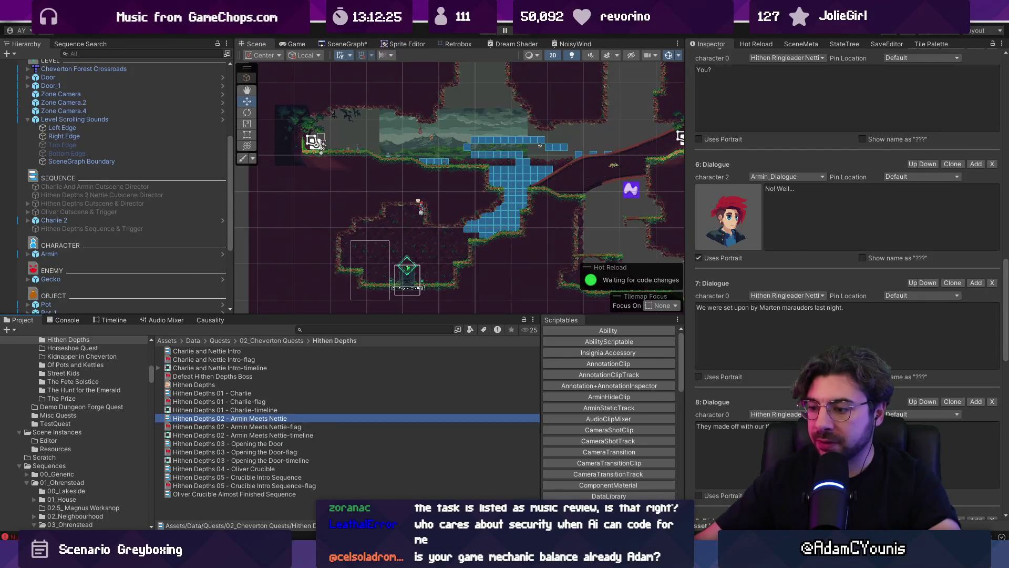
{"action": "key", "text": "alt+Tab"}
{"action": "key", "text": "alt+Tab"}
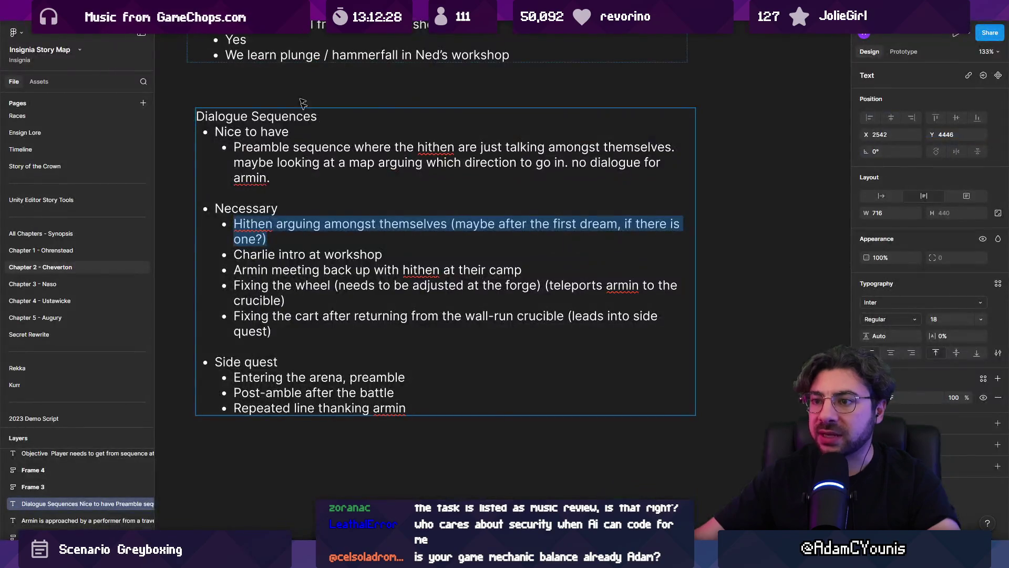
Replace the Hithen bullet's first-dream parenthetical with 'as Armin enters the scene'.
{"action": "left_click", "coordinate": [379, 236]}
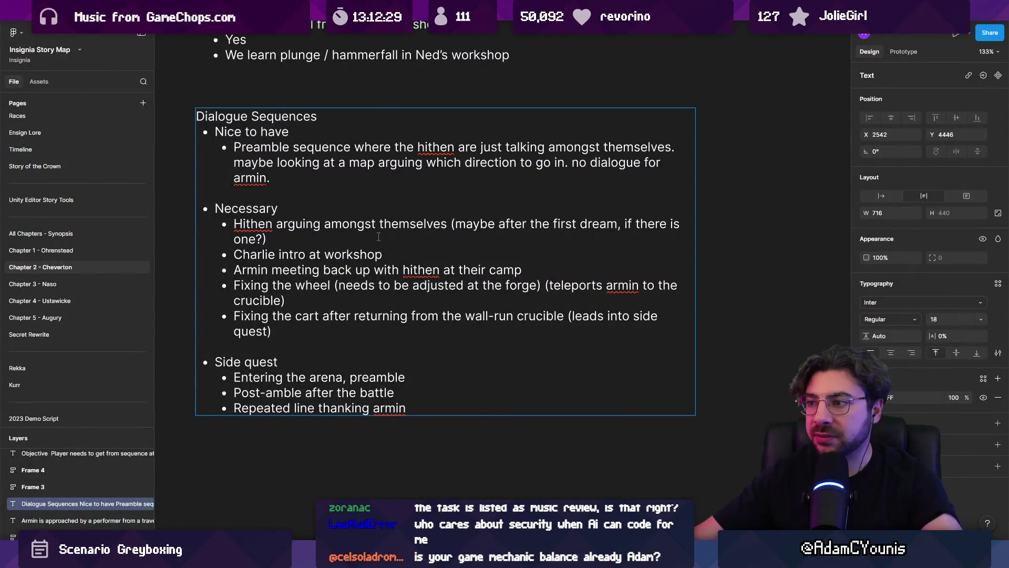
{"action": "key", "text": "ctrl+shift+Left"}
{"action": "key", "text": "ctrl+shift+Left"}
{"action": "key", "text": "ctrl+shift+Left"}
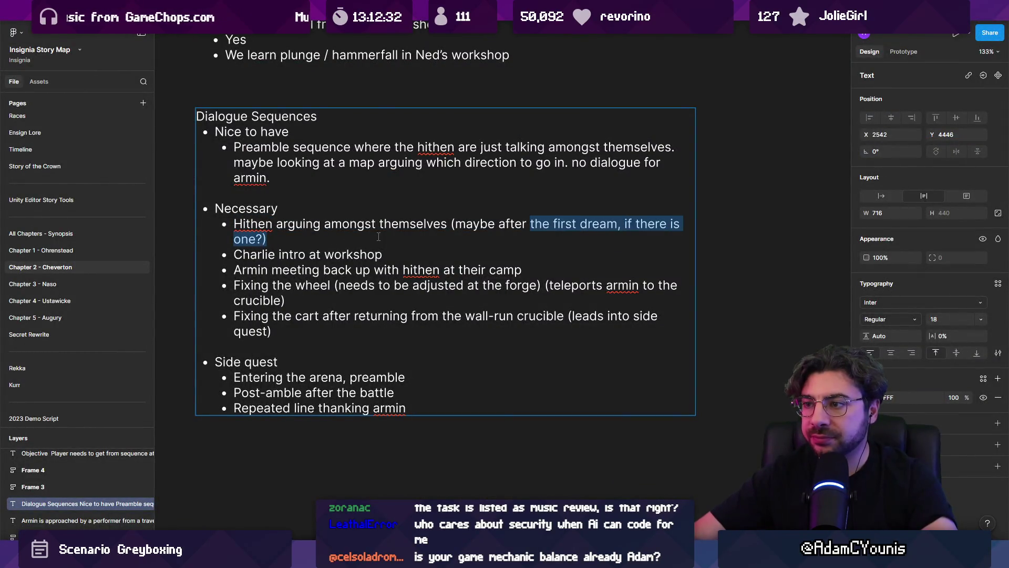
{"action": "key", "text": "ctrl+shift+Right"}
{"action": "key", "text": "ctrl+shift+Right"}
{"action": "key", "text": "ctrl+shift+Left"}
{"action": "key", "text": "ctrl+shift+Left"}
{"action": "key", "text": "ctrl+shift+Right"}
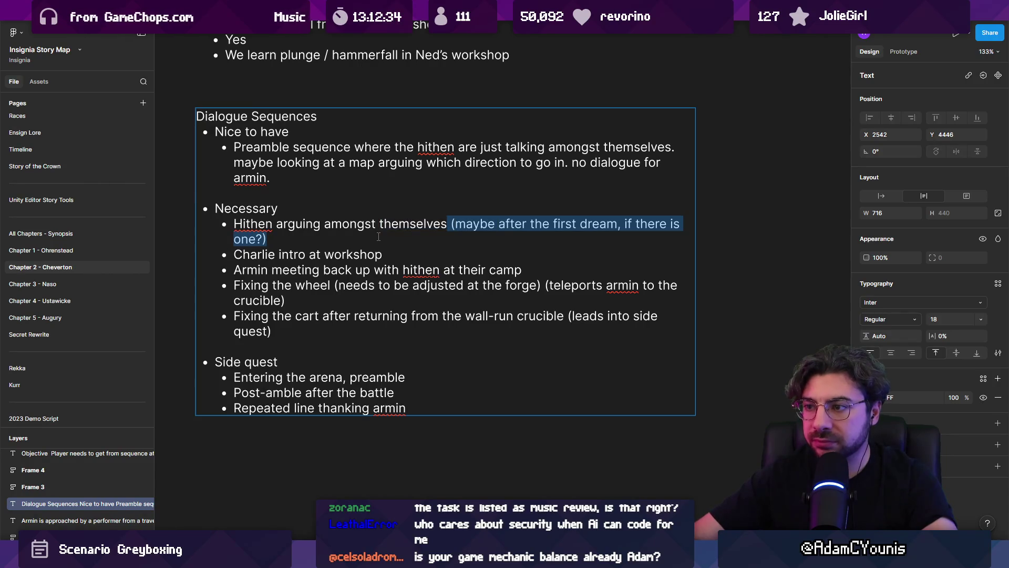
{"action": "type", "text": "as armion"}
{"action": "key", "text": "BackSpace"}
{"action": "key", "text": "BackSpace"}
{"action": "key", "text": "BackSpace"}
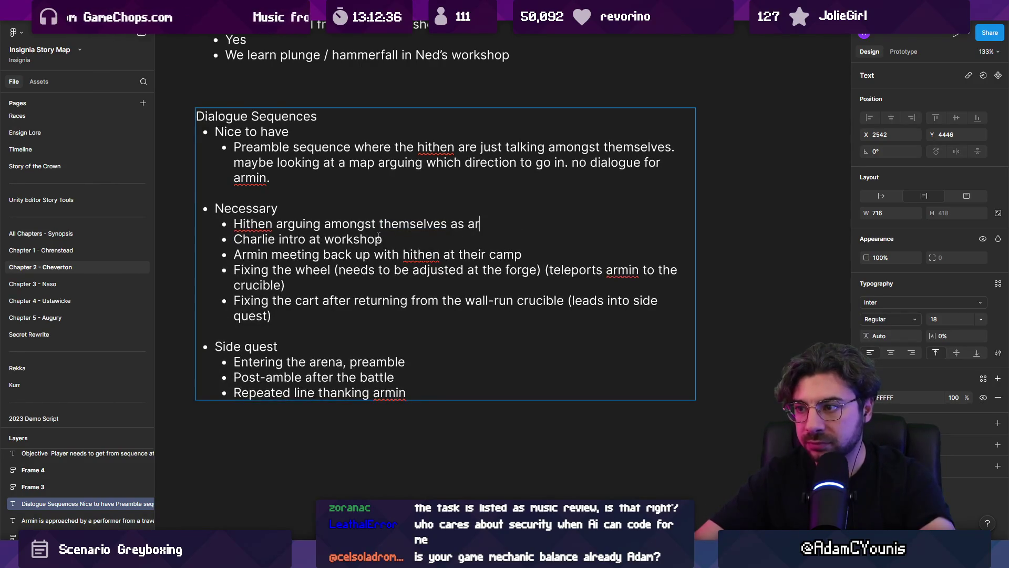
{"action": "type", "text": "Armimn"}
{"action": "key", "text": "BackSpace"}
{"action": "key", "text": "BackSpace"}
{"action": "key", "text": "BackSpace"}
{"action": "type", "text": "in ente"}
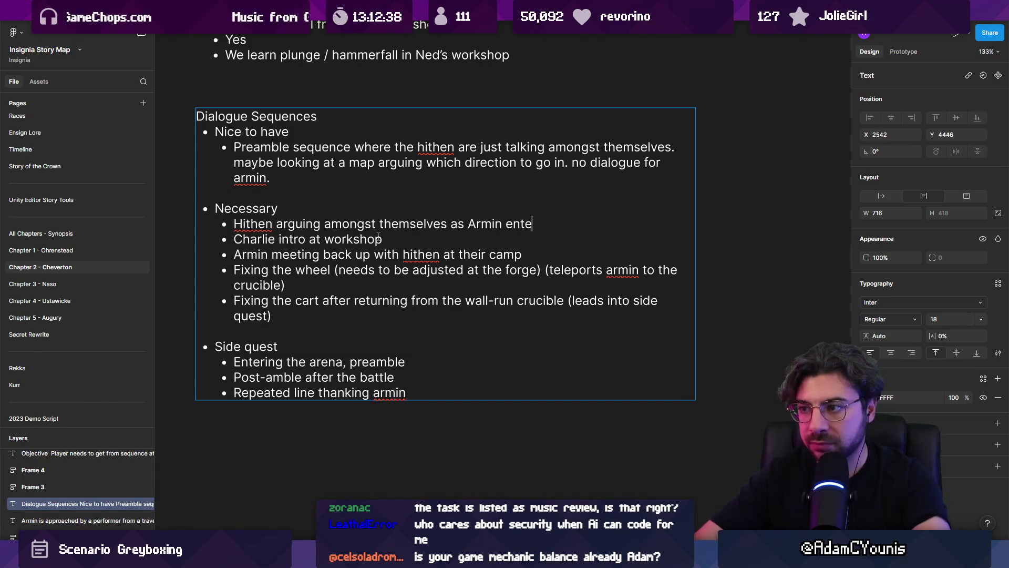
{"action": "type", "text": "rs the scene"}
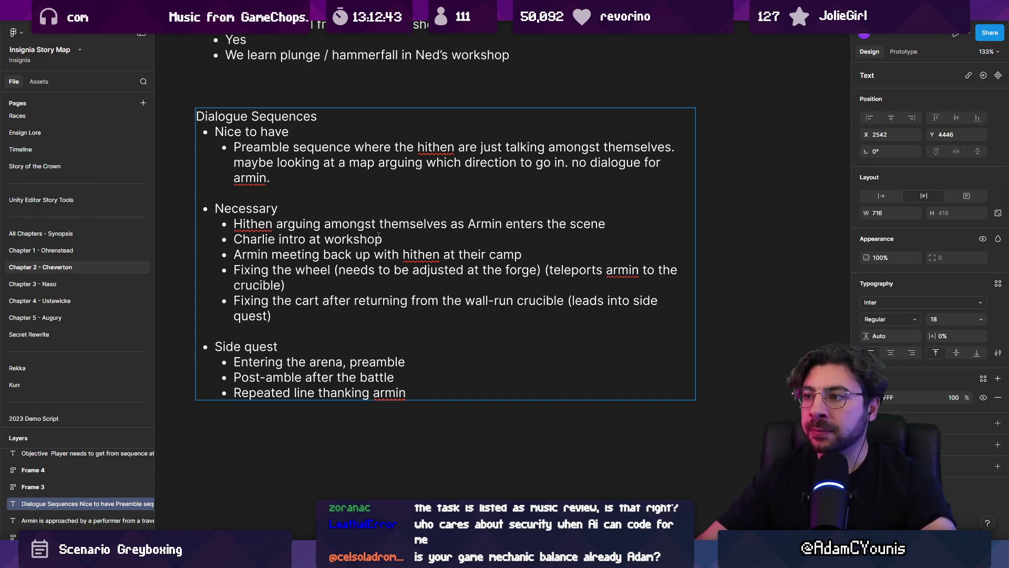
Move the Hithen arguing line out of Necessary into a new bullet above Preamble.
{"action": "key", "text": "shift+Home"}
{"action": "key", "text": "ctrl+c"}
{"action": "key", "text": "BackSpace"}
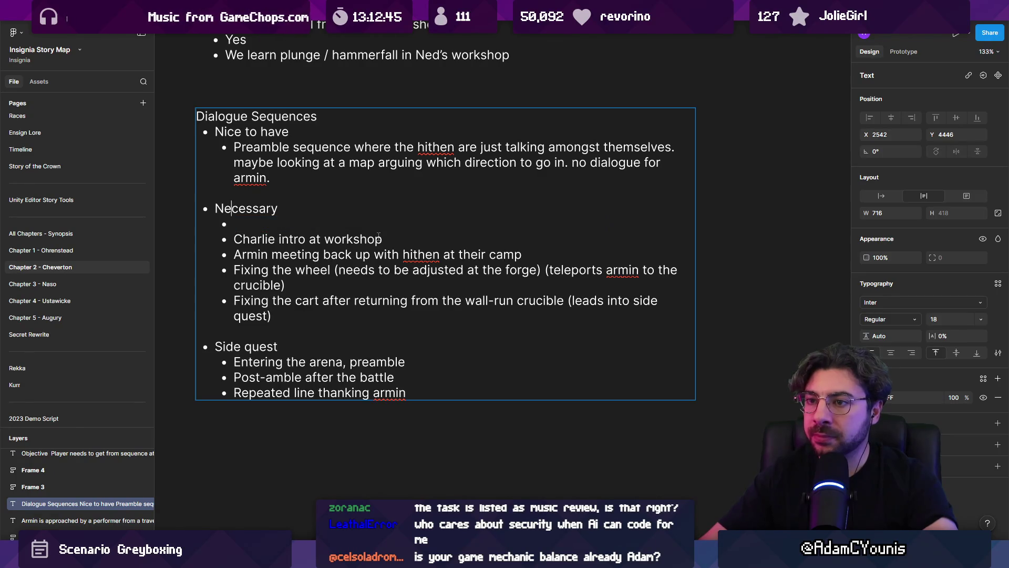
{"action": "key", "text": "shift+Up"}
{"action": "key", "text": "shift+Up"}
{"action": "key", "text": "shift+Left"}
{"action": "key", "text": "shift+Left"}
{"action": "key", "text": "shift+Left"}
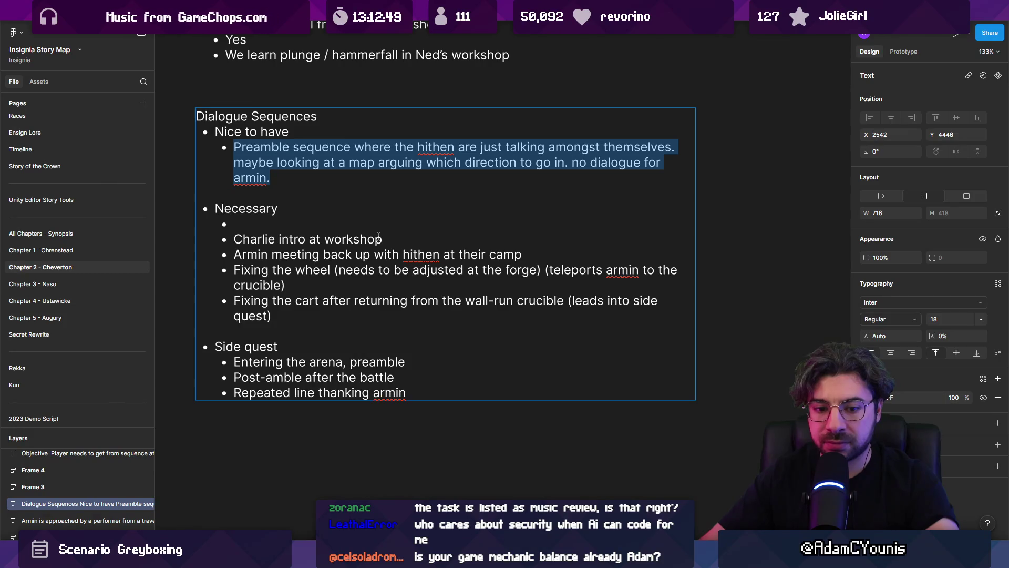
{"action": "key", "text": "Home"}
{"action": "key", "text": "Return"}
{"action": "key", "text": "Up"}
{"action": "key", "text": "ctrl+v"}
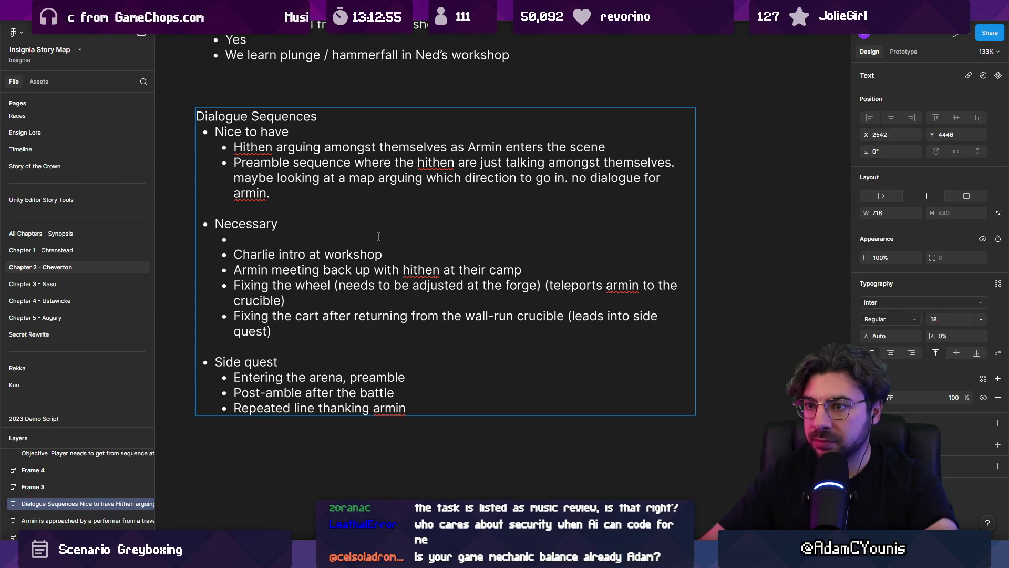
Replace the Preamble bullet with a note: hithen won't talk to Armin, messaging sequence instead of dialogue.
{"action": "key", "text": "shift+Down"}
{"action": "key", "text": "shift+Down"}
{"action": "key", "text": "shift+Down"}
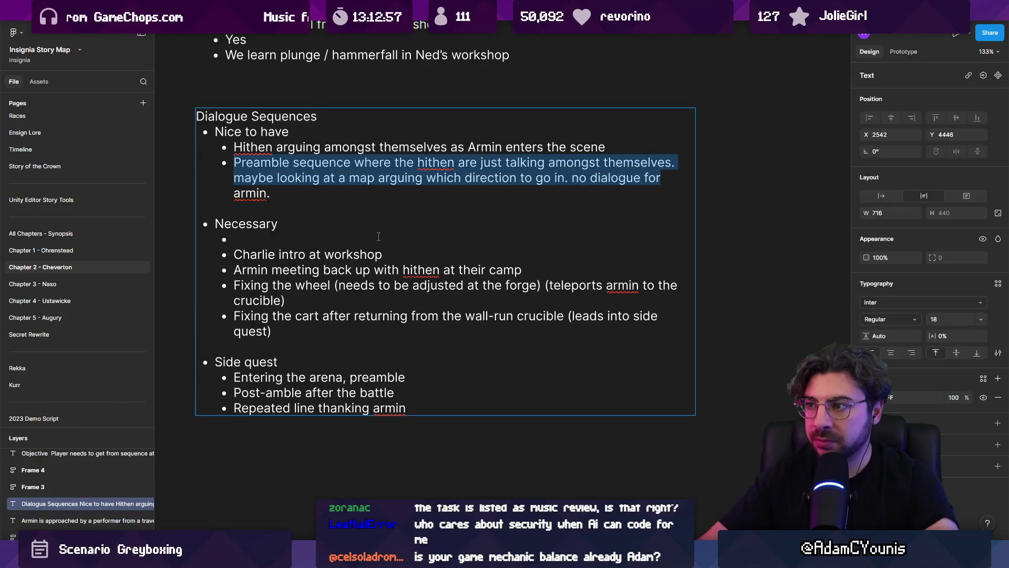
{"action": "key", "text": "BackSpace"}
{"action": "key", "text": "BackSpace"}
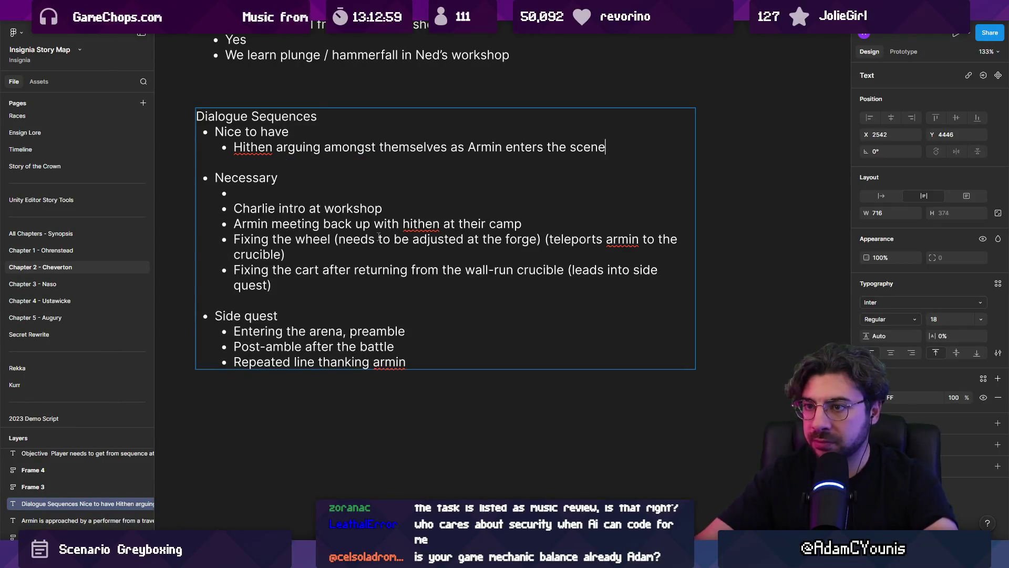
{"action": "type", "text": "("}
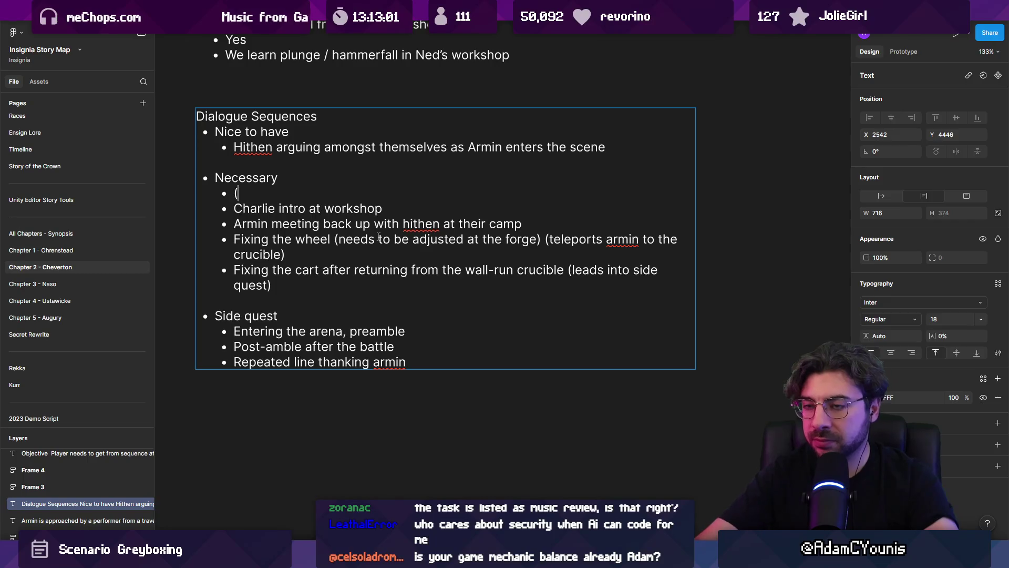
{"action": "type", "text": "hithen wont talk to arm"}
{"action": "type", "text": "in, u"}
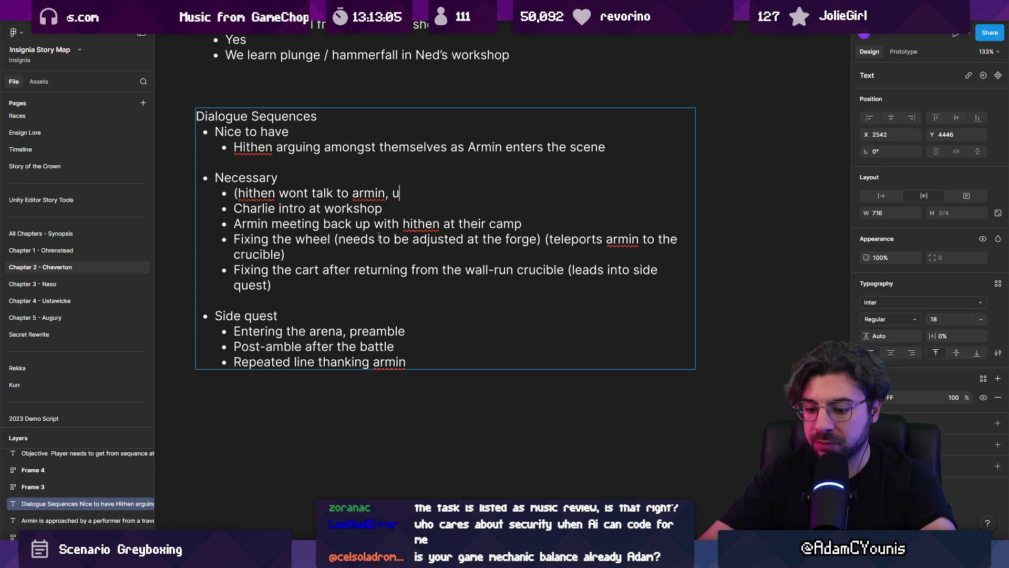
{"action": "type", "text": "sew mes"}
{"action": "key", "text": "BackSpace"}
{"action": "key", "text": "BackSpace"}
{"action": "key", "text": "BackSpace"}
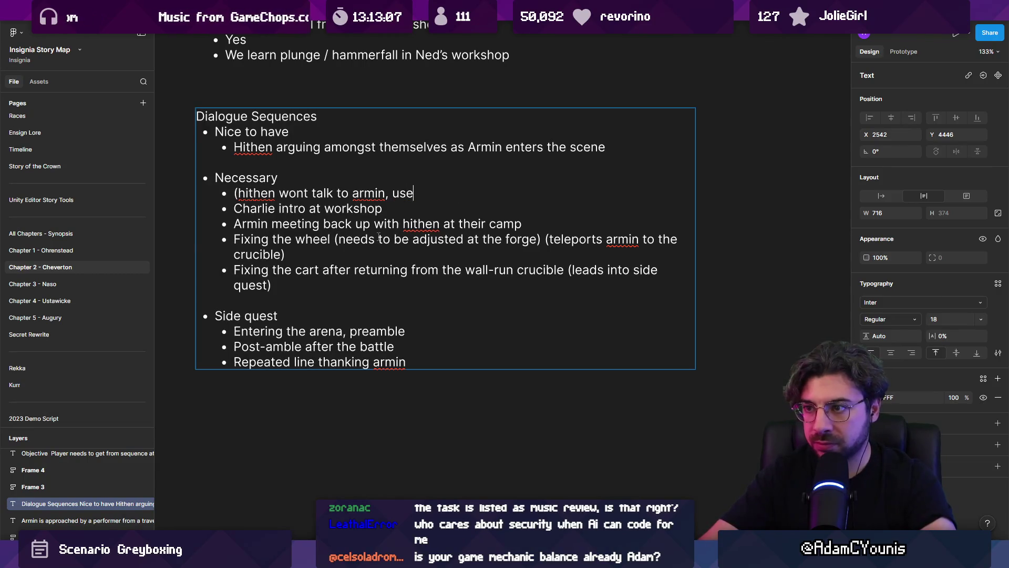
{"action": "type", "text": "essa"}
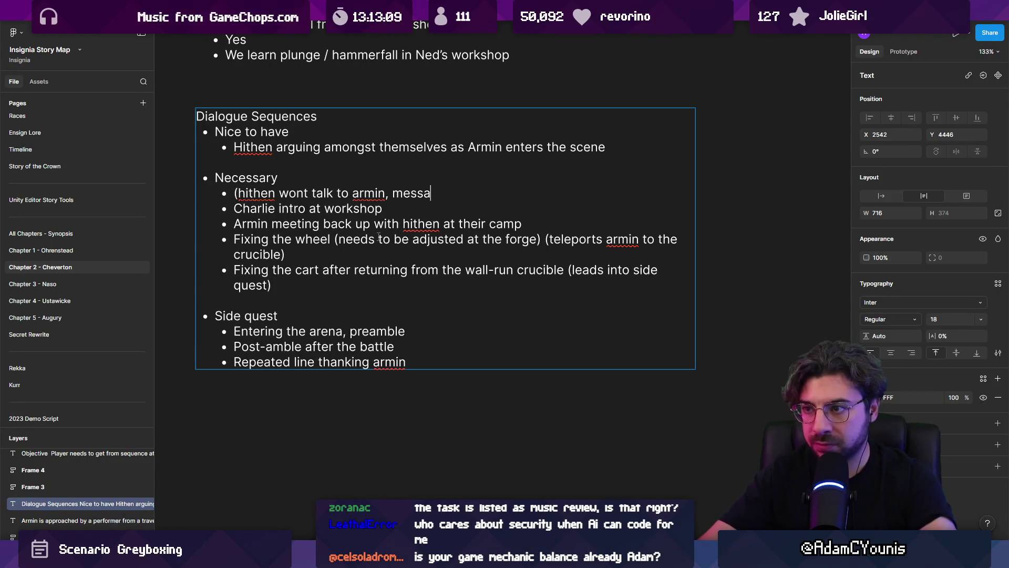
{"action": "type", "text": "gin sequence instead of d"}
{"action": "type", "text": "ialogeu s"}
{"action": "key", "text": "BackSpace"}
{"action": "key", "text": "BackSpace"}
{"action": "key", "text": "BackSpace"}
{"action": "type", "text": "ue sequence)"}
{"action": "key", "text": "Escape"}
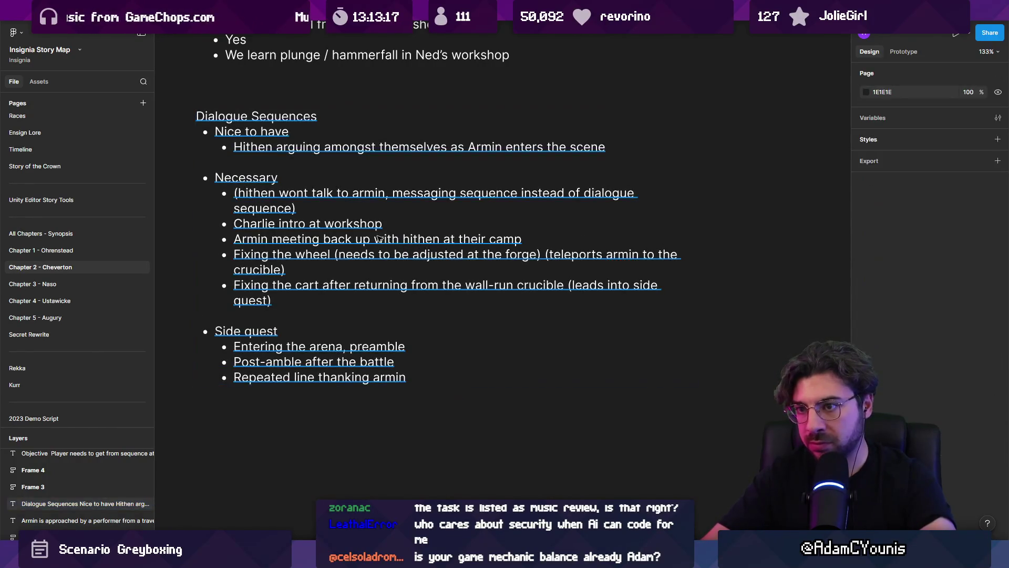
{"action": "left_click", "coordinate": [712, 176]}
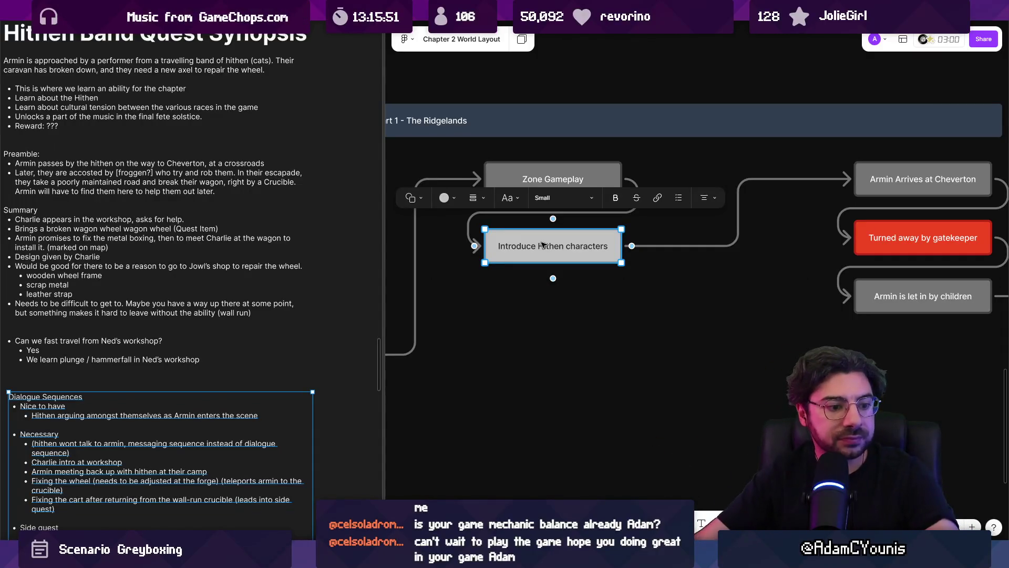
Inspect the Introduce Hithen characters node in the Part 1 – The Ridgelands flow.
{"action": "left_click", "coordinate": [455, 265]}
{"action": "left_click", "coordinate": [482, 261]}
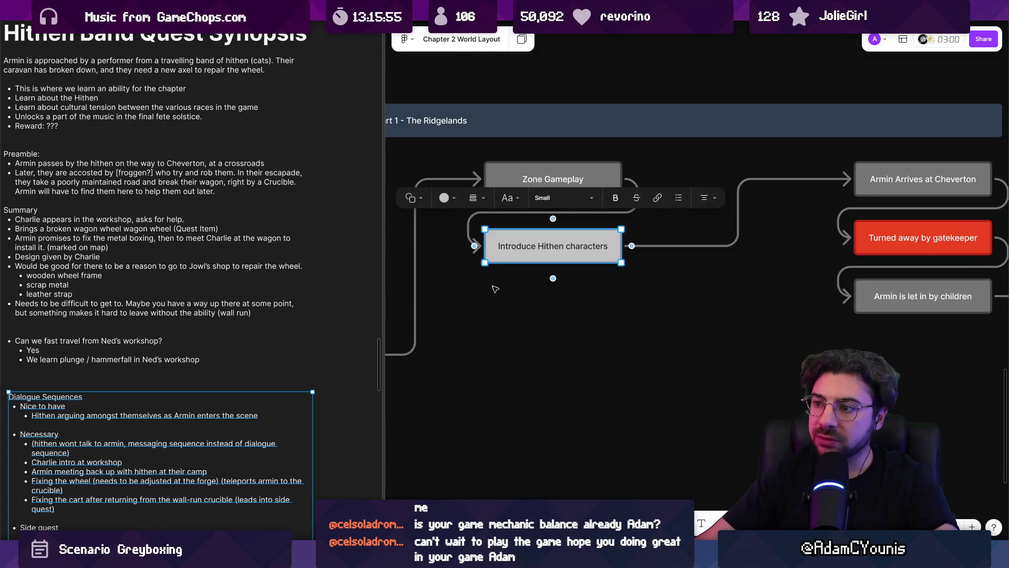
{"action": "left_click", "coordinate": [496, 284]}
{"action": "scroll", "coordinate": [373, 266], "scroll_direction": "down", "scroll_amount": 1}
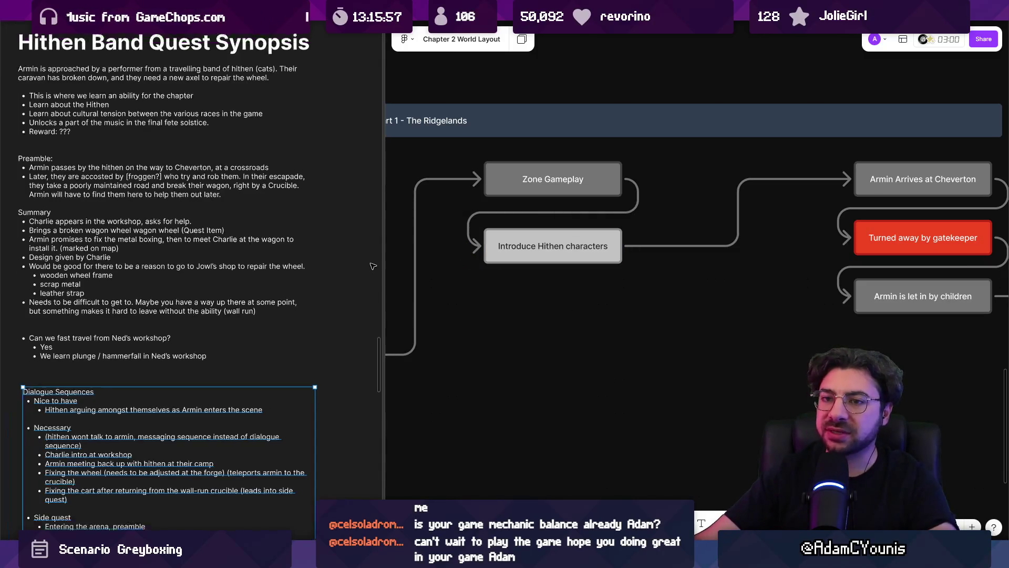
{"action": "scroll", "coordinate": [370, 266], "scroll_direction": "down", "scroll_amount": 2}
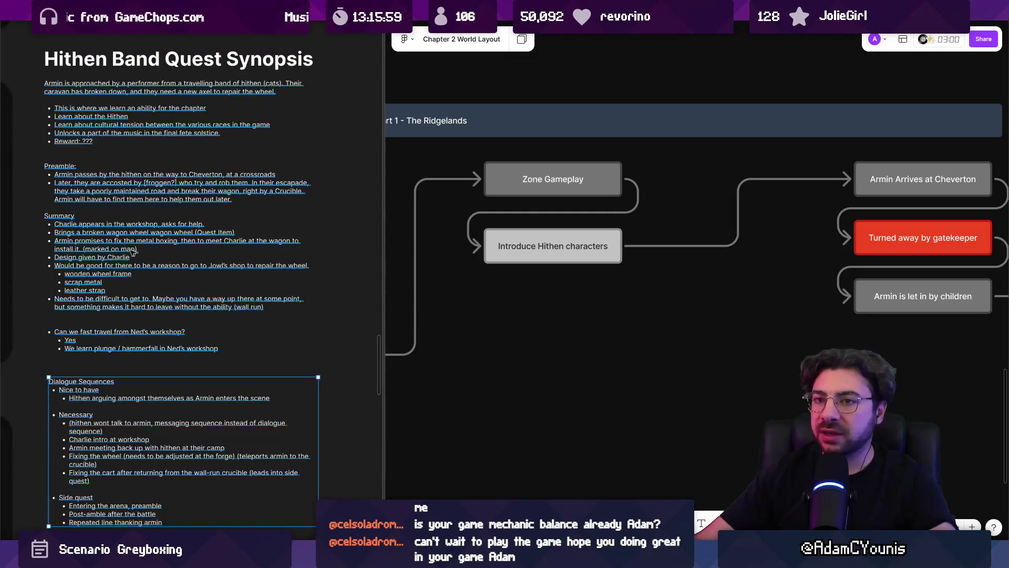
{"action": "scroll", "coordinate": [204, 269], "scroll_direction": "up", "scroll_amount": 3}
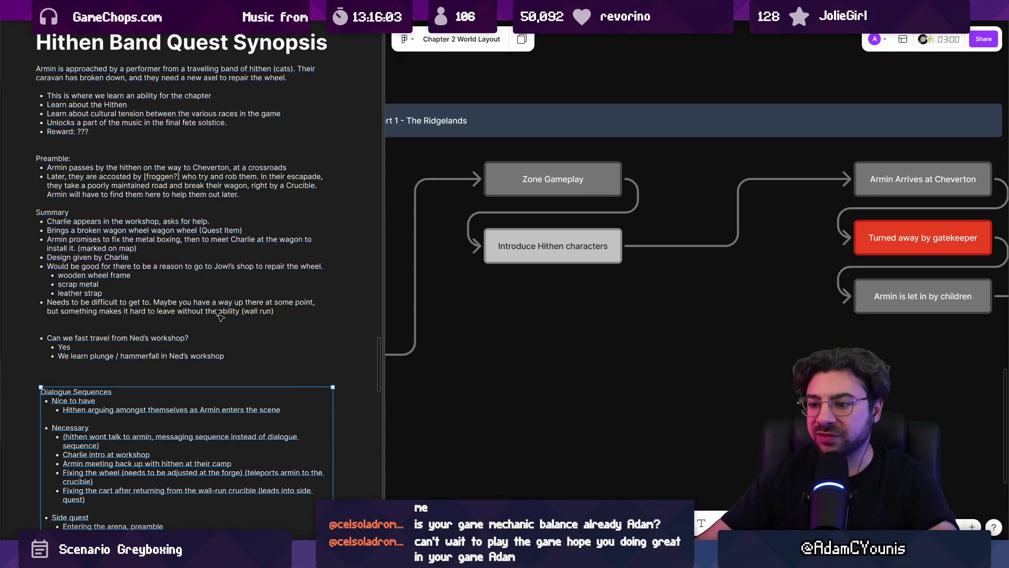
{"action": "mouse_move", "coordinate": [540, 557]}
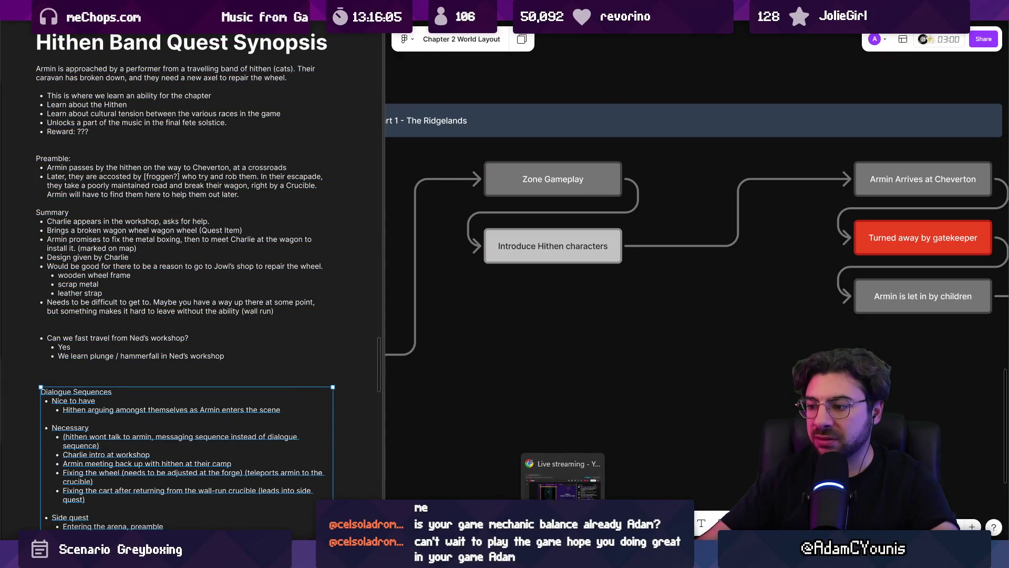
{"action": "left_click", "coordinate": [539, 478]}
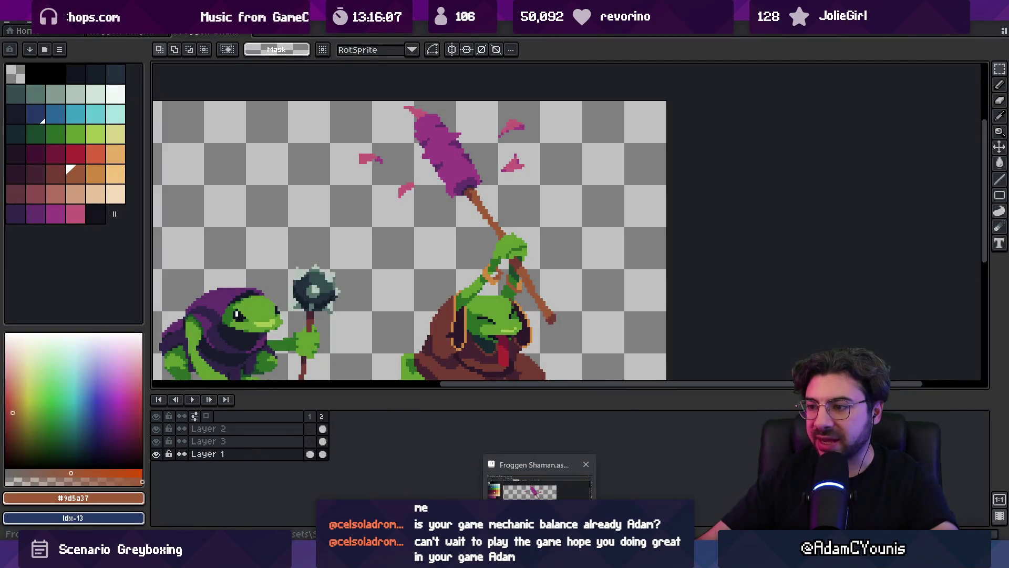
{"action": "left_click", "coordinate": [539, 478]}
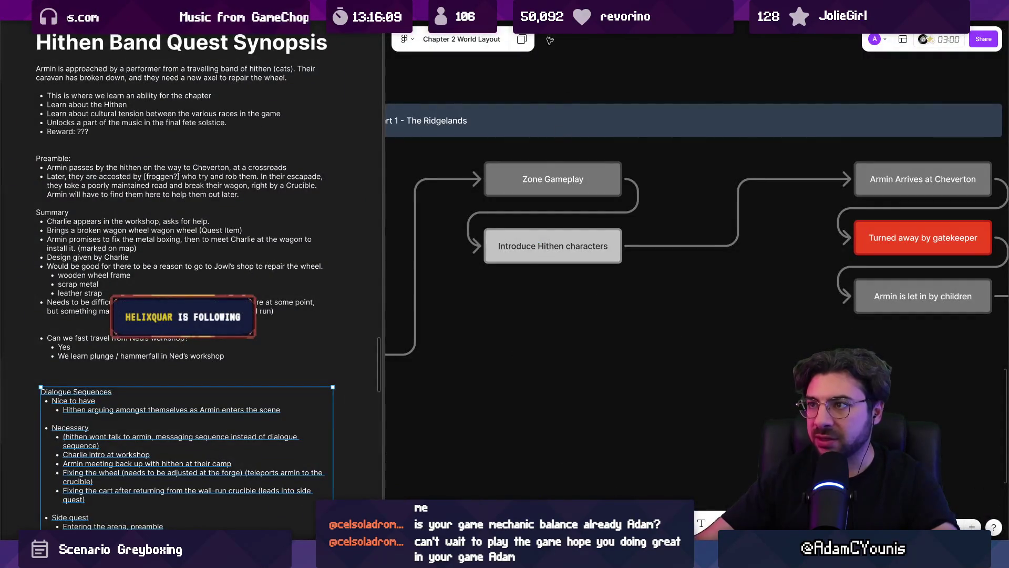
{"action": "key", "text": "alt+Tab"}
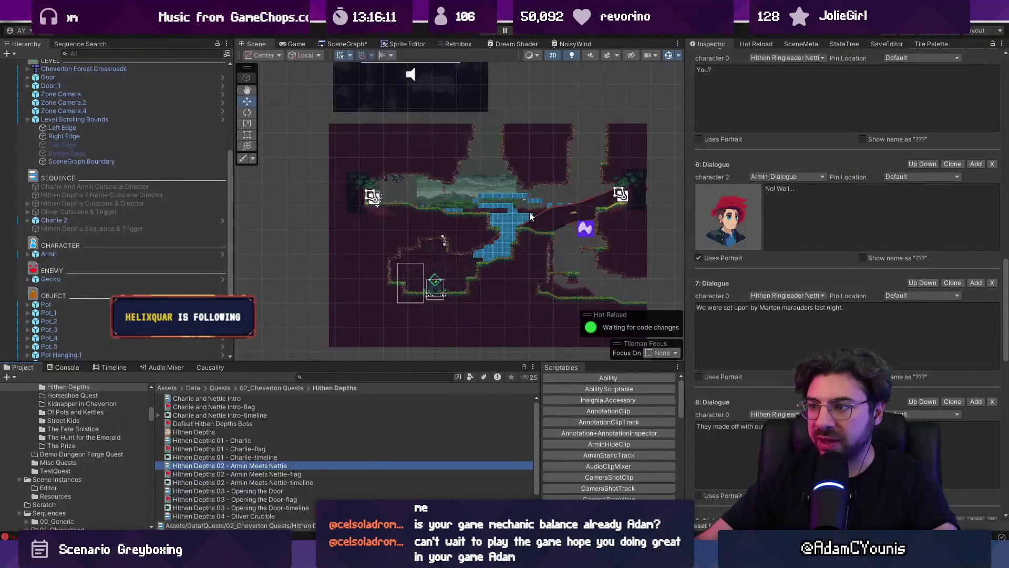
{"action": "scroll", "coordinate": [530, 216], "scroll_direction": "up", "scroll_amount": 4}
{"action": "scroll", "coordinate": [473, 198], "scroll_direction": "up", "scroll_amount": 3}
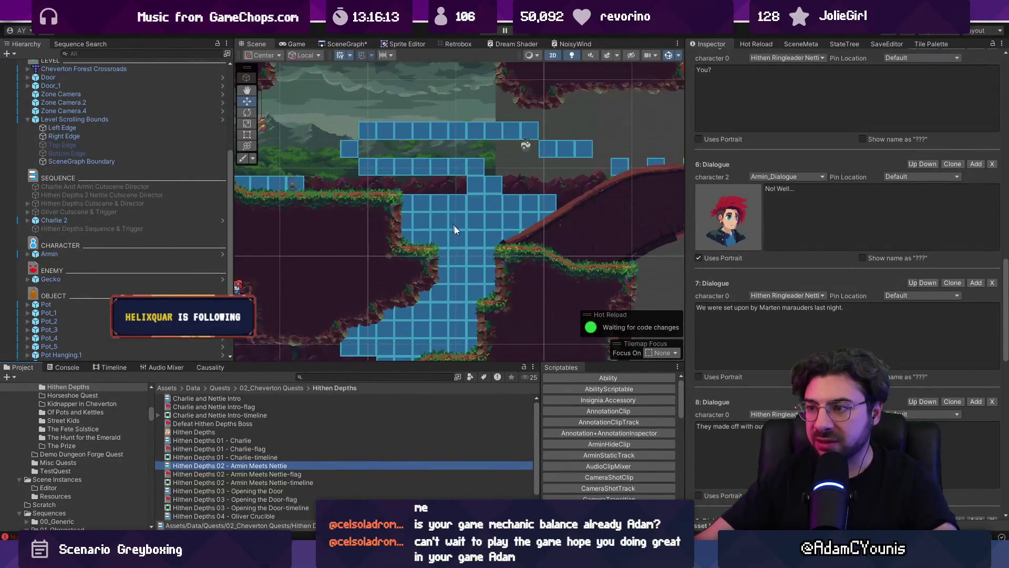
{"action": "left_click_drag", "start_coordinate": [468, 219], "coordinate": [492, 142]}
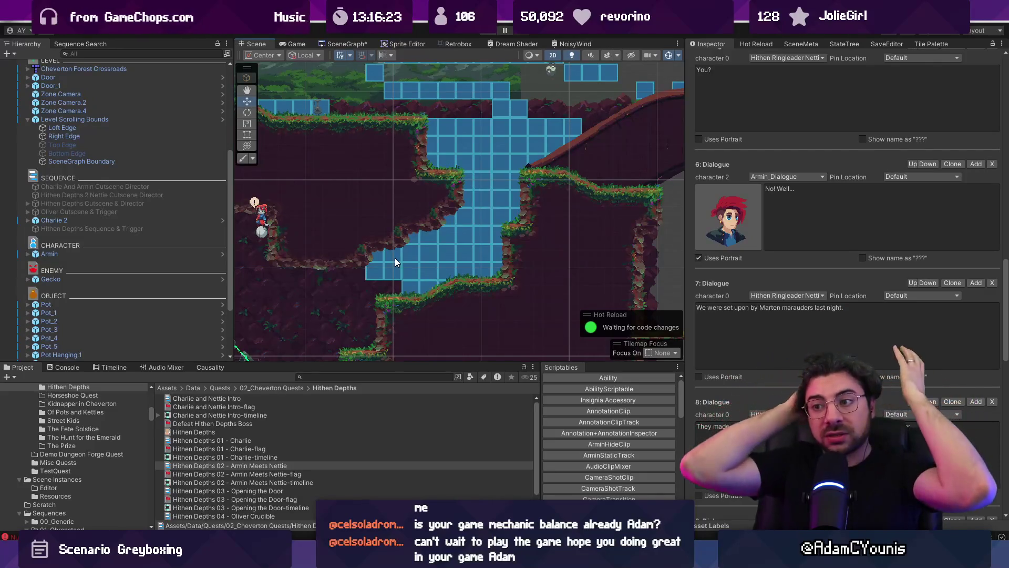
{"action": "key", "text": "alt+Tab"}
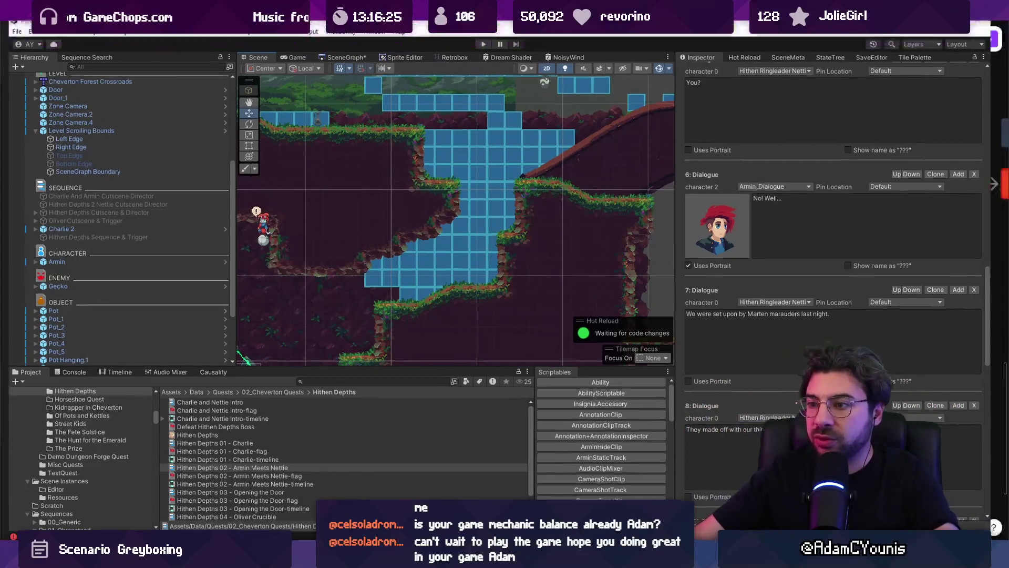
{"action": "scroll", "coordinate": [521, 309], "scroll_direction": "down", "scroll_amount": 3}
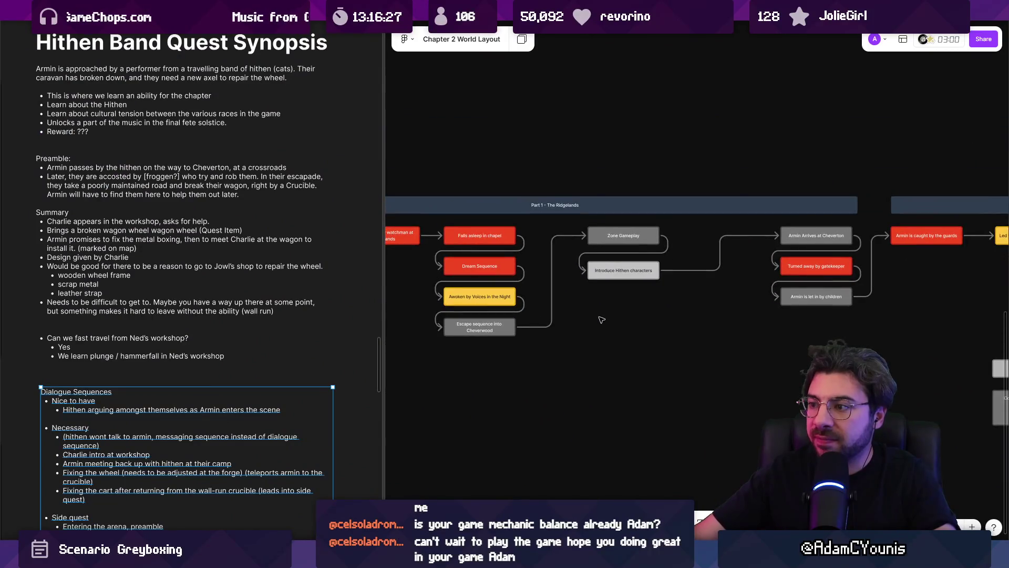
Enlarge the quest notes panel and bring the Necessary dialogue list into view.
{"action": "scroll", "coordinate": [601, 320], "scroll_direction": "up", "scroll_amount": 2}
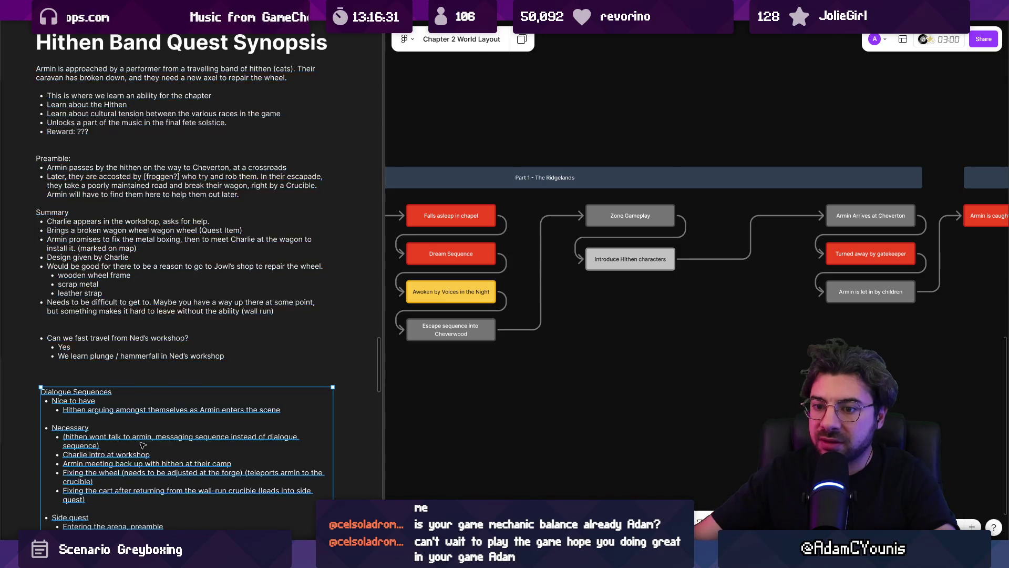
{"action": "scroll", "coordinate": [117, 219], "scroll_direction": "up", "scroll_amount": 2}
{"action": "scroll", "coordinate": [158, 263], "scroll_direction": "down", "scroll_amount": 5}
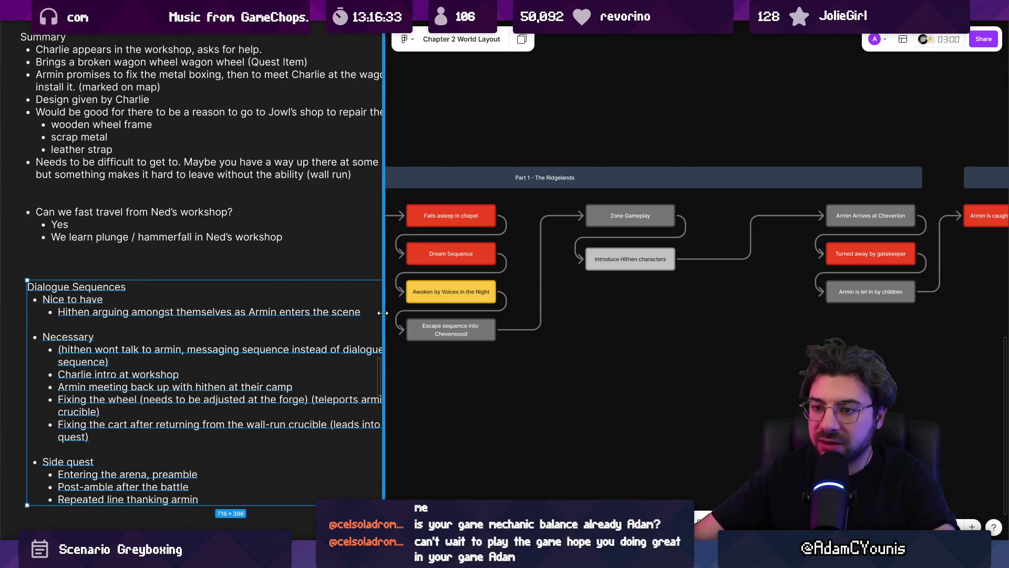
{"action": "left_click_drag", "start_coordinate": [382, 314], "coordinate": [513, 315]}
{"action": "scroll", "coordinate": [248, 329], "scroll_direction": "down", "scroll_amount": 1}
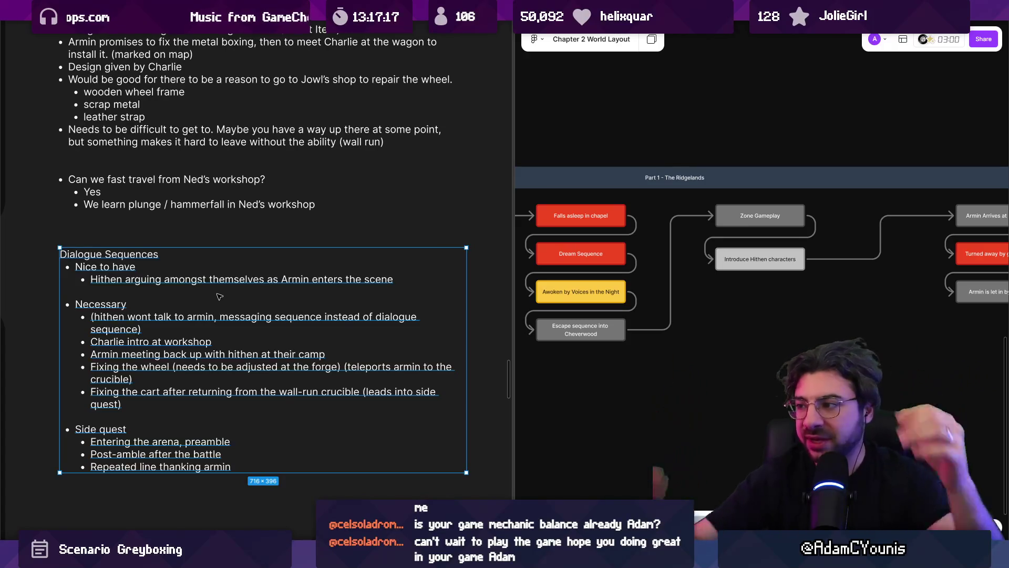
{"action": "scroll", "coordinate": [535, 272], "scroll_direction": "right", "scroll_amount": 5}
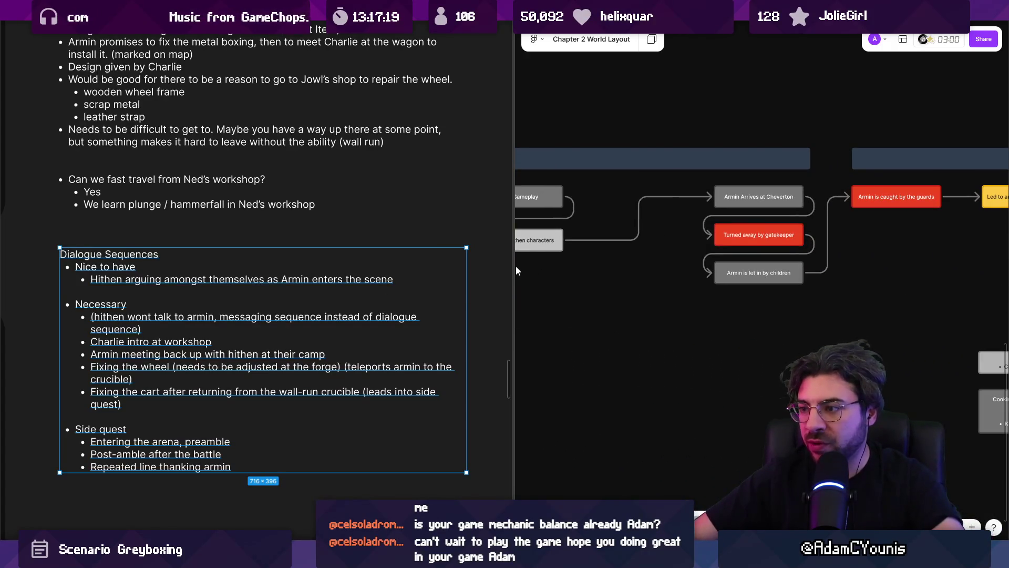
Widen the story map board and select the Introduce Hithen characters node and the top row.
{"action": "left_click_drag", "start_coordinate": [510, 267], "coordinate": [364, 267]}
{"action": "scroll", "coordinate": [525, 274], "scroll_direction": "left", "scroll_amount": 5}
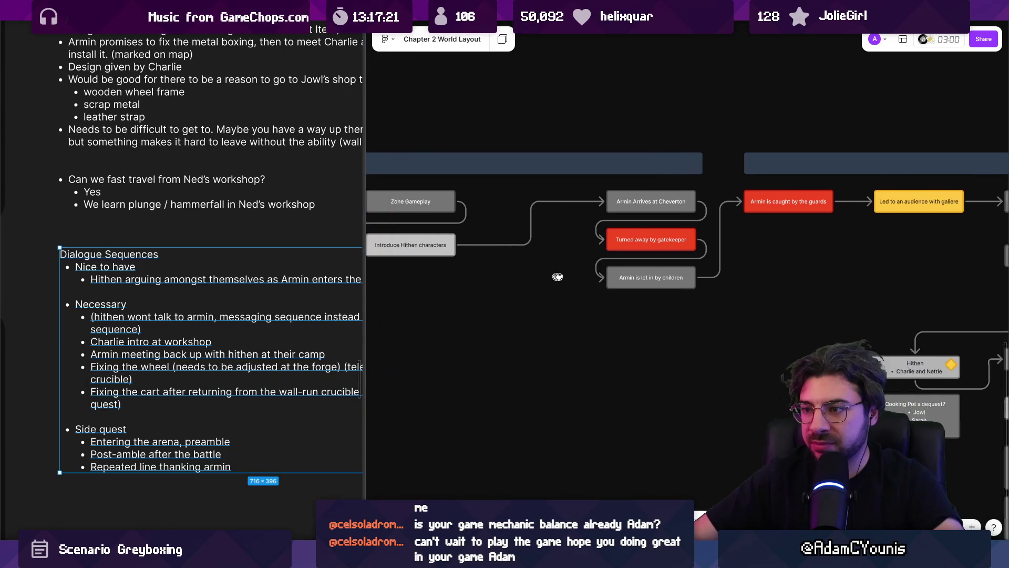
{"action": "left_click", "coordinate": [493, 249]}
{"action": "scroll", "coordinate": [494, 249], "scroll_direction": "down", "scroll_amount": 3}
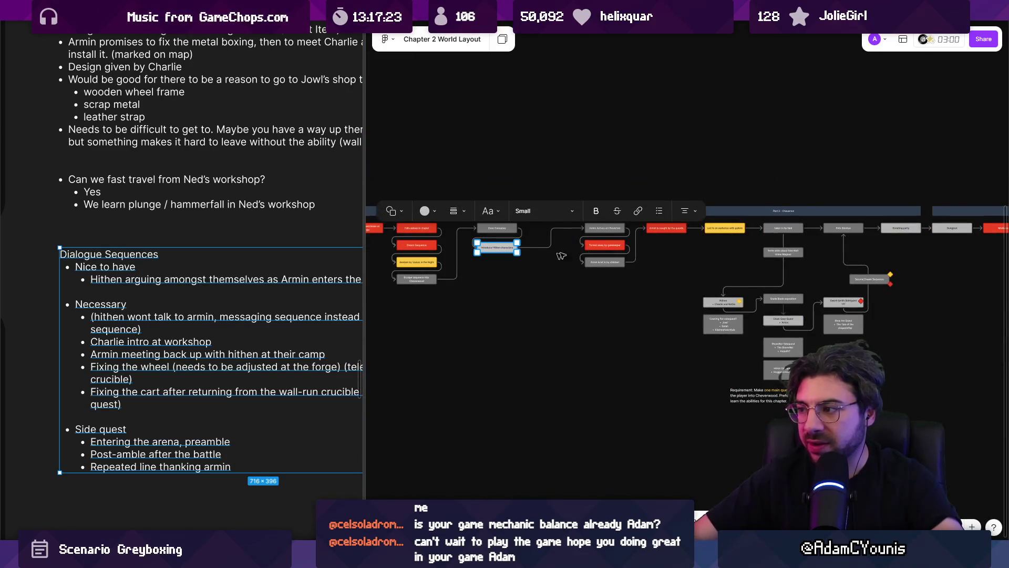
{"action": "left_click", "coordinate": [745, 306]}
{"action": "scroll", "coordinate": [746, 306], "scroll_direction": "up", "scroll_amount": 5}
{"action": "scroll", "coordinate": [630, 305], "scroll_direction": "left", "scroll_amount": 3}
{"action": "left_click", "coordinate": [562, 312]}
{"action": "mouse_move", "coordinate": [407, 281]}
{"action": "left_mouse_down"}
{"action": "mouse_move", "coordinate": [962, 144]}
{"action": "mouse_move", "coordinate": [904, 142]}
{"action": "left_mouse_up"}
{"action": "left_click", "coordinate": [719, 256]}
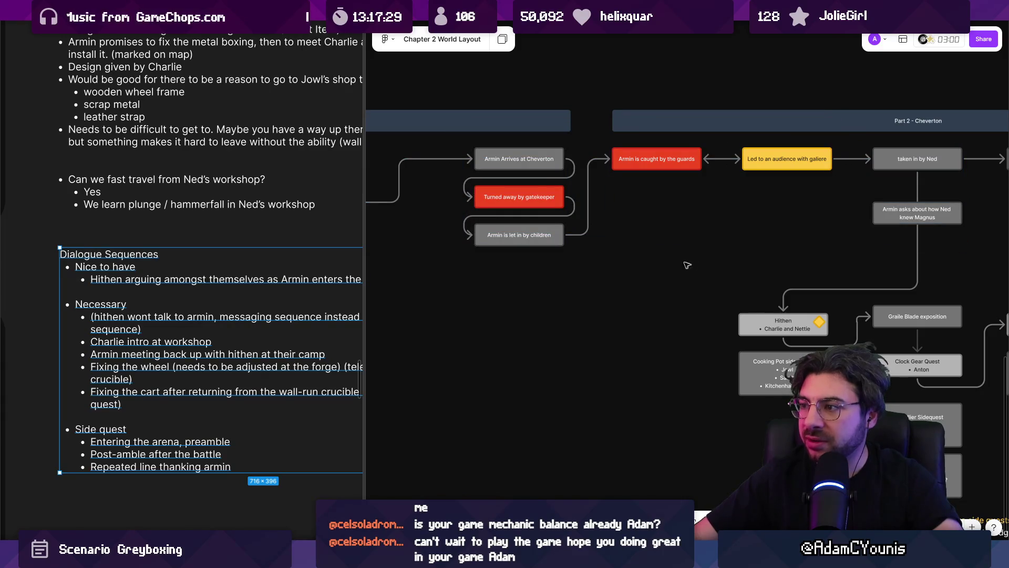
{"action": "scroll", "coordinate": [651, 257], "scroll_direction": "left", "scroll_amount": 2}
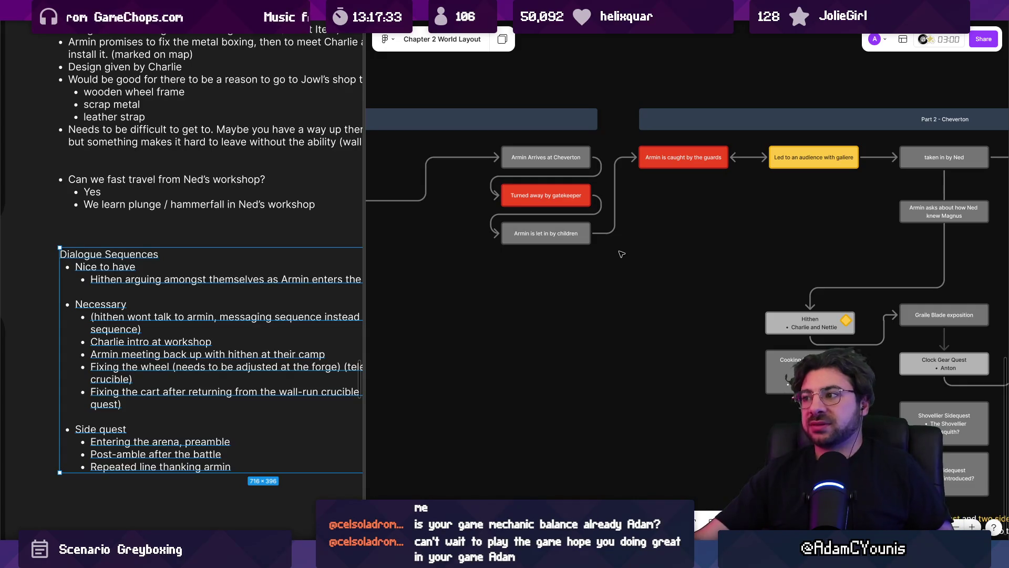
Inspect the 'Armin is caught by the guards' node in the Cheverton branch.
{"action": "left_click", "coordinate": [684, 157]}
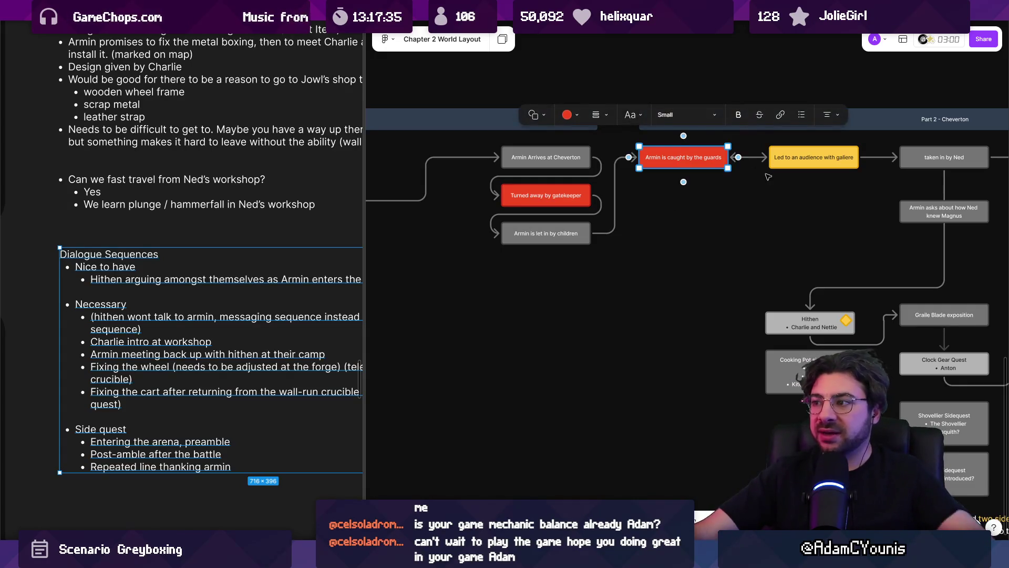
{"action": "scroll", "coordinate": [757, 194], "scroll_direction": "up", "scroll_amount": 5}
{"action": "scroll", "coordinate": [763, 323], "scroll_direction": "down", "scroll_amount": 5}
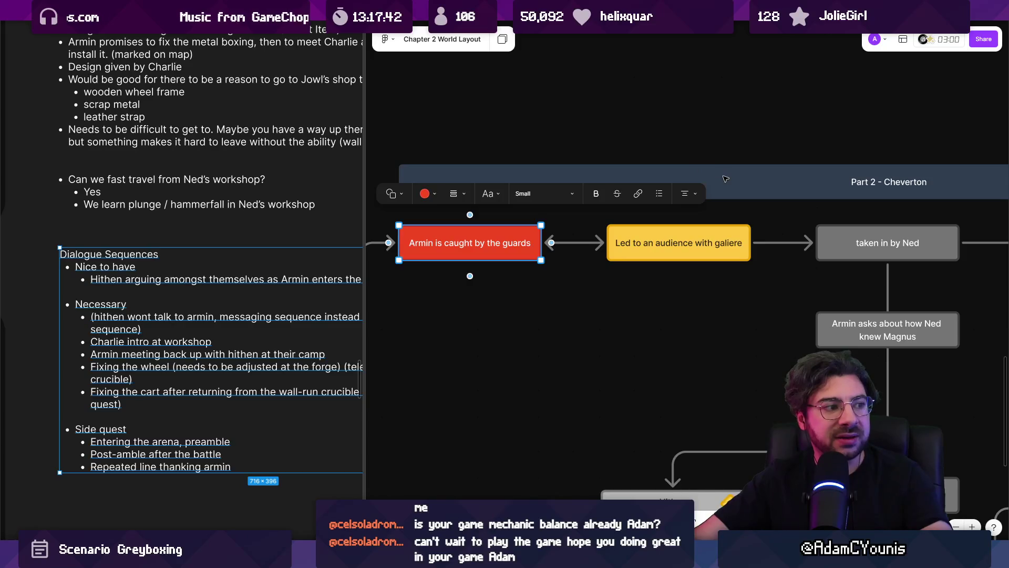
{"action": "scroll", "coordinate": [725, 178], "scroll_direction": "down", "scroll_amount": 5}
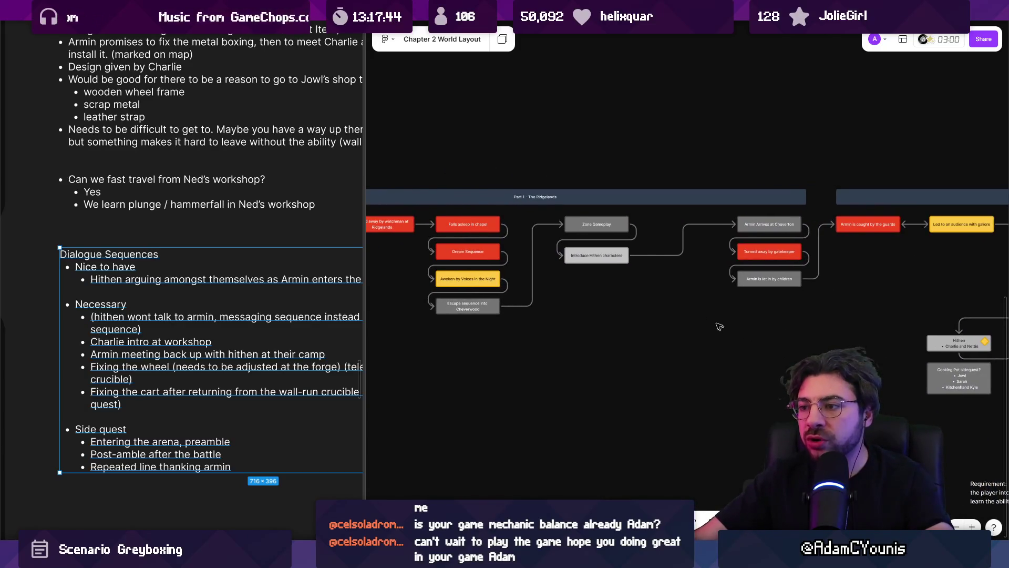
{"action": "scroll", "coordinate": [719, 326], "scroll_direction": "up", "scroll_amount": 5}
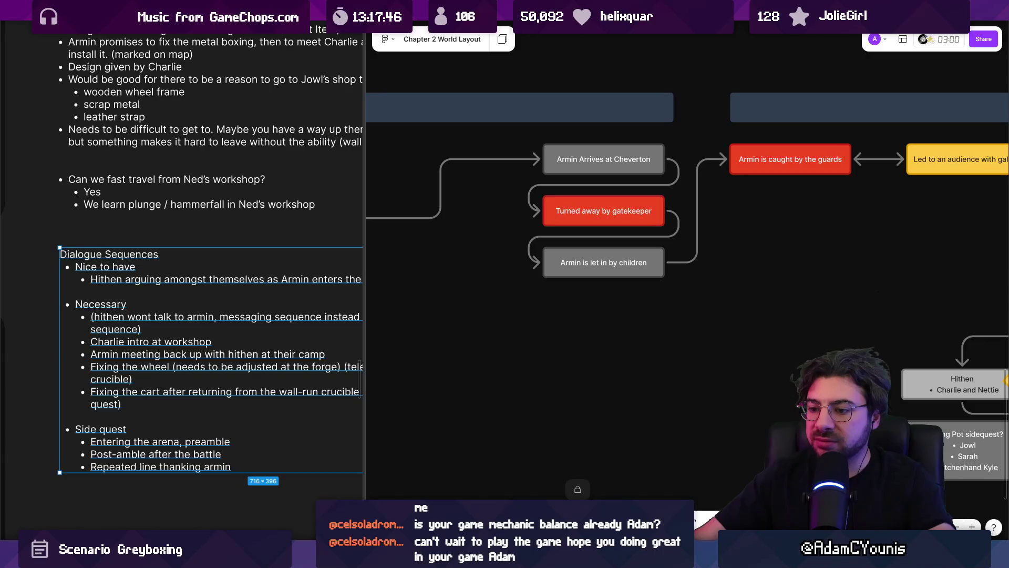
{"action": "key", "text": "alt+Tab"}
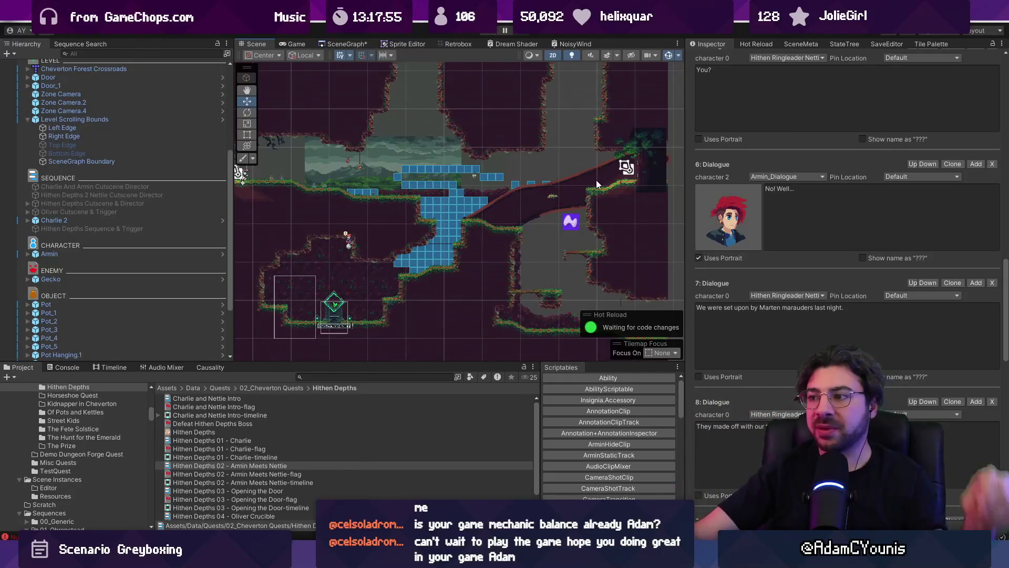
{"action": "left_click_drag", "start_coordinate": [576, 233], "coordinate": [532, 188]}
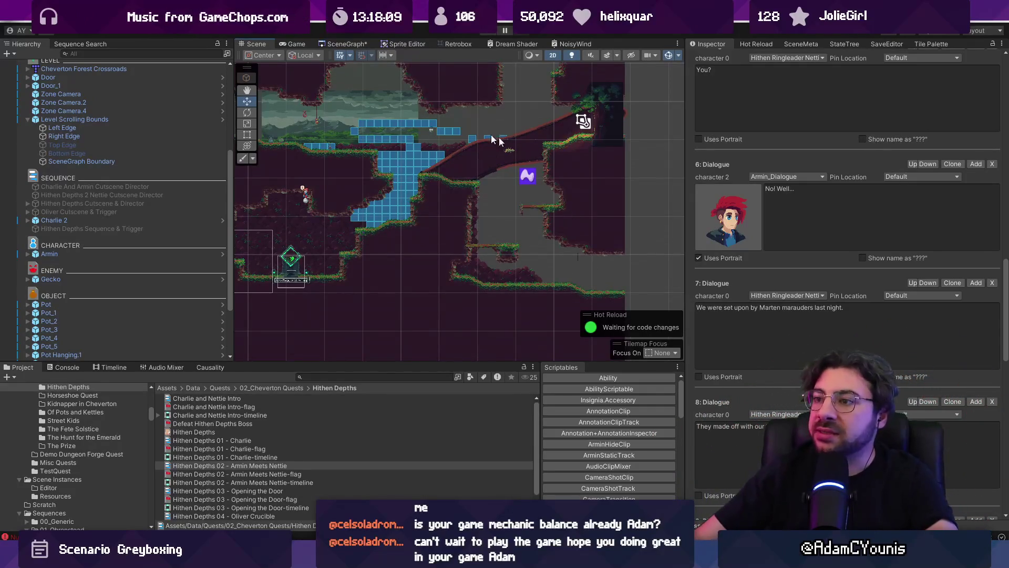
{"action": "key", "text": "alt+Tab"}
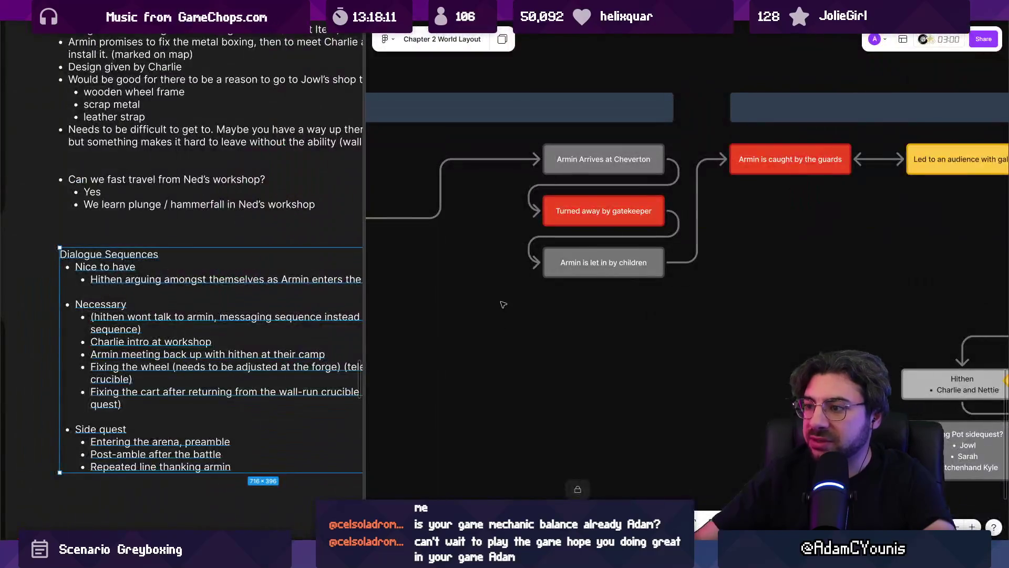
Prefix the Hithen arguing bullet with '(Pre-cart break.' and end it with a full stop.
{"action": "double_click", "coordinate": [193, 290]}
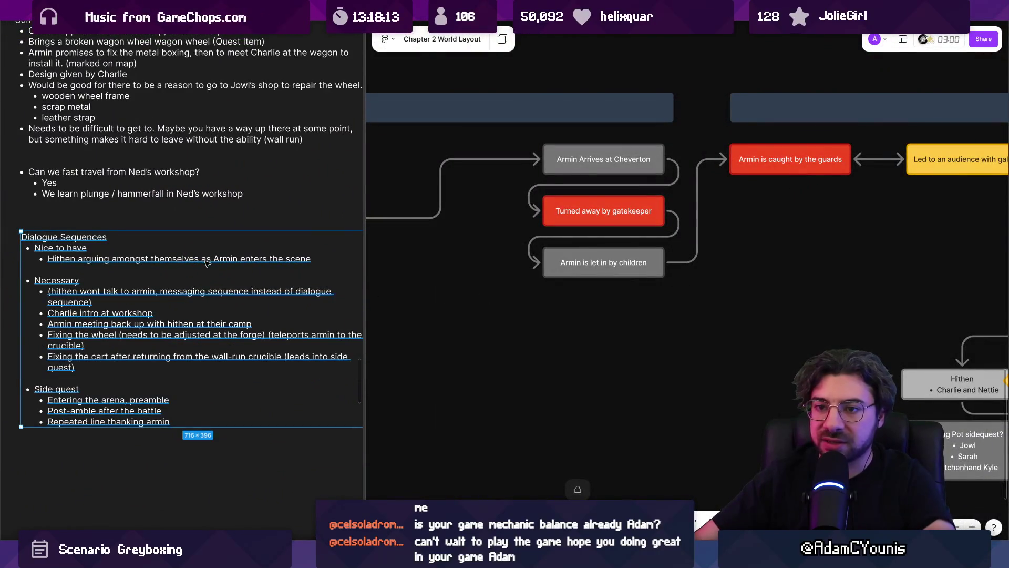
{"action": "key", "text": "ctrl+a"}
{"action": "left_click", "coordinate": [213, 260]}
{"action": "key", "text": "shift+Home"}
{"action": "key", "text": "ctrl+shift+Right"}
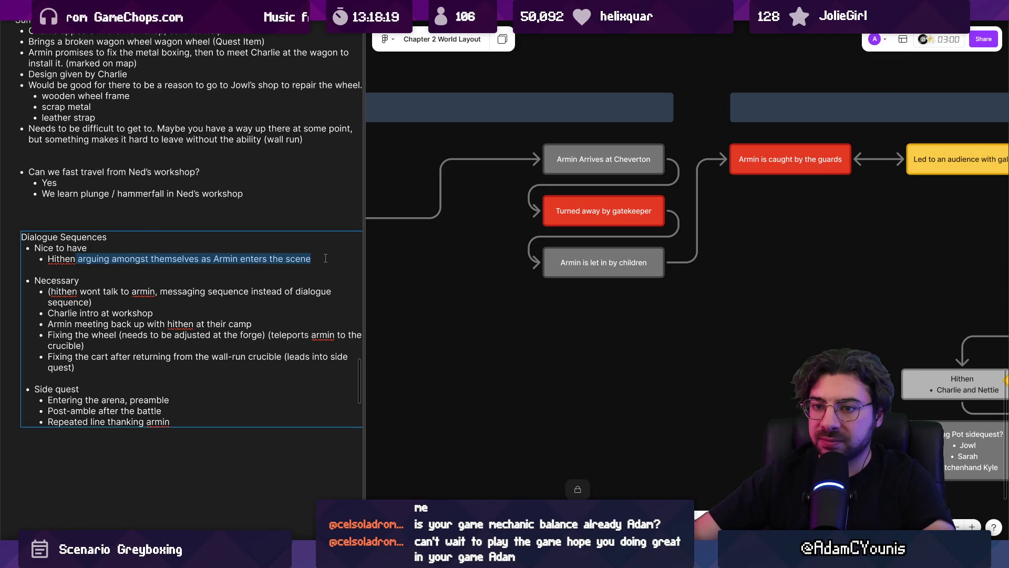
{"action": "key", "text": "Up"}
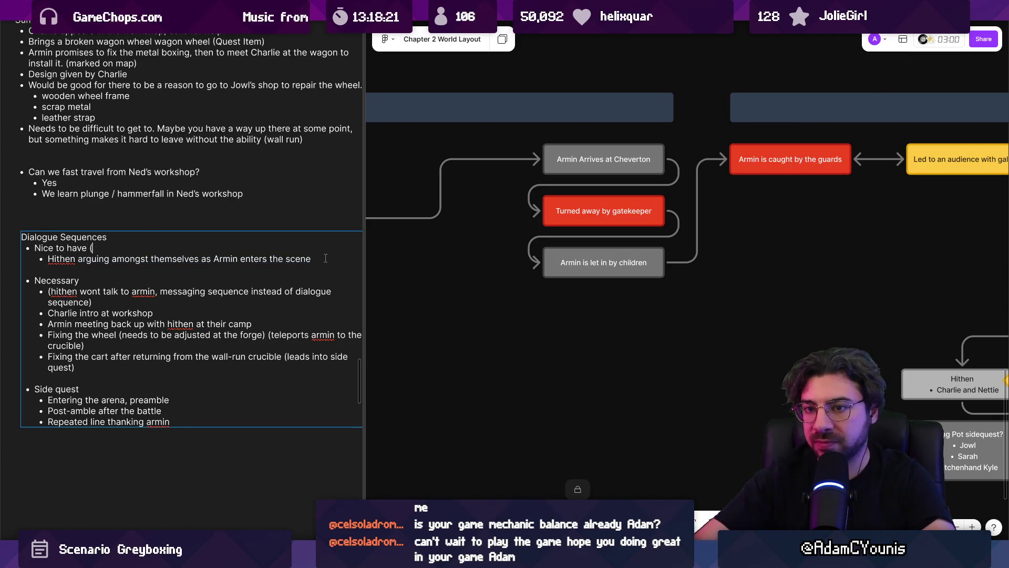
{"action": "type", "text": "( "}
{"action": "type", "text": "Pre-"}
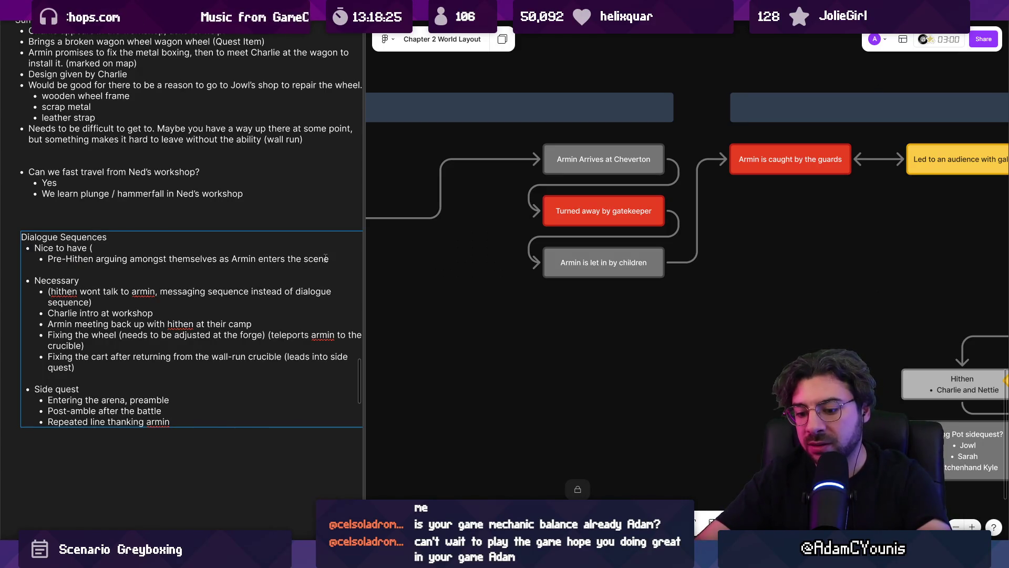
{"action": "type", "text": "cart break."}
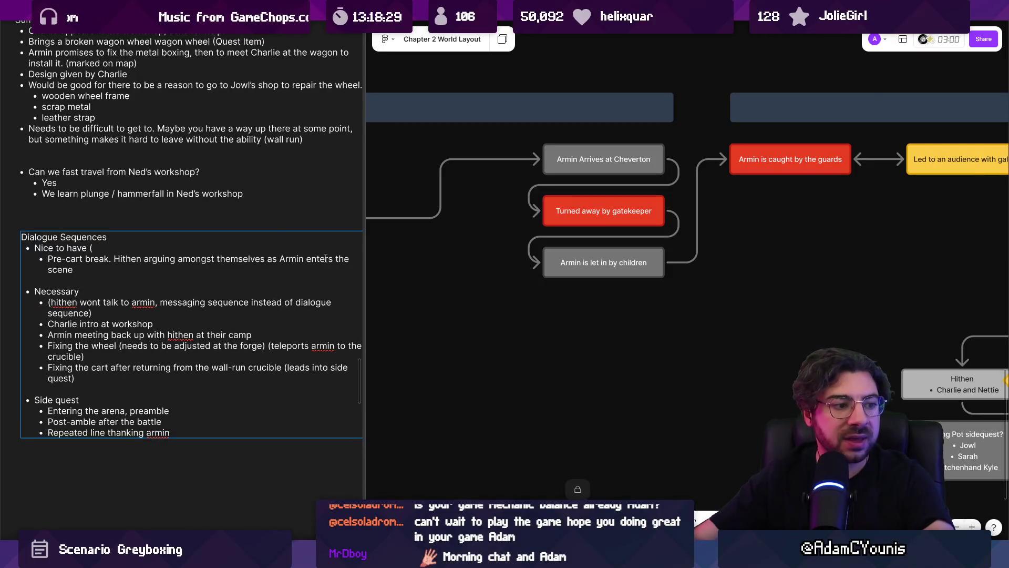
{"action": "scroll", "coordinate": [245, 265], "scroll_direction": "down", "scroll_amount": 2}
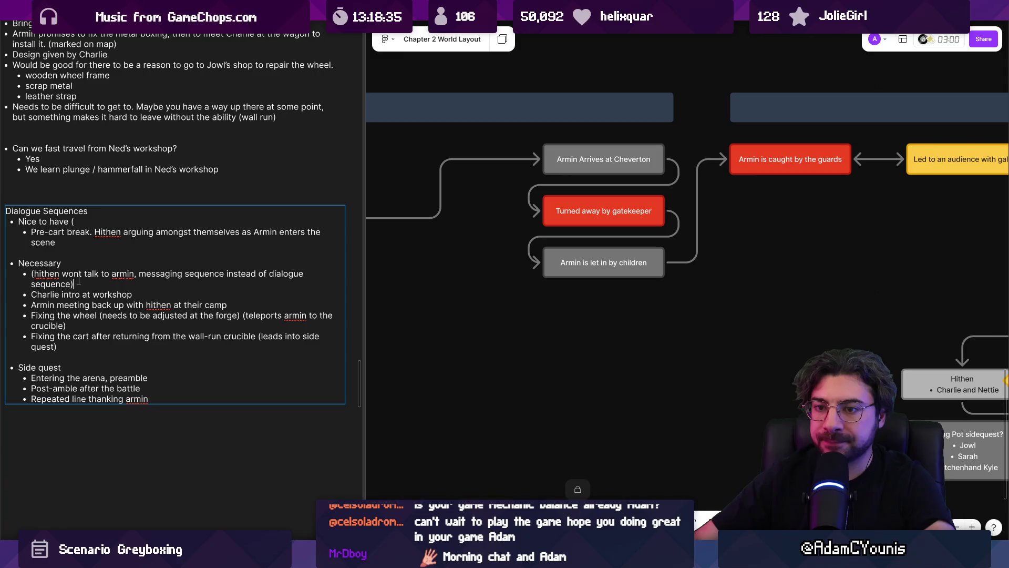
{"action": "type", "text": "."}
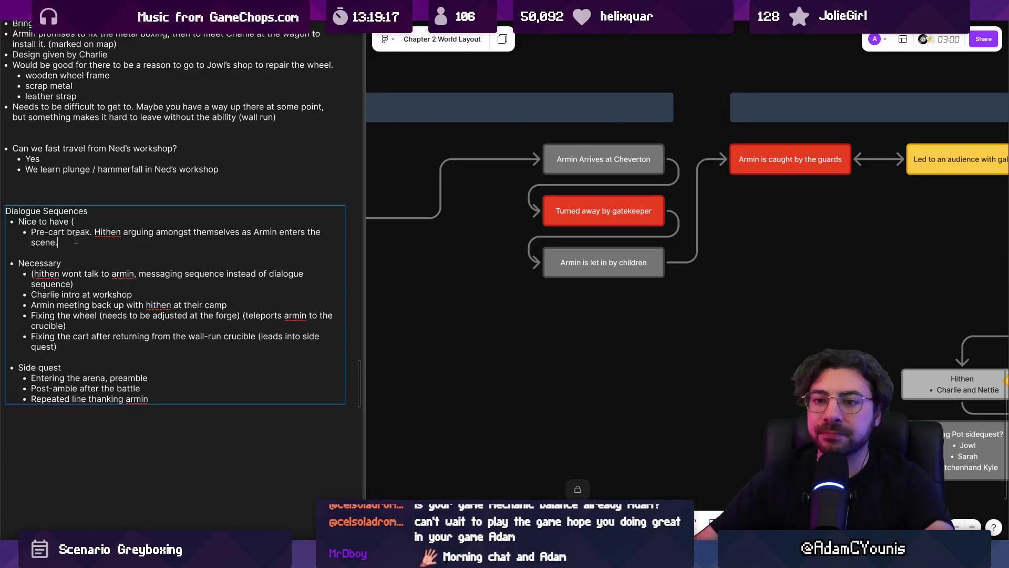
Add a new bullet 'froggen move in to attack' under the Hithen arguing line.
{"action": "key", "text": "Return"}
{"action": "type", "text": "Maybe an exit sequence where we see f"}
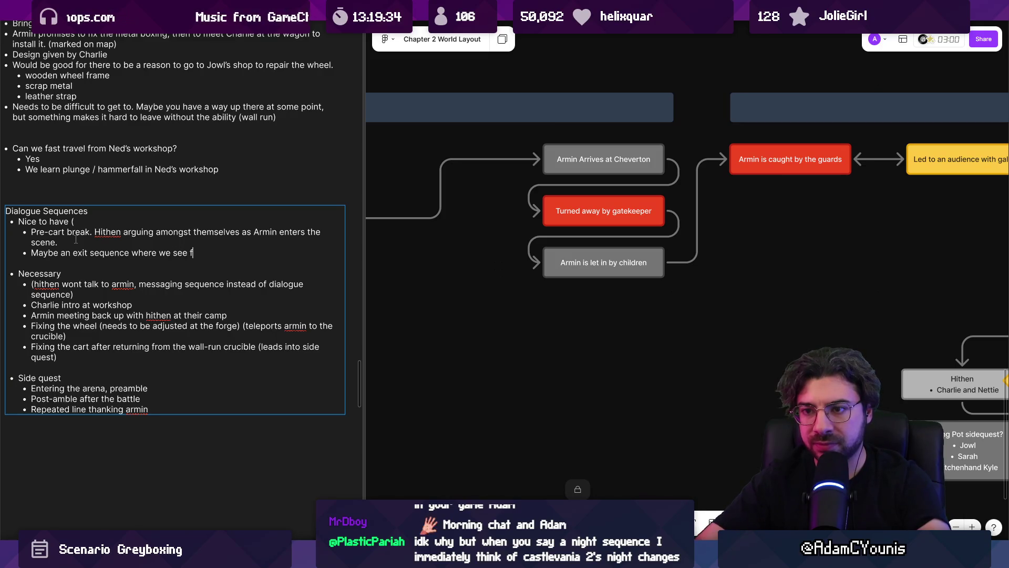
{"action": "type", "text": "roggen move in to "}
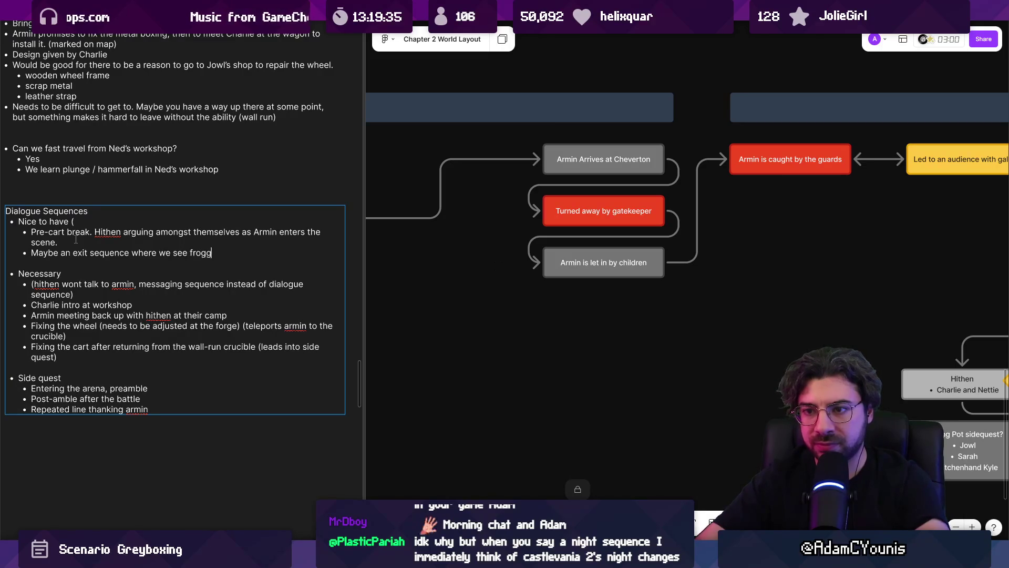
{"action": "type", "text": "attack"}
{"action": "key", "text": "Escape"}
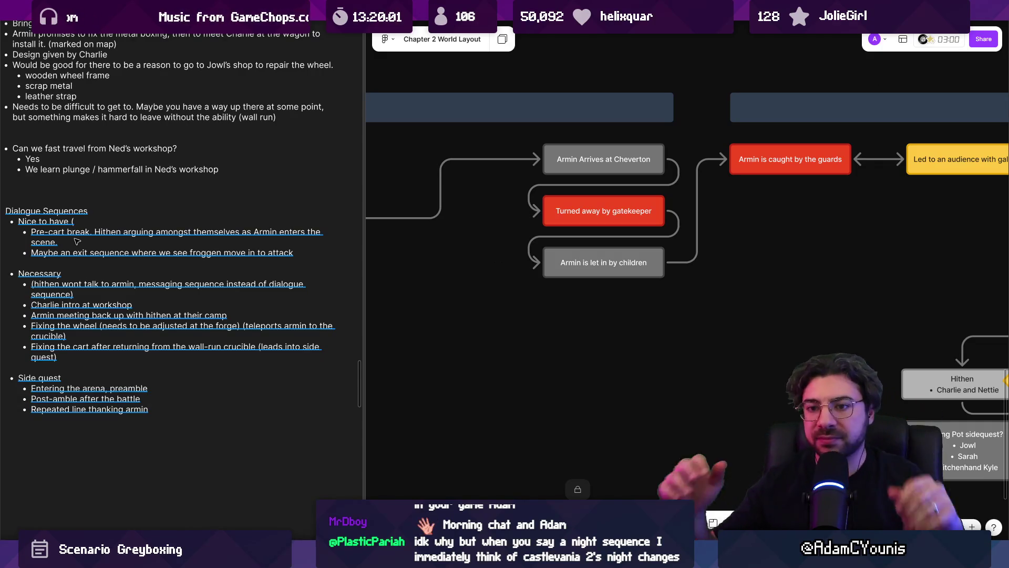
Append ', but armin is already gone and can't return' to the froggen attack bullet.
{"action": "left_click", "coordinate": [184, 289]}
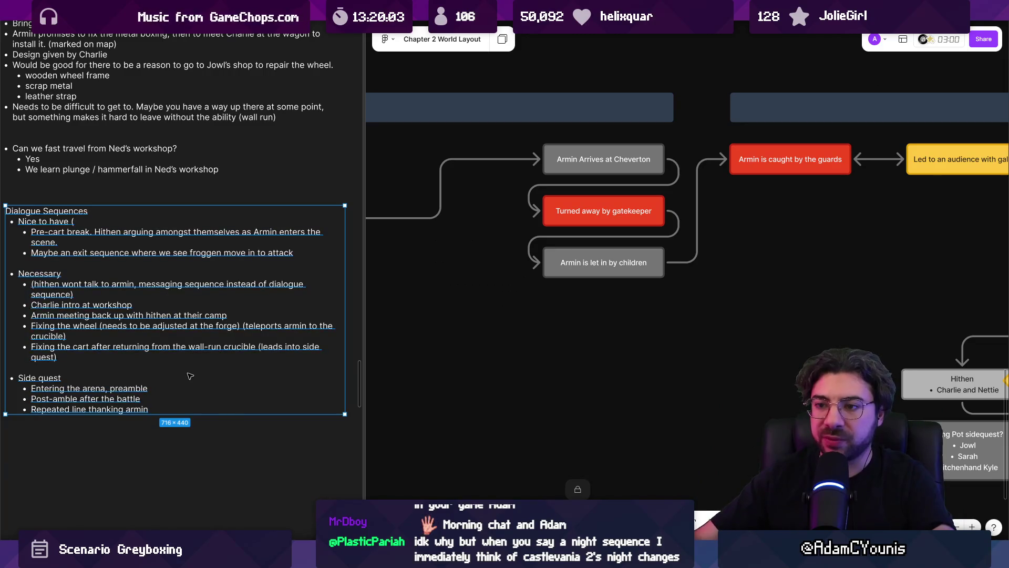
{"action": "key", "text": "Escape"}
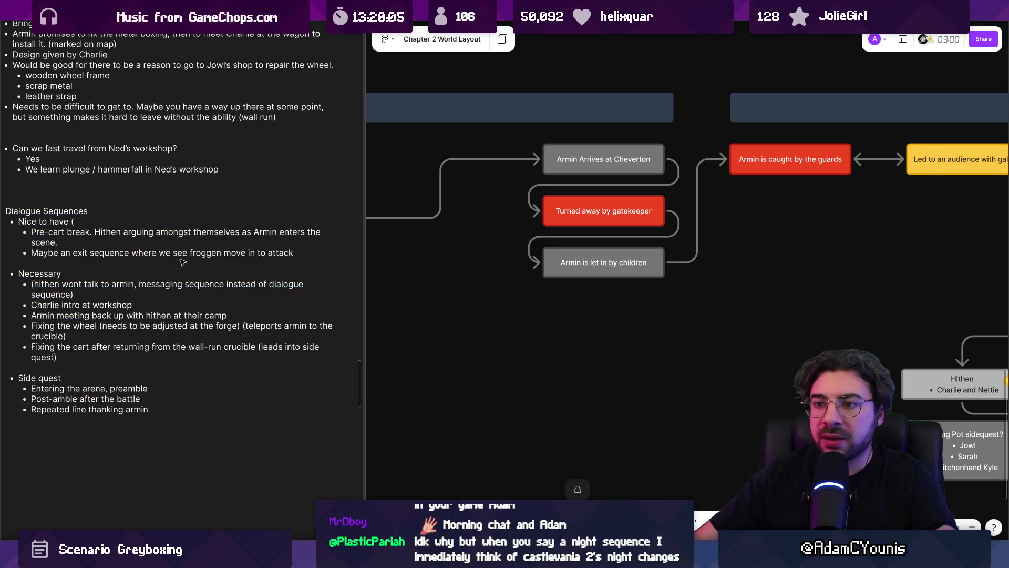
{"action": "left_click", "coordinate": [185, 257]}
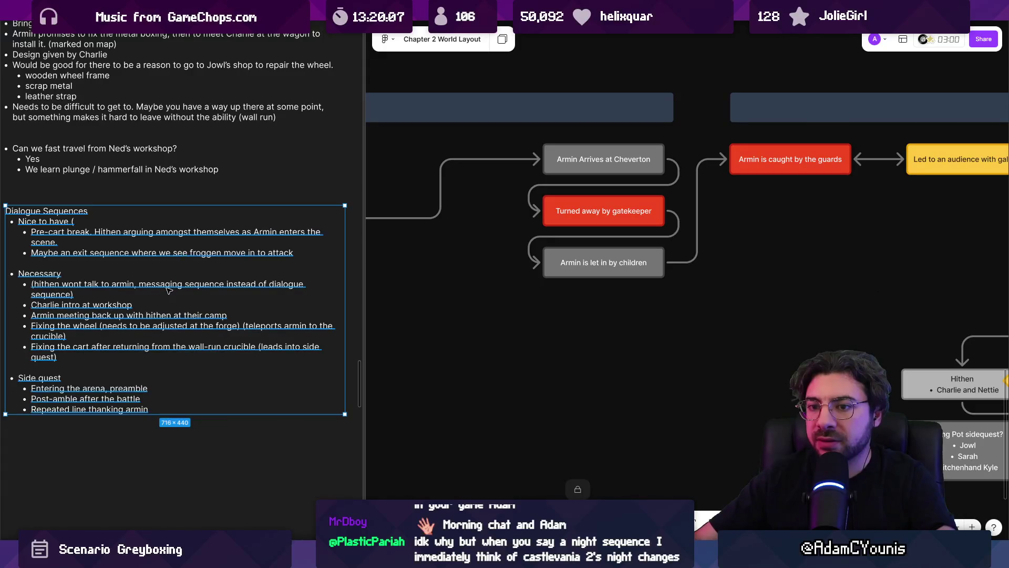
{"action": "double_click", "coordinate": [137, 285]}
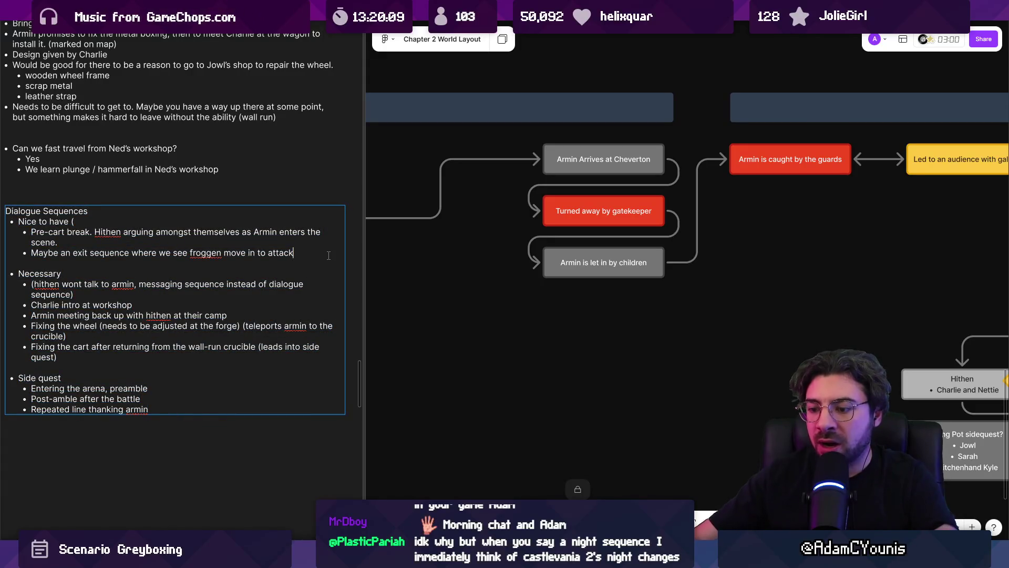
{"action": "type", "text": ", but armin"}
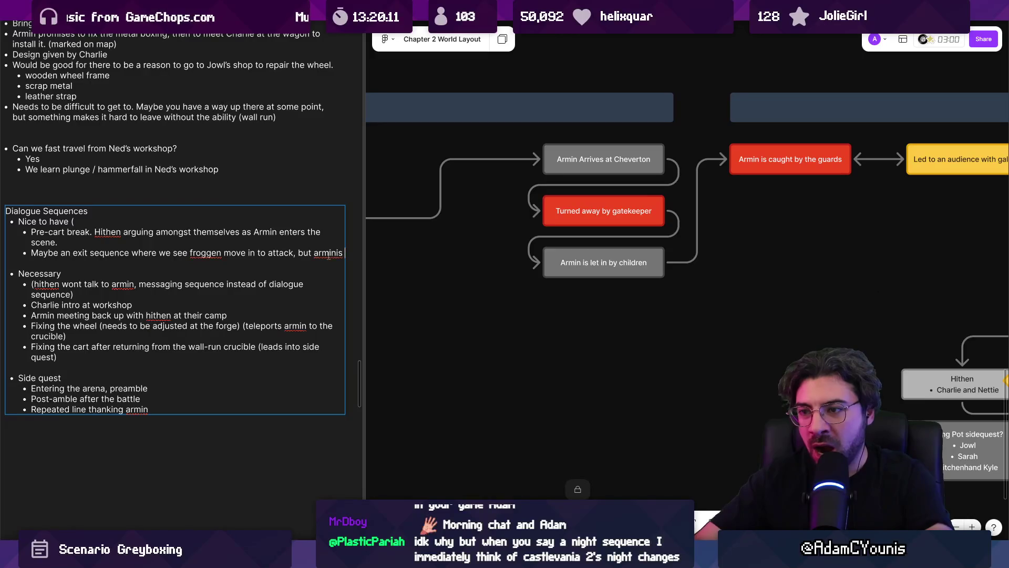
{"action": "type", "text": " is already gone and "}
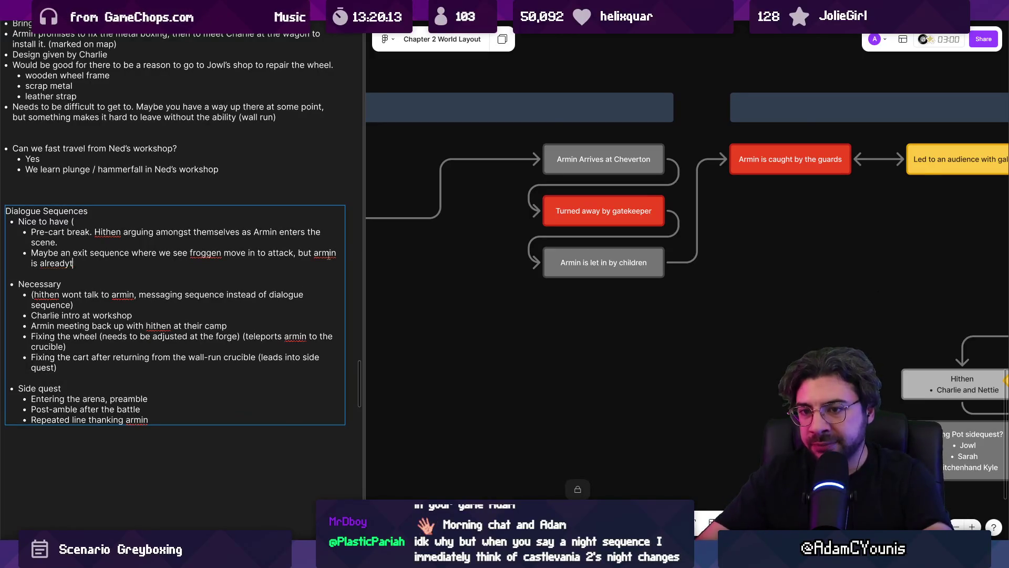
{"action": "type", "text": "can't return"}
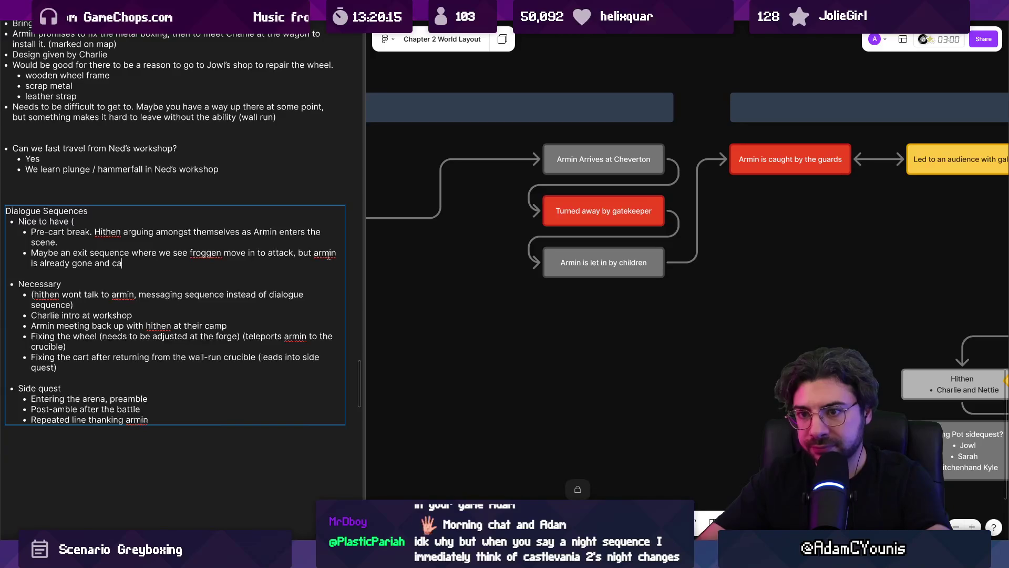
{"action": "key", "text": "Escape"}
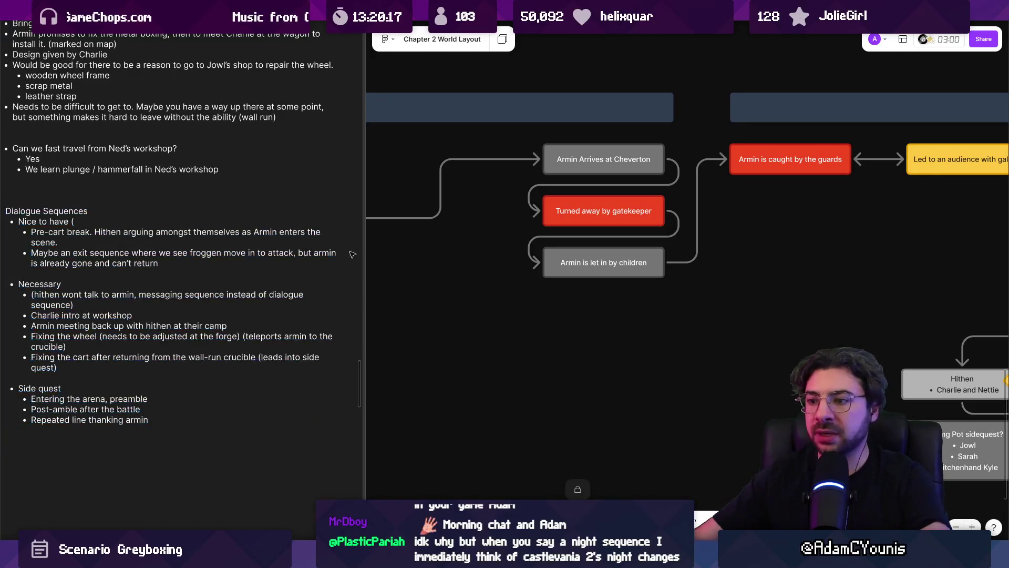
{"action": "scroll", "coordinate": [449, 321], "scroll_direction": "down", "scroll_amount": 10}
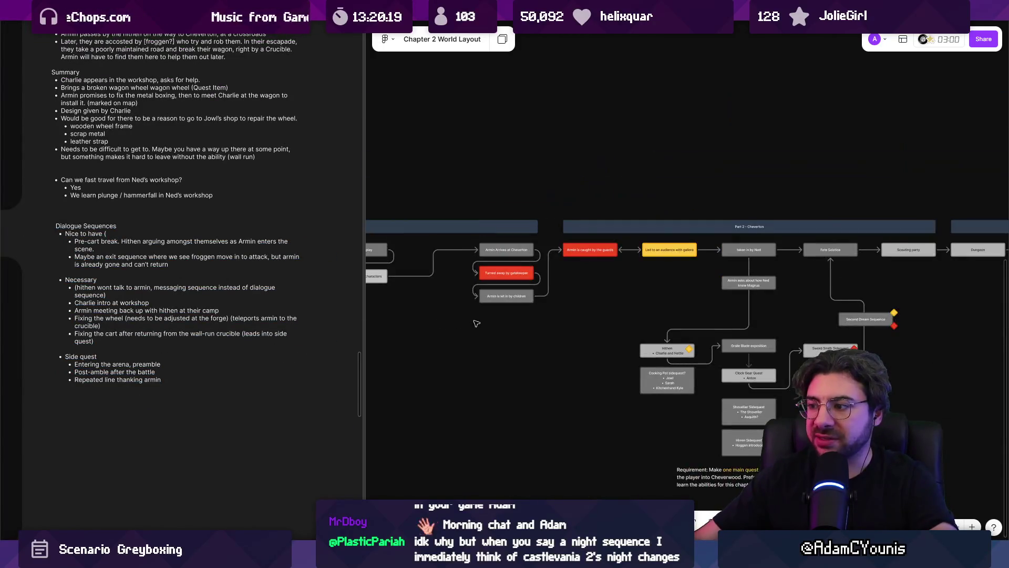
Zoom around the Hithen Caravan area of the Chapter 2 World Layout map, then switch to Unity.
{"action": "scroll", "coordinate": [631, 191], "scroll_direction": "up", "scroll_amount": 5}
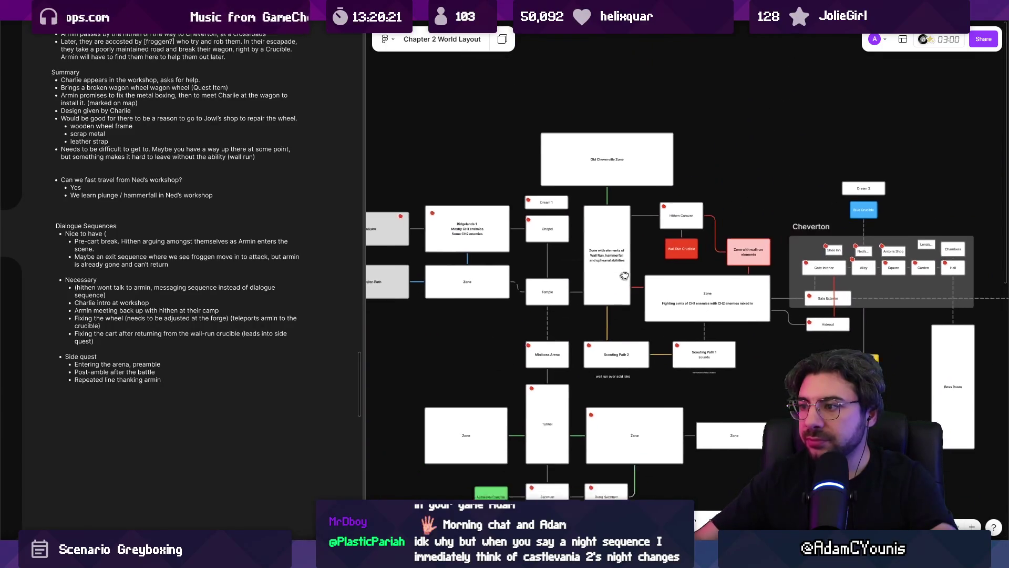
{"action": "scroll", "coordinate": [644, 256], "scroll_direction": "down", "scroll_amount": 6}
{"action": "scroll", "coordinate": [644, 256], "scroll_direction": "up", "scroll_amount": 5}
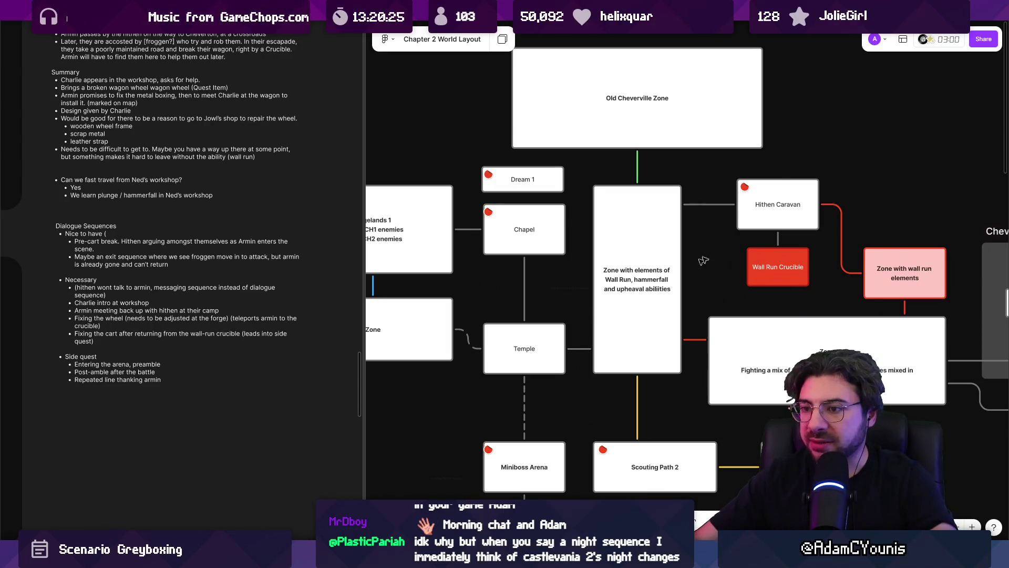
{"action": "scroll", "coordinate": [781, 289], "scroll_direction": "down", "scroll_amount": 5}
{"action": "scroll", "coordinate": [673, 252], "scroll_direction": "up", "scroll_amount": 2}
{"action": "scroll", "coordinate": [673, 252], "scroll_direction": "down", "scroll_amount": 3}
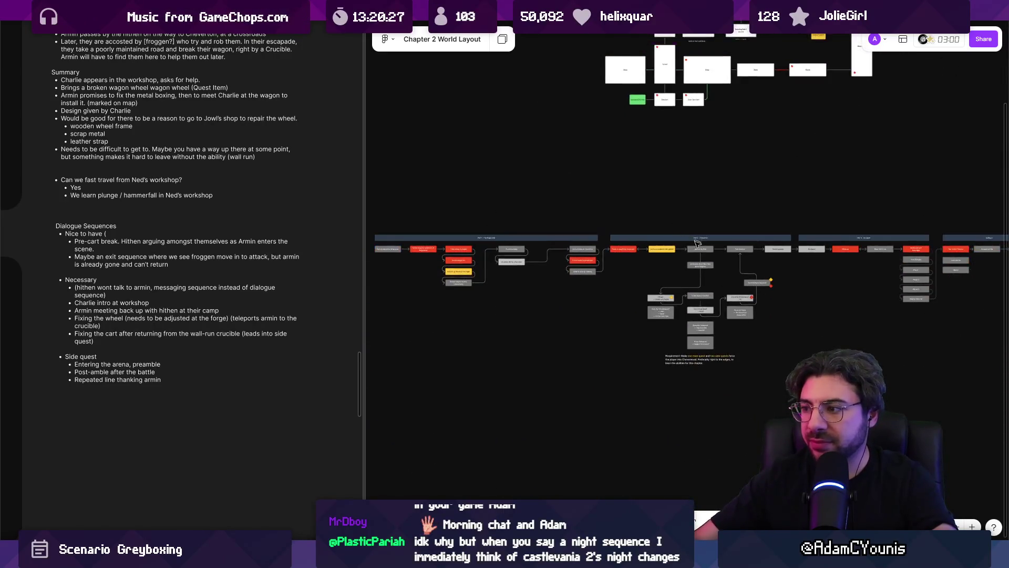
{"action": "scroll", "coordinate": [673, 253], "scroll_direction": "up", "scroll_amount": 5}
{"action": "key", "text": "alt+Tab"}
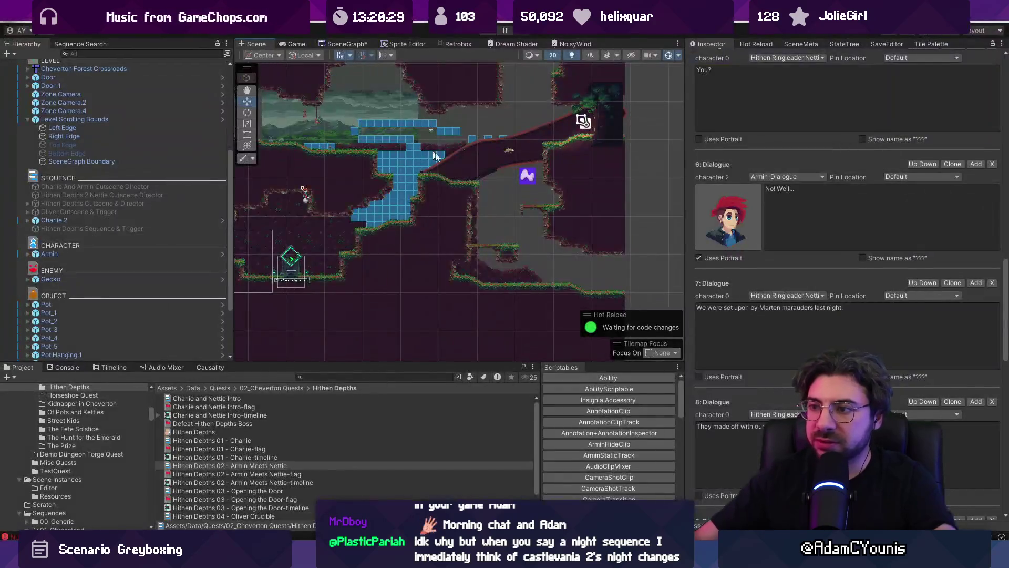
{"action": "scroll", "coordinate": [523, 293], "scroll_direction": "down", "scroll_amount": 5}
{"action": "left_click_drag", "start_coordinate": [523, 293], "coordinate": [540, 248]}
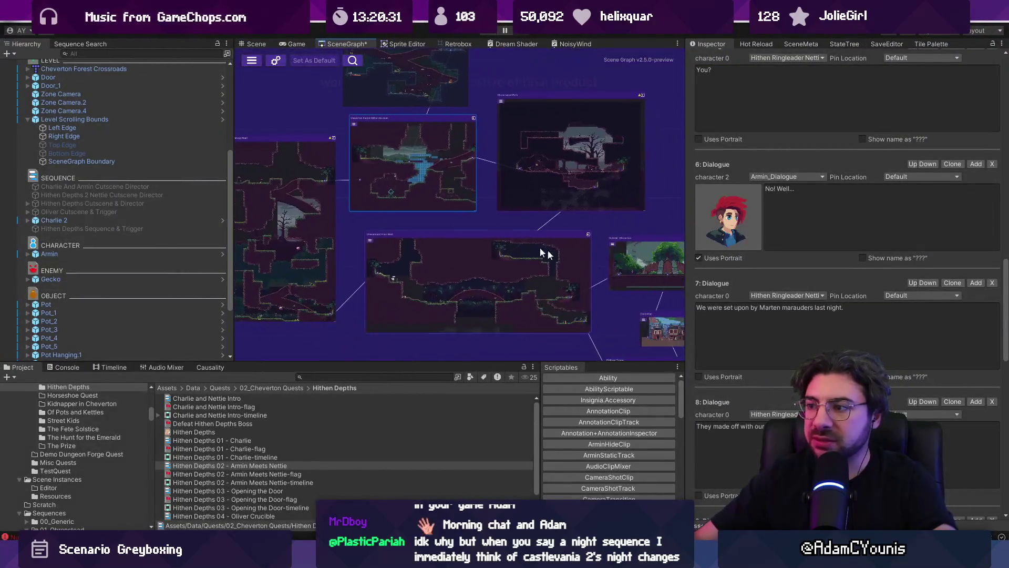
{"action": "left_click_drag", "start_coordinate": [684, 268], "coordinate": [777, 269]}
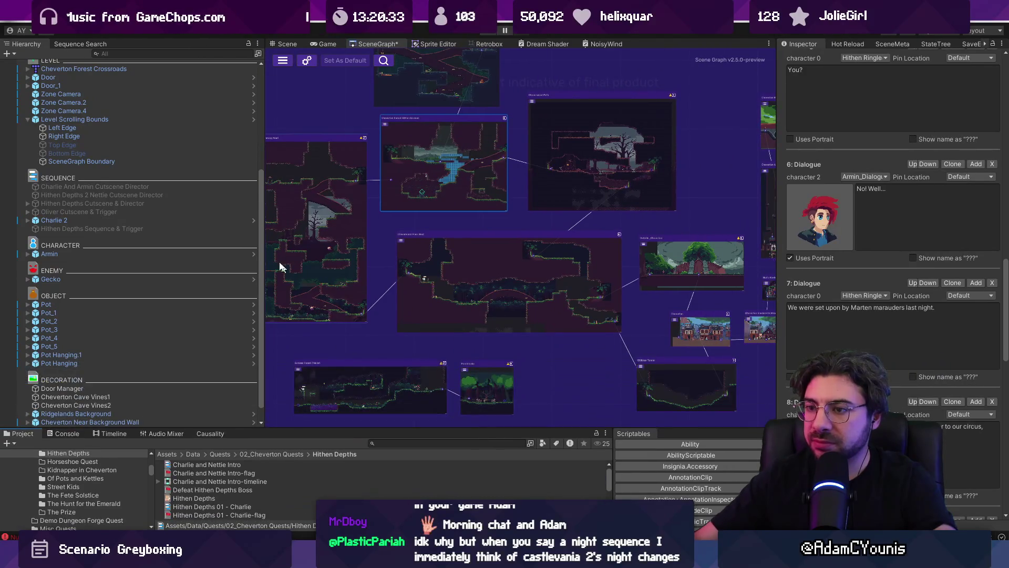
{"action": "left_click_drag", "start_coordinate": [266, 241], "coordinate": [228, 240]}
{"action": "scroll", "coordinate": [396, 203], "scroll_direction": "up", "scroll_amount": 3}
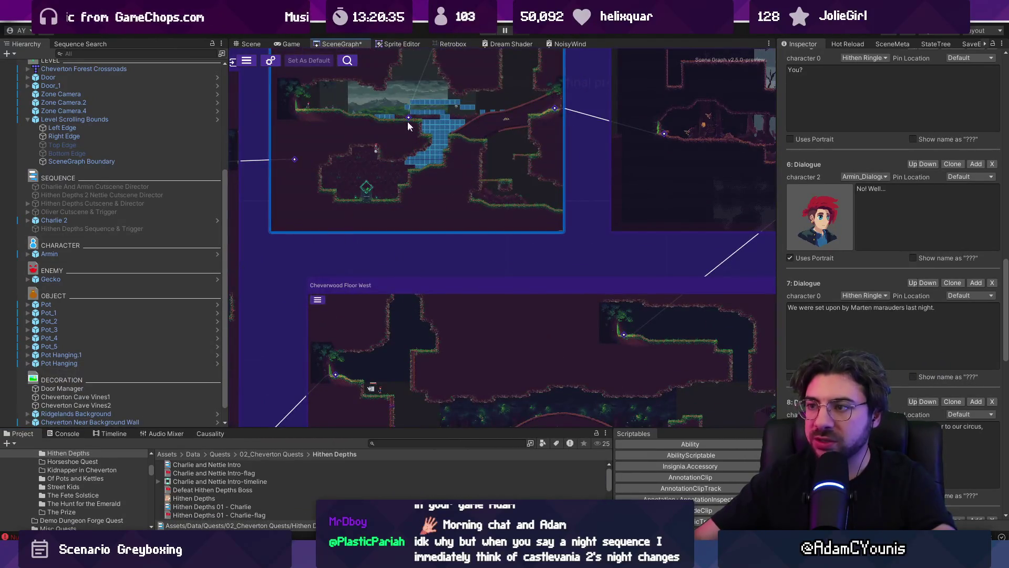
{"action": "scroll", "coordinate": [457, 137], "scroll_direction": "up", "scroll_amount": 2}
{"action": "scroll", "coordinate": [351, 194], "scroll_direction": "down", "scroll_amount": 5}
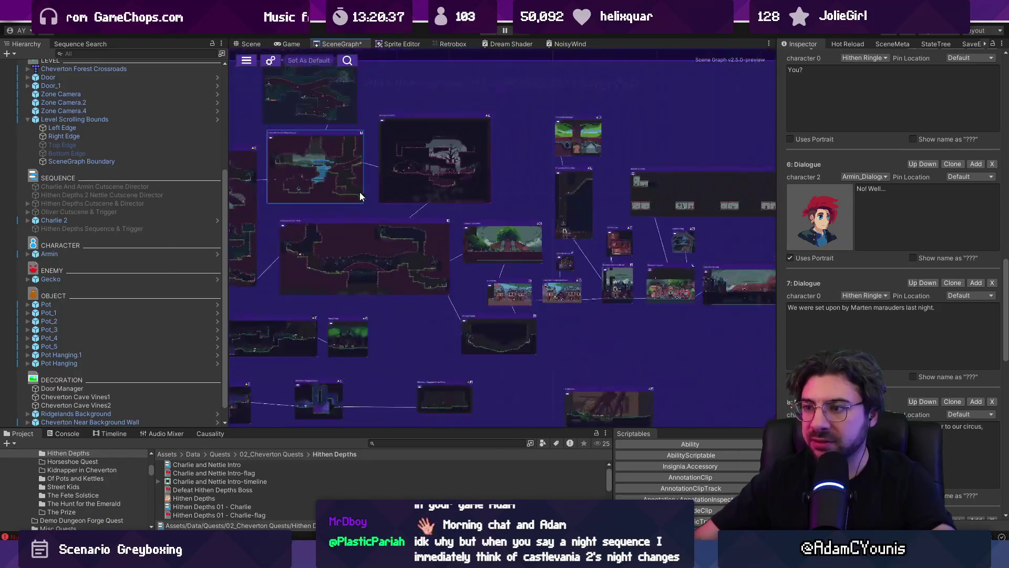
{"action": "scroll", "coordinate": [359, 191], "scroll_direction": "up", "scroll_amount": 3}
{"action": "scroll", "coordinate": [365, 207], "scroll_direction": "up", "scroll_amount": 2}
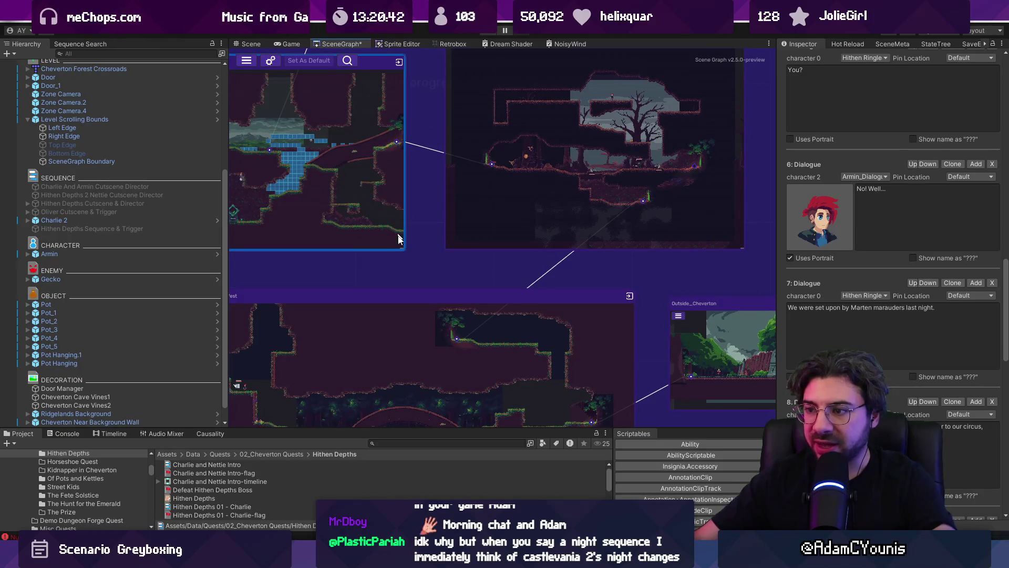
{"action": "left_click_drag", "start_coordinate": [401, 237], "coordinate": [448, 211]}
{"action": "double_click", "coordinate": [361, 159]}
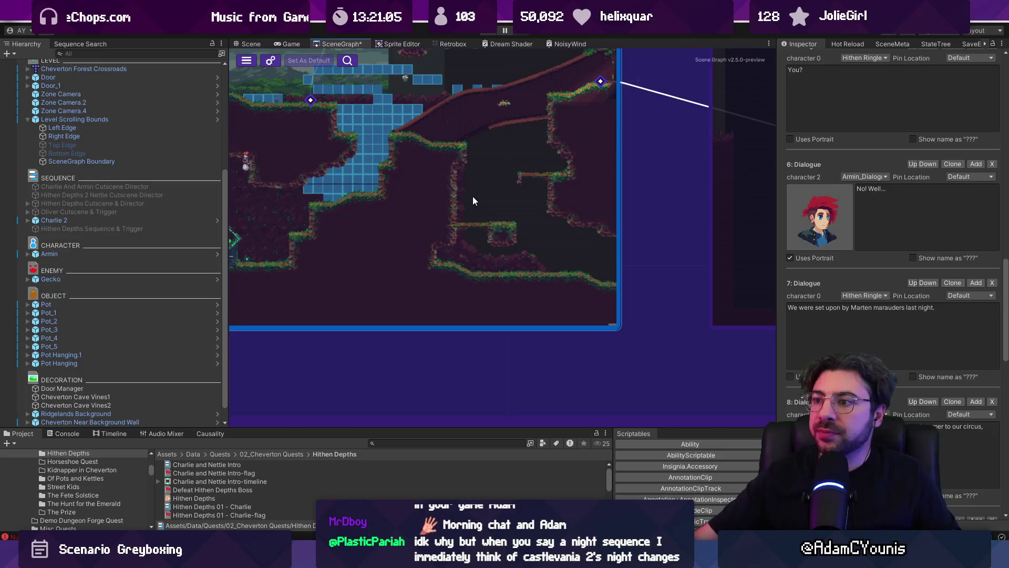
{"action": "scroll", "coordinate": [578, 200], "scroll_direction": "down", "scroll_amount": 5}
{"action": "scroll", "coordinate": [679, 359], "scroll_direction": "up", "scroll_amount": 2}
{"action": "scroll", "coordinate": [679, 359], "scroll_direction": "up", "scroll_amount": 3}
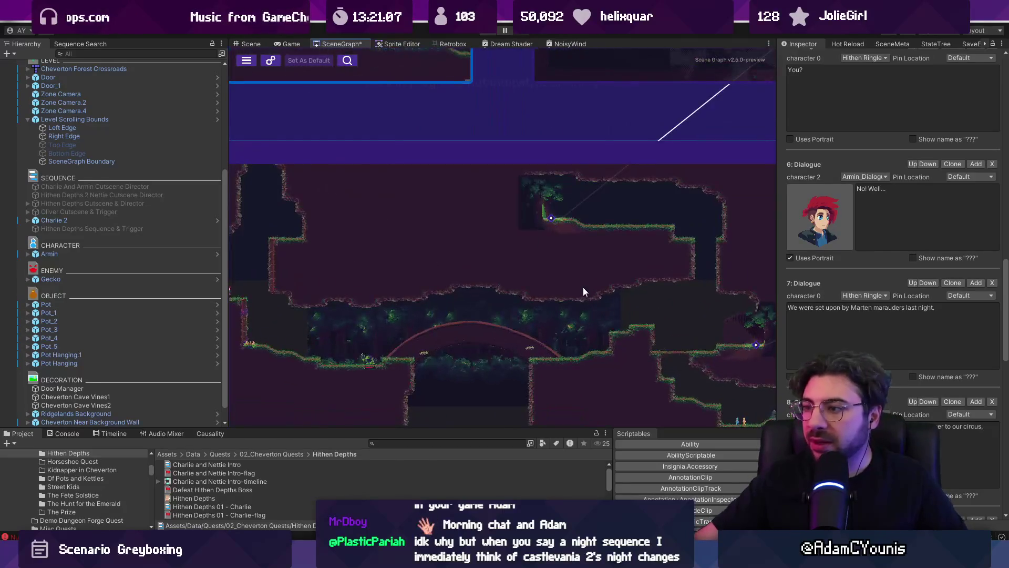
{"action": "scroll", "coordinate": [513, 291], "scroll_direction": "down", "scroll_amount": 2}
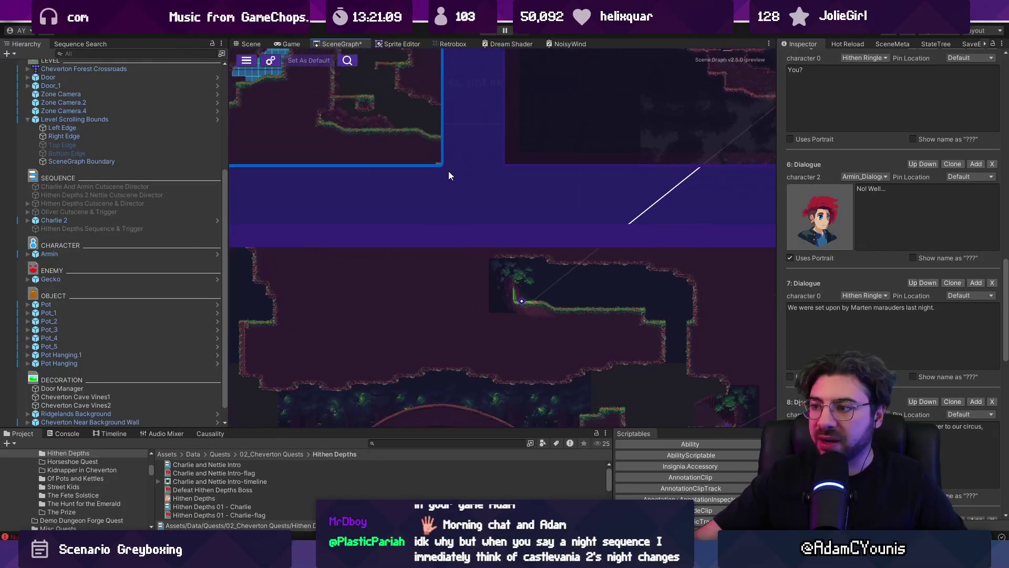
{"action": "scroll", "coordinate": [449, 171], "scroll_direction": "up", "scroll_amount": 2}
{"action": "left_click_drag", "start_coordinate": [614, 389], "coordinate": [570, 289]}
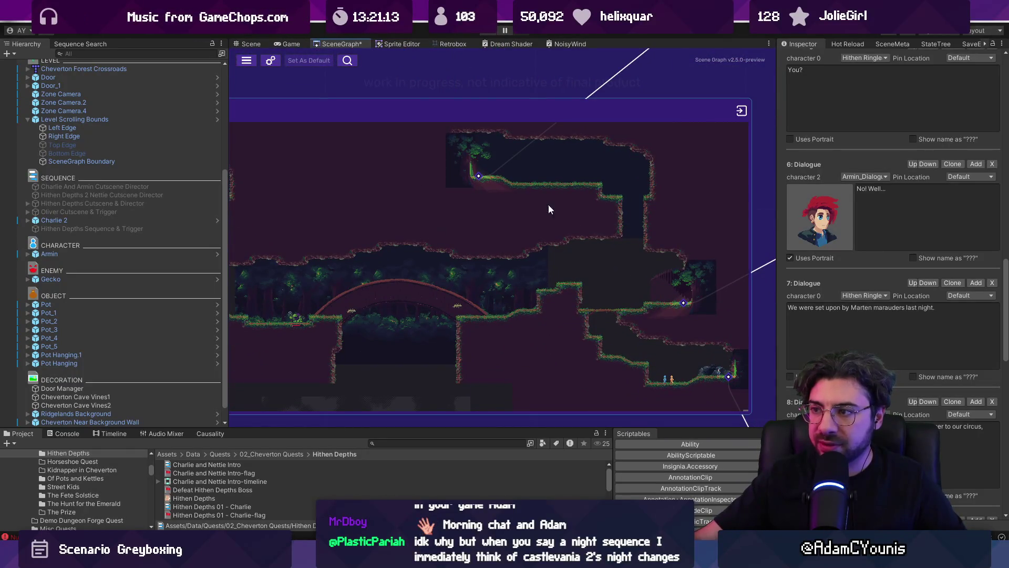
{"action": "left_click_drag", "start_coordinate": [548, 209], "coordinate": [548, 314]}
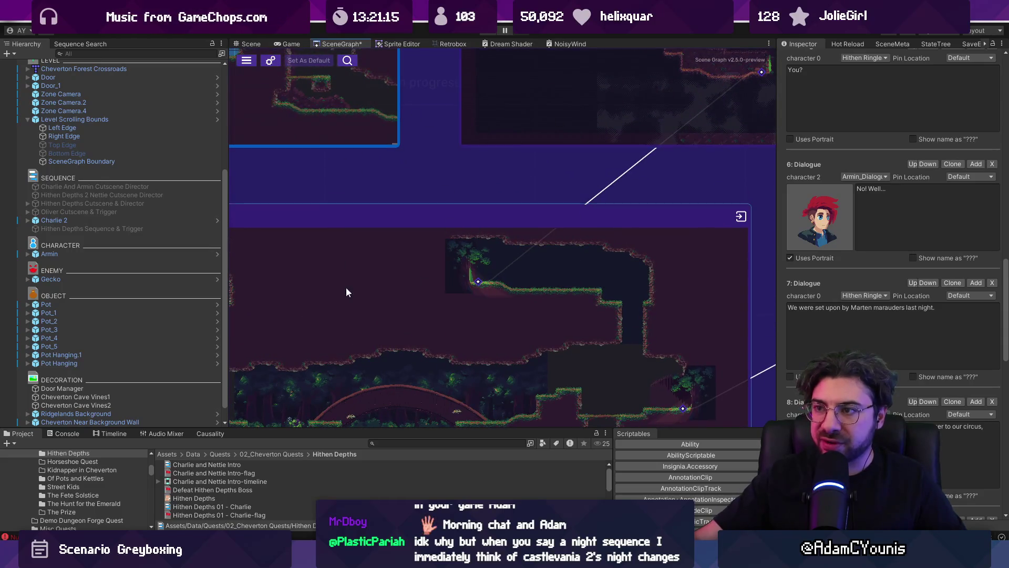
{"action": "key", "text": "f"}
{"action": "scroll", "coordinate": [433, 149], "scroll_direction": "down", "scroll_amount": 3}
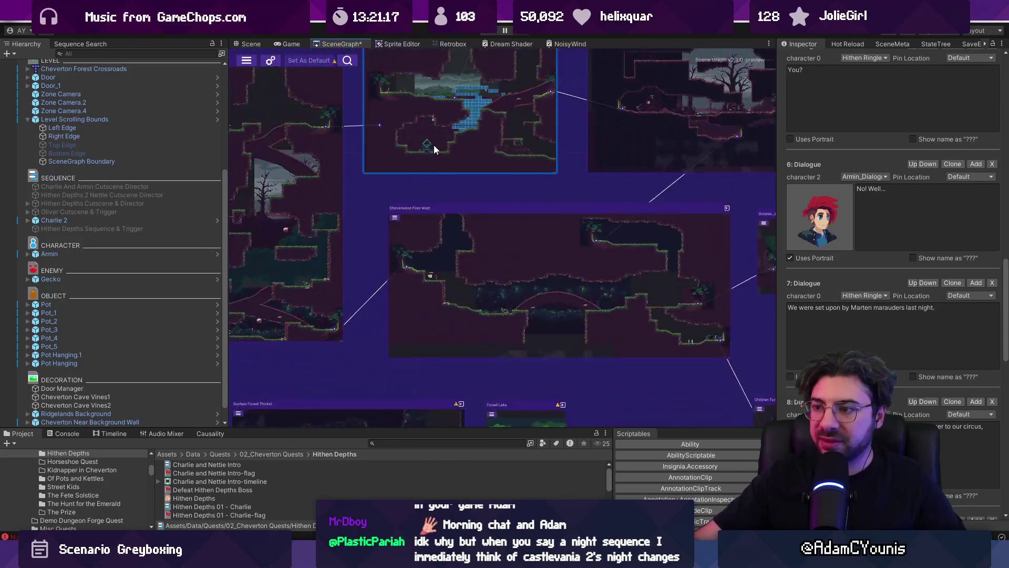
{"action": "mouse_move", "coordinate": [456, 207]}
{"action": "left_mouse_down"}
{"action": "mouse_move", "coordinate": [560, 264]}
{"action": "mouse_move", "coordinate": [561, 250]}
{"action": "mouse_move", "coordinate": [511, 242]}
{"action": "left_mouse_up"}
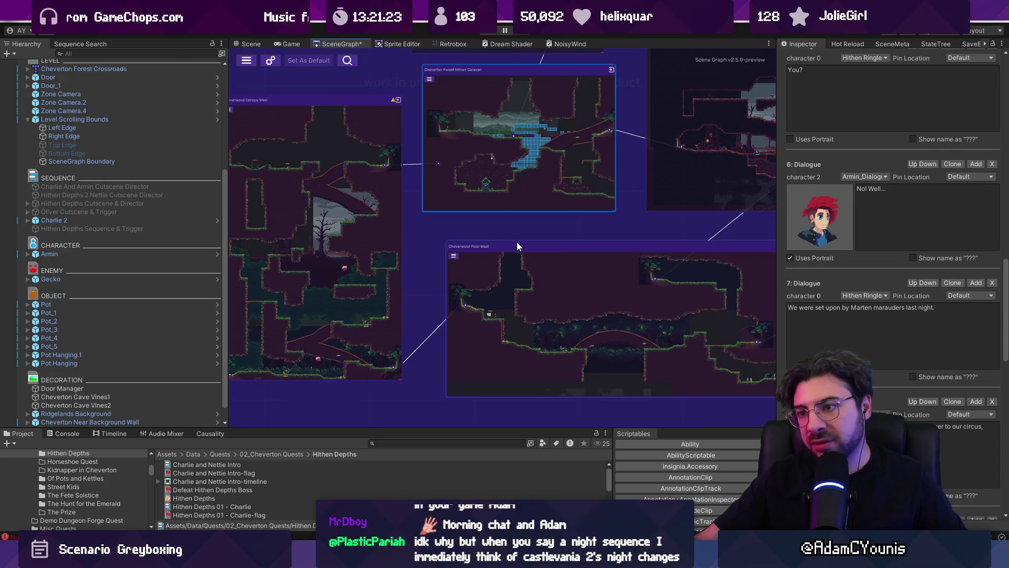
{"action": "mouse_move", "coordinate": [516, 241]}
{"action": "left_mouse_down"}
{"action": "mouse_move", "coordinate": [540, 231]}
{"action": "mouse_move", "coordinate": [470, 219]}
{"action": "left_mouse_up"}
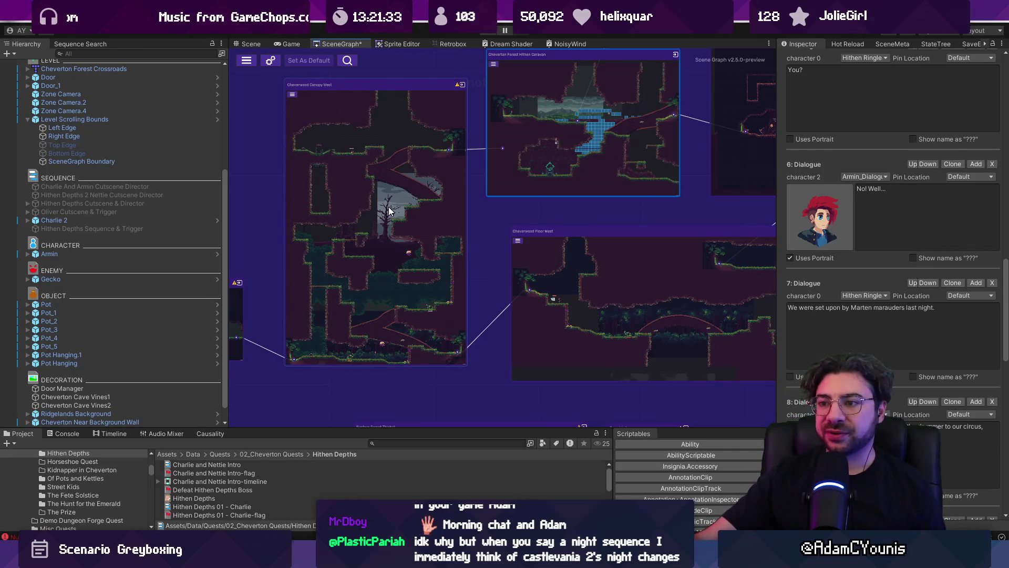
{"action": "scroll", "coordinate": [415, 226], "scroll_direction": "down", "scroll_amount": 3}
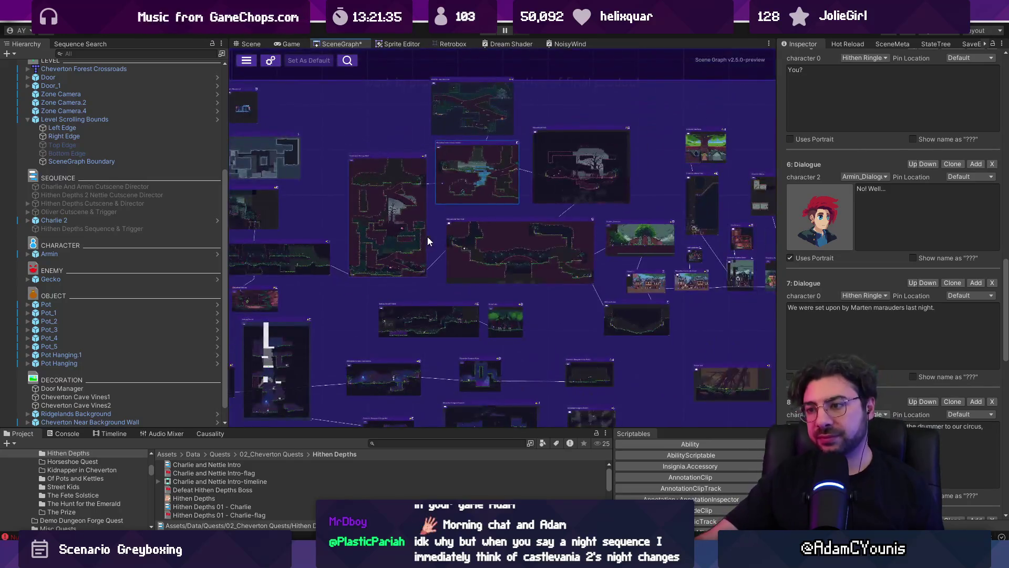
{"action": "scroll", "coordinate": [421, 239], "scroll_direction": "up", "scroll_amount": 3}
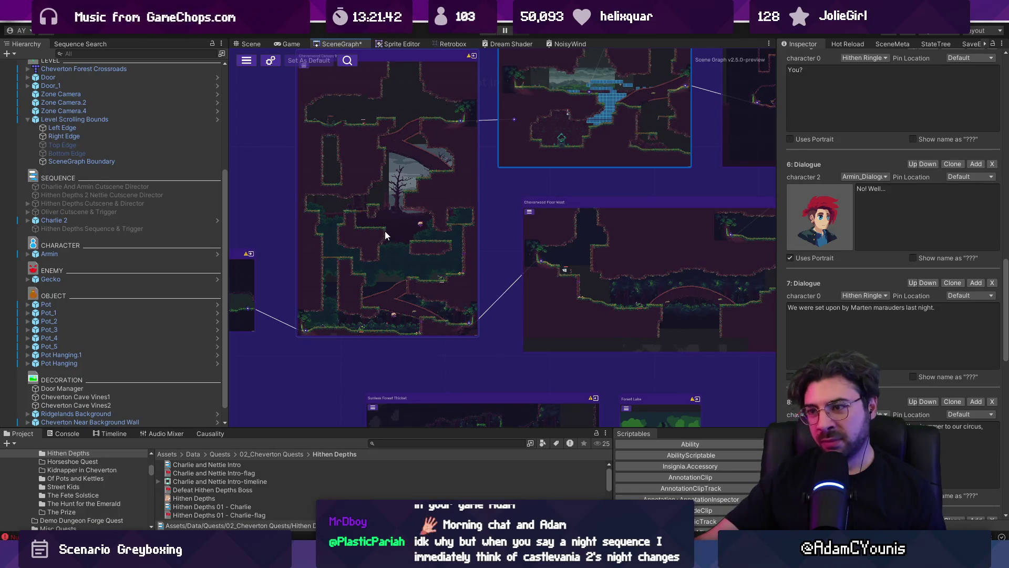
{"action": "scroll", "coordinate": [315, 197], "scroll_direction": "up", "scroll_amount": 2}
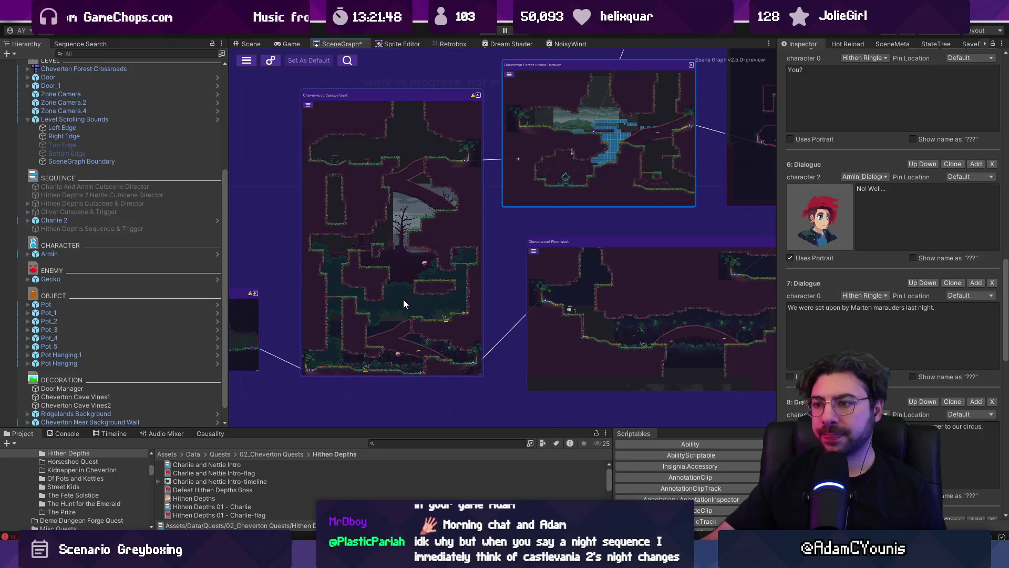
{"action": "scroll", "coordinate": [406, 298], "scroll_direction": "up", "scroll_amount": 2}
{"action": "scroll", "coordinate": [368, 236], "scroll_direction": "up", "scroll_amount": 2}
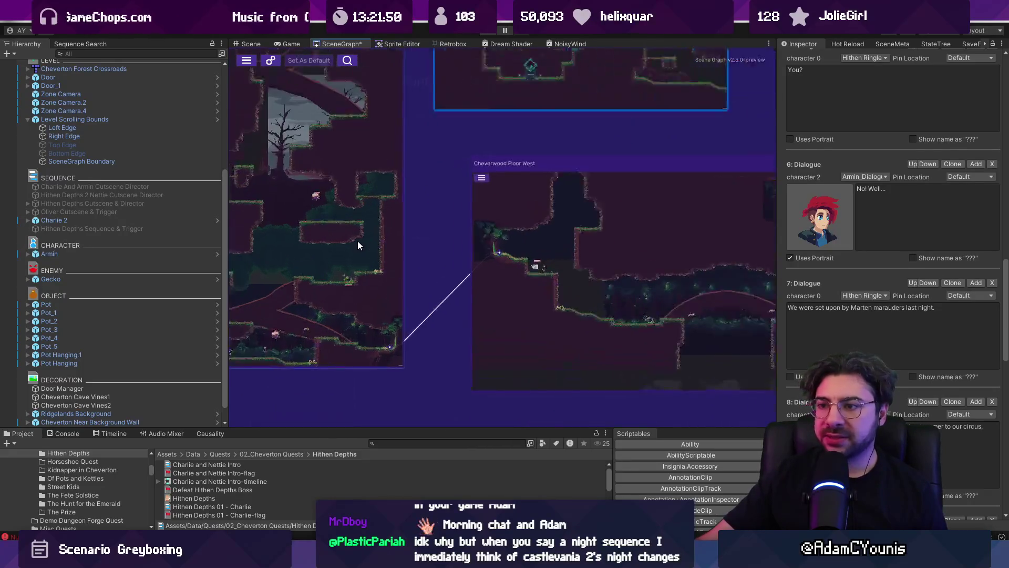
{"action": "scroll", "coordinate": [357, 245], "scroll_direction": "up", "scroll_amount": 2}
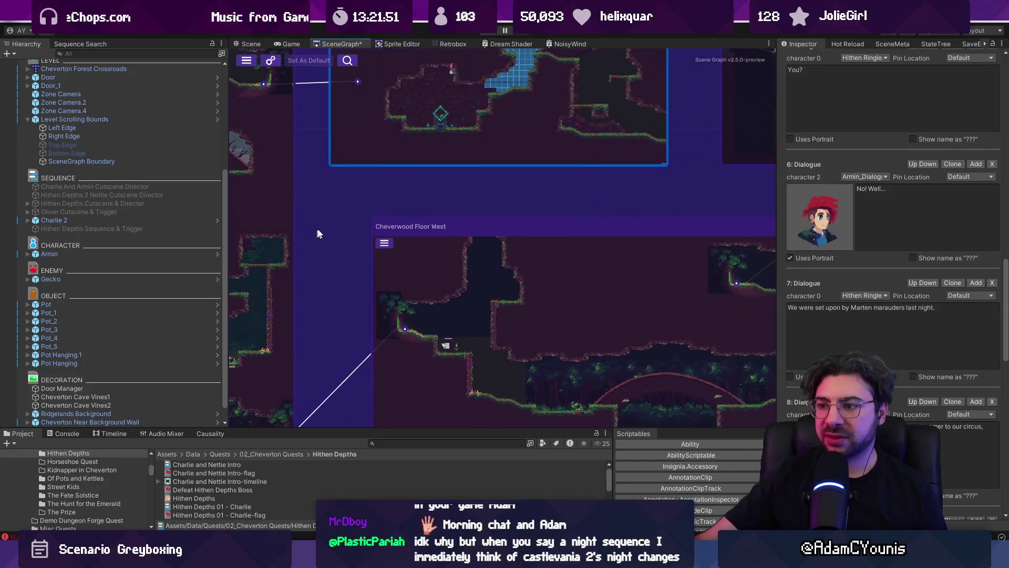
{"action": "scroll", "coordinate": [434, 197], "scroll_direction": "down", "scroll_amount": 4}
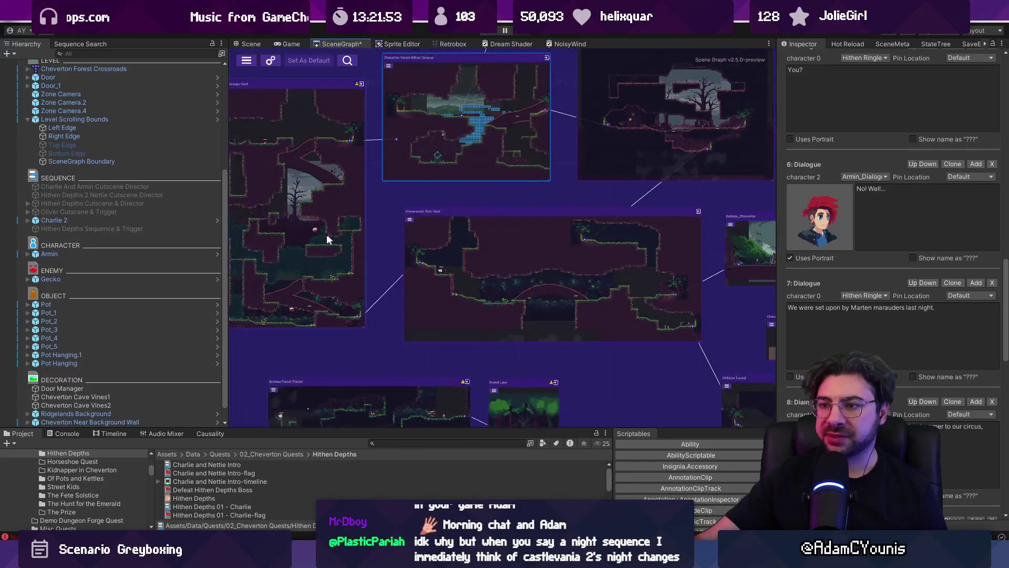
{"action": "scroll", "coordinate": [336, 243], "scroll_direction": "up", "scroll_amount": 3}
{"action": "scroll", "coordinate": [392, 212], "scroll_direction": "down", "scroll_amount": 5}
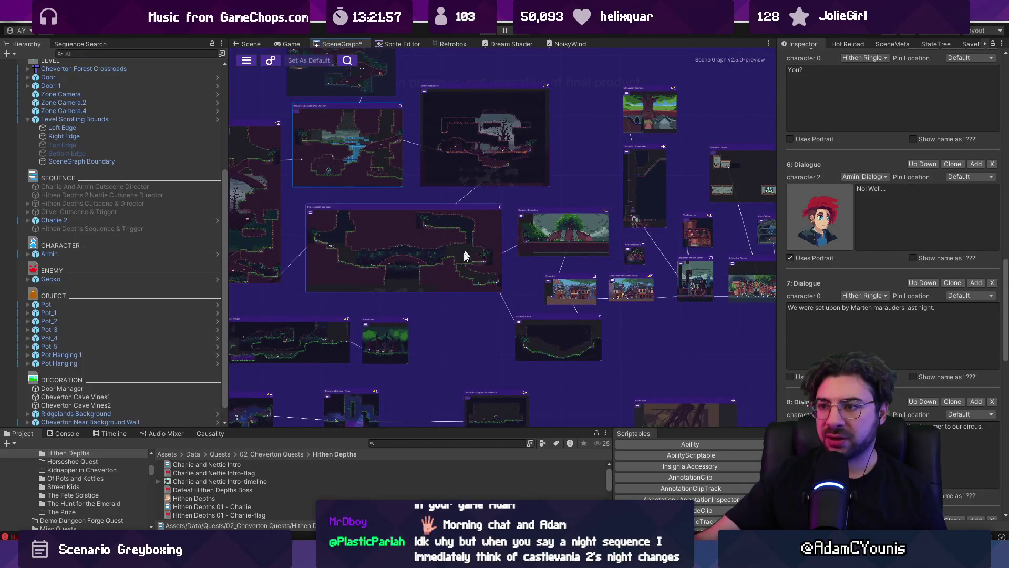
{"action": "scroll", "coordinate": [415, 195], "scroll_direction": "up", "scroll_amount": 4}
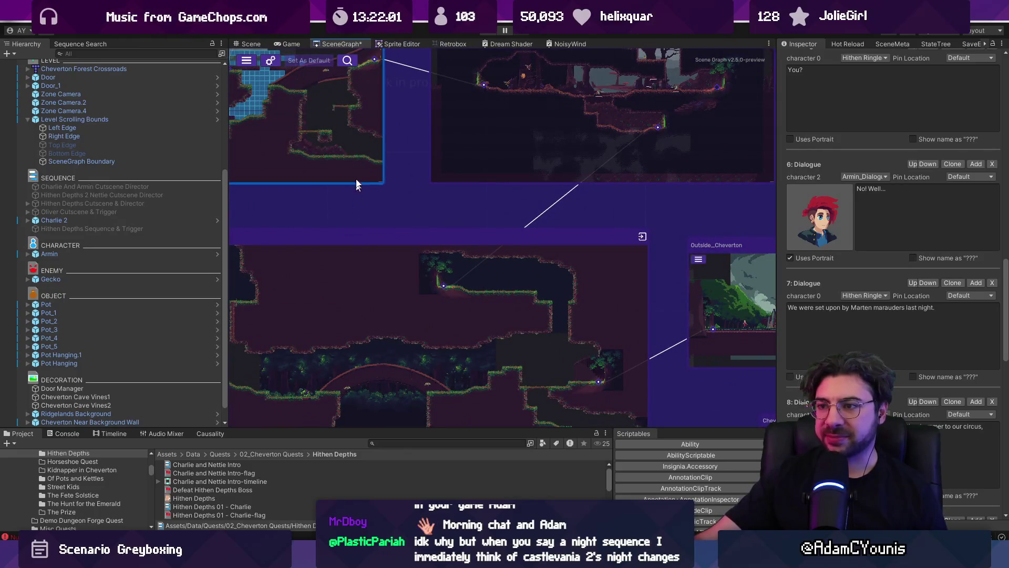
{"action": "left_click_drag", "start_coordinate": [356, 180], "coordinate": [491, 218]}
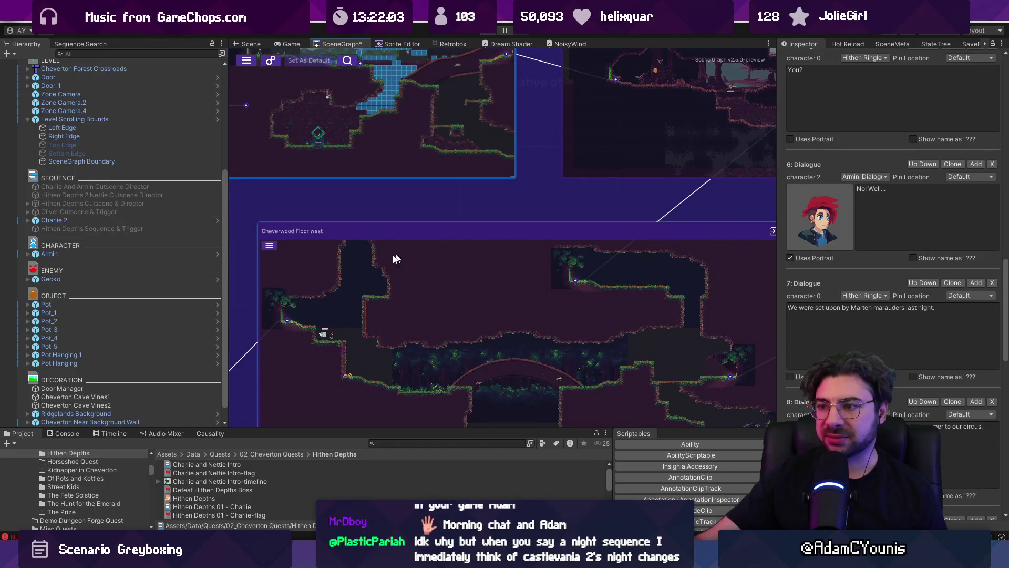
{"action": "scroll", "coordinate": [456, 194], "scroll_direction": "down", "scroll_amount": 5}
{"action": "left_click_drag", "start_coordinate": [468, 142], "coordinate": [390, 216]}
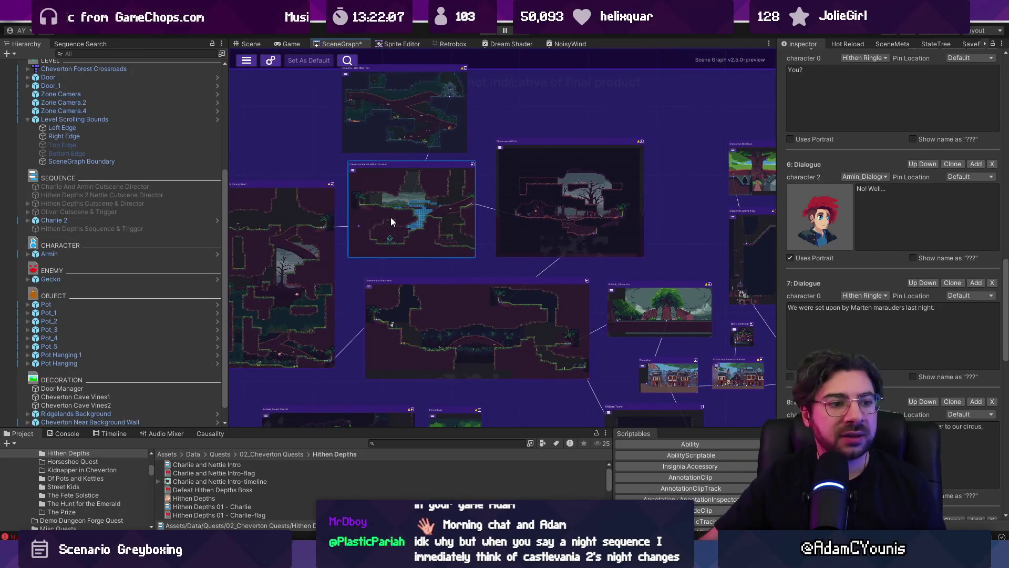
{"action": "scroll", "coordinate": [483, 125], "scroll_direction": "down", "scroll_amount": 5}
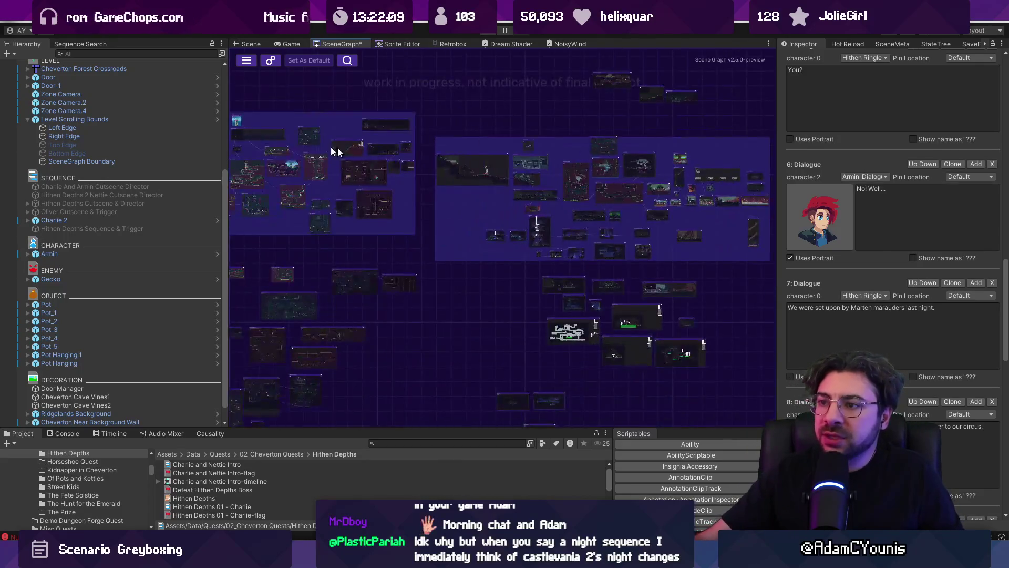
Pan and zoom the SceneGraph to bring the rooms further right into view.
{"action": "scroll", "coordinate": [547, 228], "scroll_direction": "up", "scroll_amount": 5}
{"action": "scroll", "coordinate": [547, 225], "scroll_direction": "up", "scroll_amount": 1}
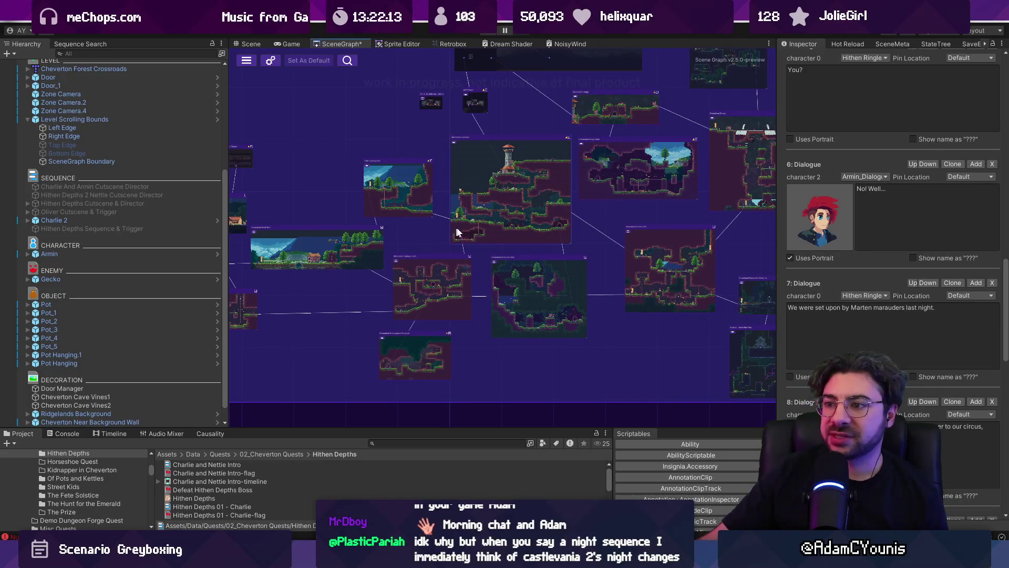
{"action": "left_click_drag", "start_coordinate": [456, 232], "coordinate": [384, 219]}
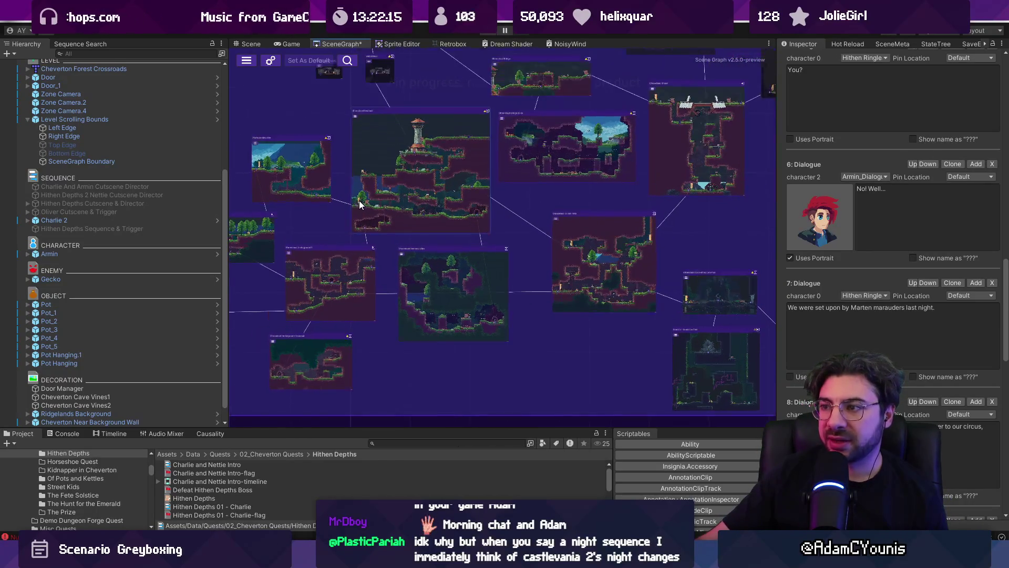
{"action": "scroll", "coordinate": [347, 237], "scroll_direction": "up", "scroll_amount": 2}
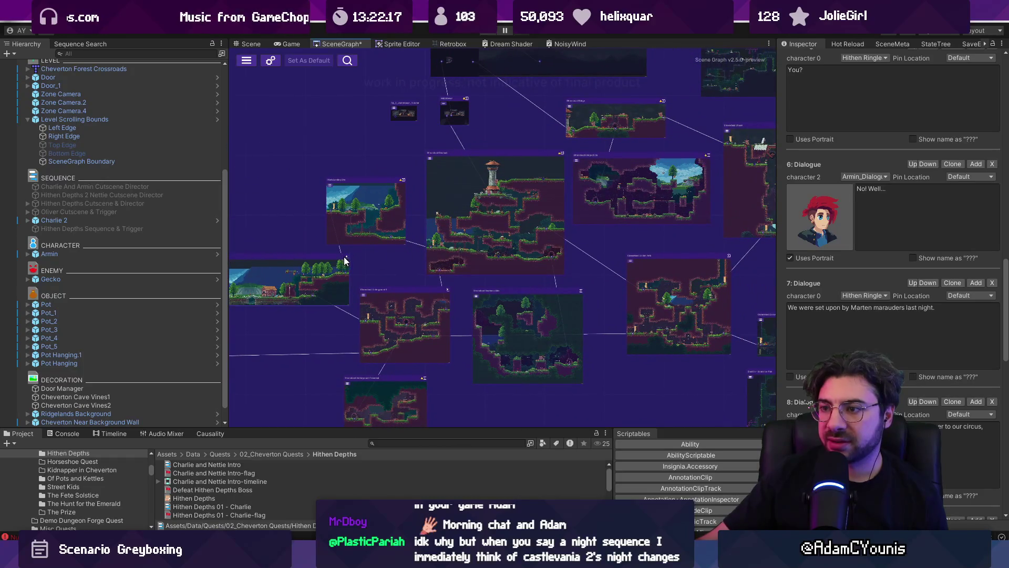
{"action": "left_click_drag", "start_coordinate": [582, 220], "coordinate": [415, 218]}
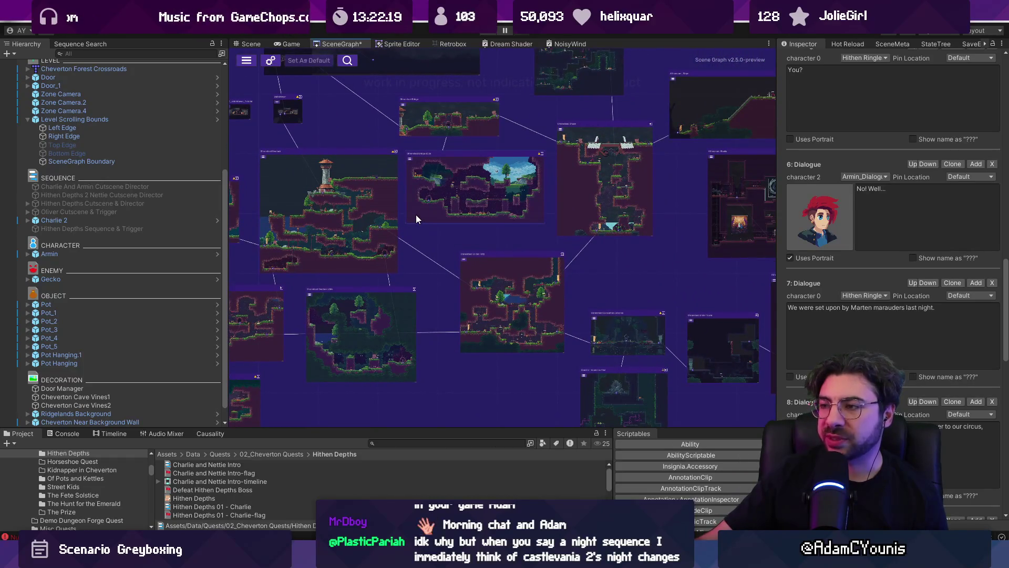
{"action": "scroll", "coordinate": [415, 218], "scroll_direction": "down", "scroll_amount": 3}
{"action": "scroll", "coordinate": [418, 213], "scroll_direction": "down", "scroll_amount": 2}
{"action": "scroll", "coordinate": [447, 220], "scroll_direction": "up", "scroll_amount": 8}
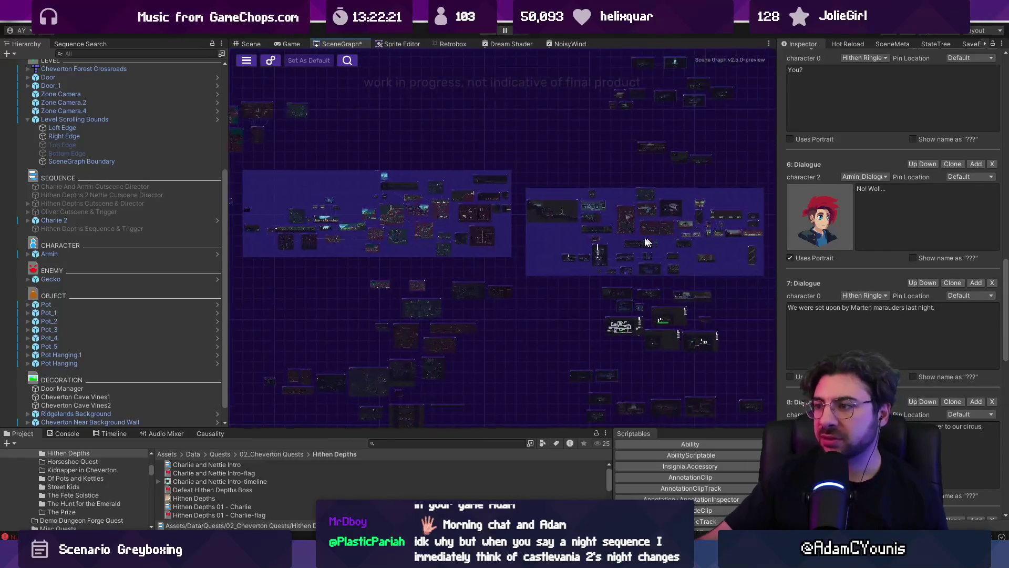
{"action": "scroll", "coordinate": [431, 296], "scroll_direction": "up", "scroll_amount": 3}
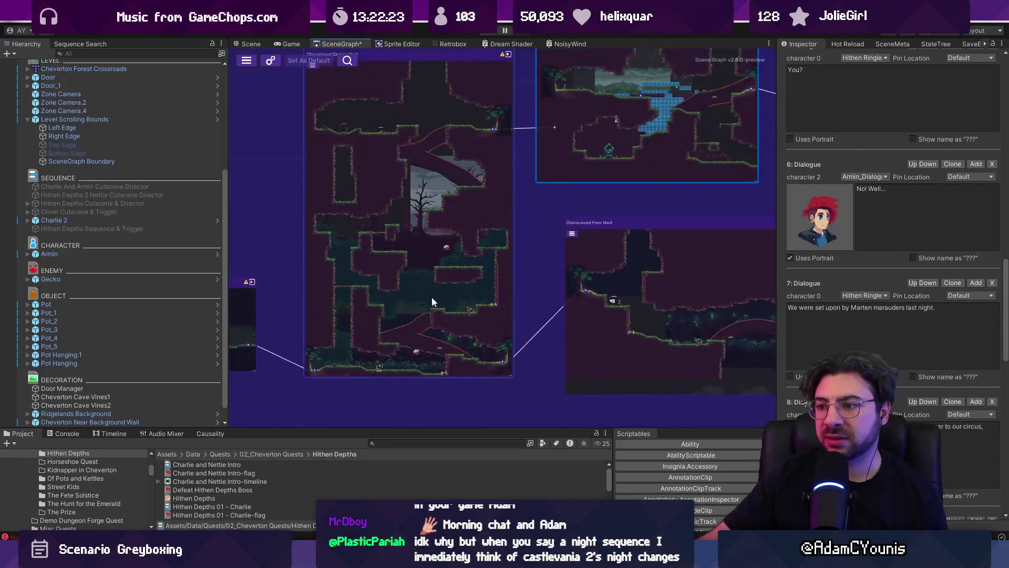
Frame the Hithen Caravan node, zoom in, and open the room for editing.
{"action": "key", "text": "Right"}
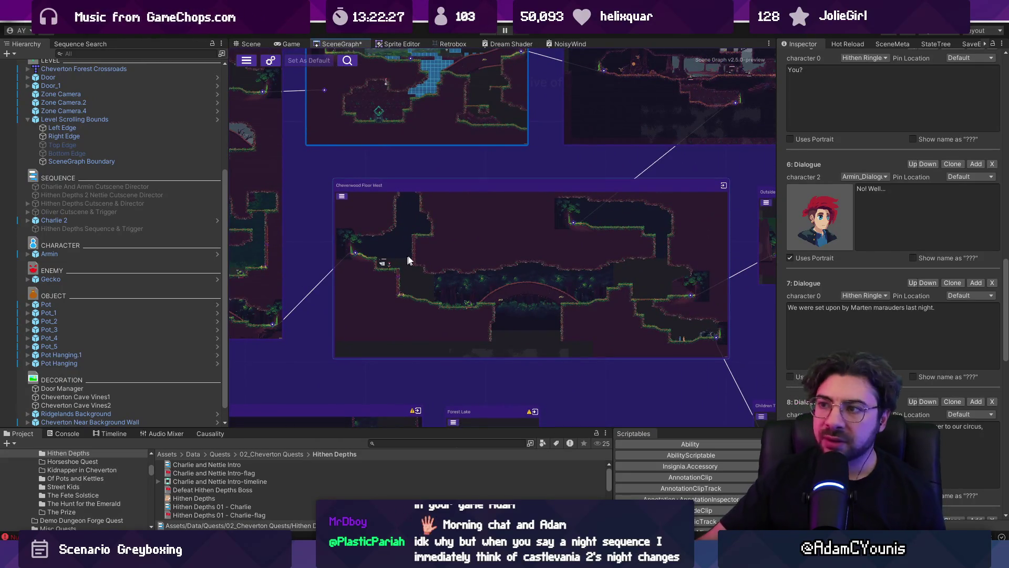
{"action": "key", "text": "Up"}
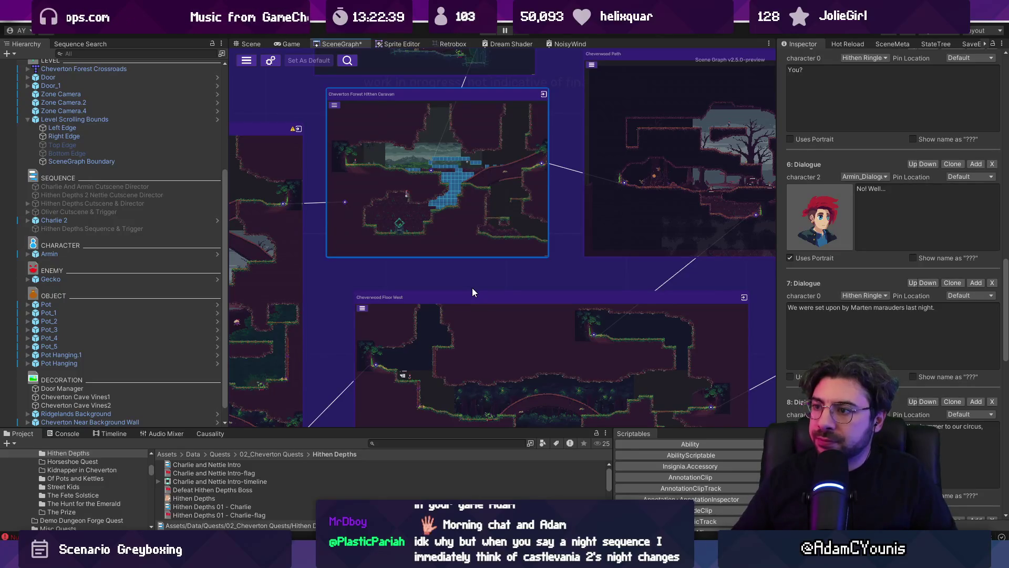
{"action": "scroll", "coordinate": [484, 192], "scroll_direction": "up", "scroll_amount": 5}
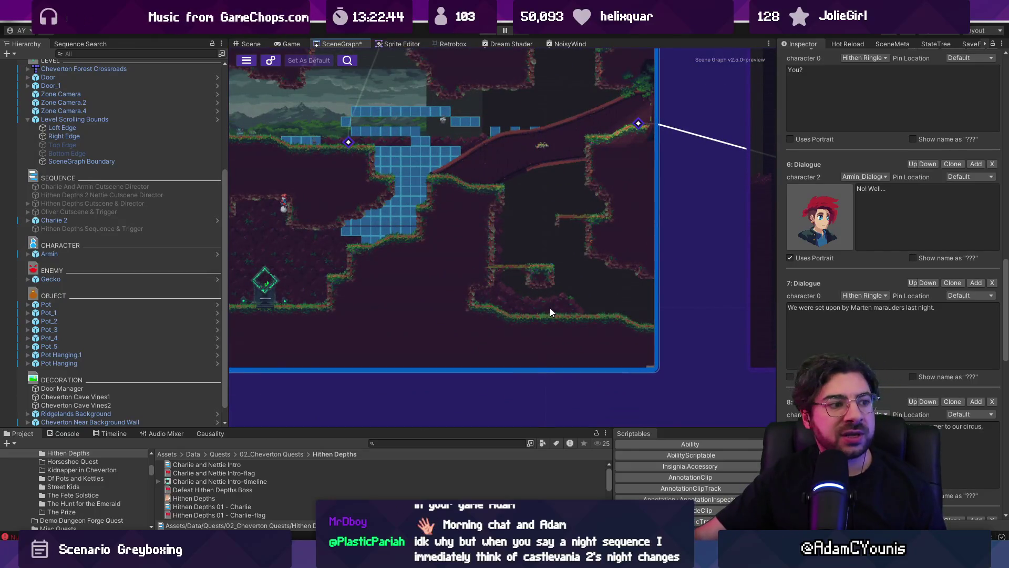
{"action": "double_click", "coordinate": [531, 245]}
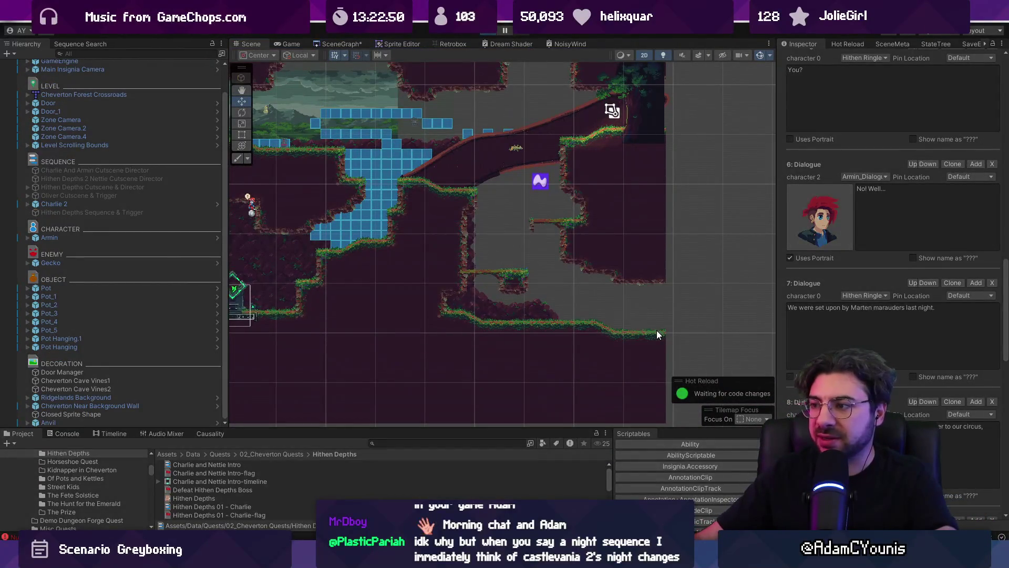
Find the Froggen prefab with 'froggen t:prefab', place it on the lower ledge, and playtest.
{"action": "key", "text": "ctrl+p"}
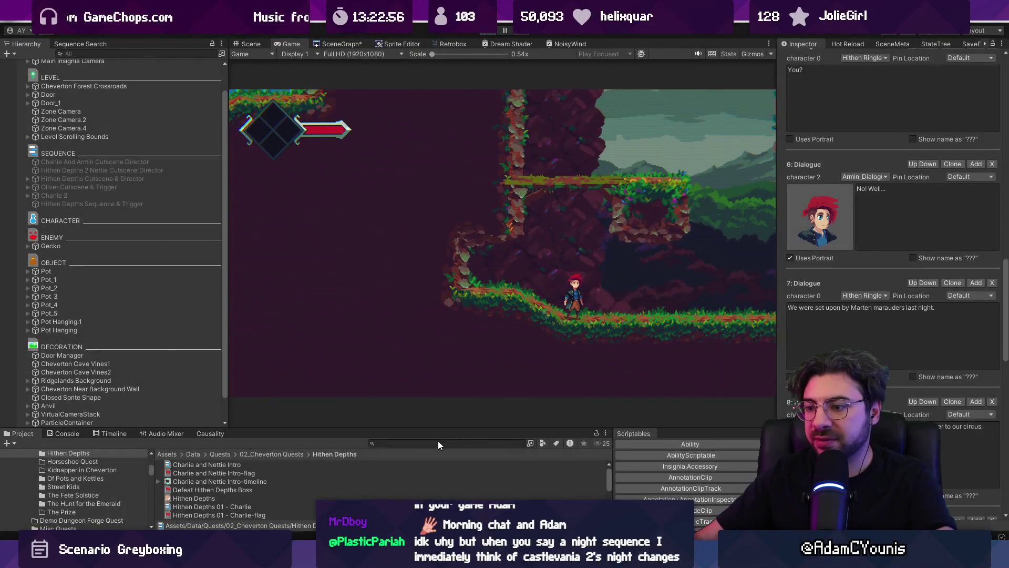
{"action": "left_click", "coordinate": [440, 445]}
{"action": "type", "text": "froggen"}
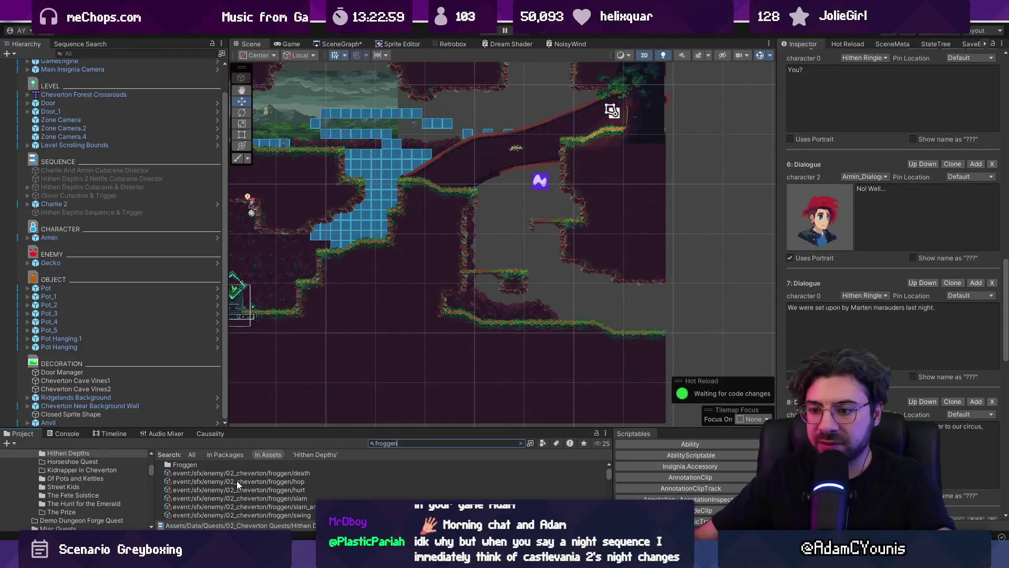
{"action": "scroll", "coordinate": [241, 480], "scroll_direction": "down", "scroll_amount": 5}
{"action": "scroll", "coordinate": [245, 478], "scroll_direction": "down", "scroll_amount": 5}
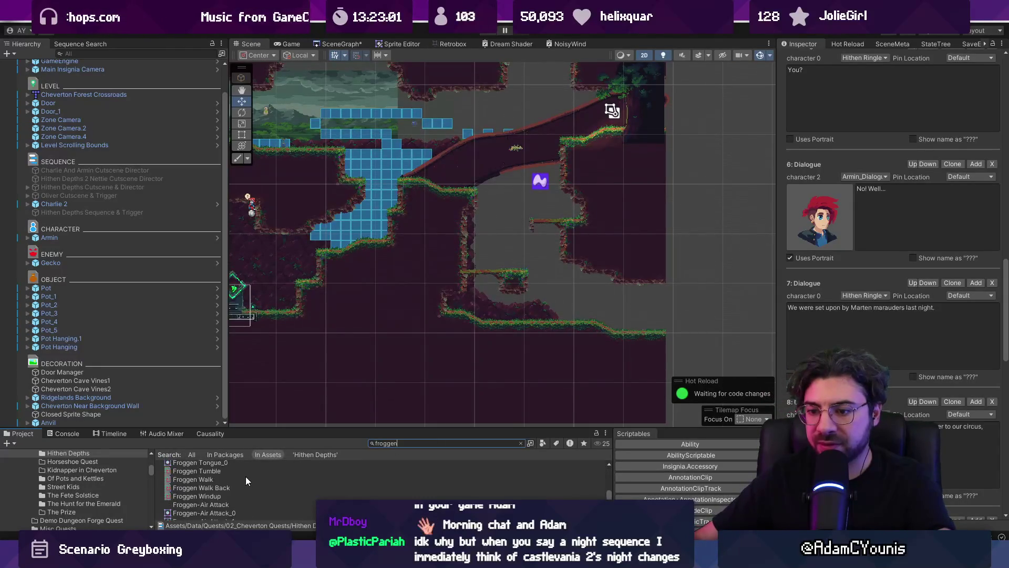
{"action": "type", "text": "t:prefab"}
{"action": "mouse_move", "coordinate": [182, 464]}
{"action": "left_mouse_down"}
{"action": "mouse_move", "coordinate": [546, 296]}
{"action": "mouse_move", "coordinate": [520, 307]}
{"action": "left_mouse_up"}
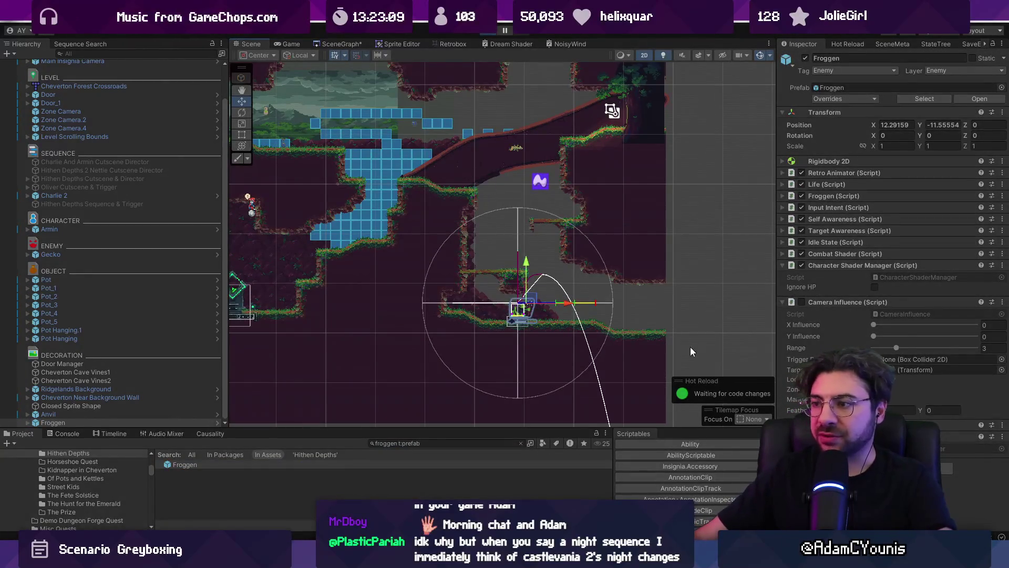
{"action": "key", "text": "ctrl+p"}
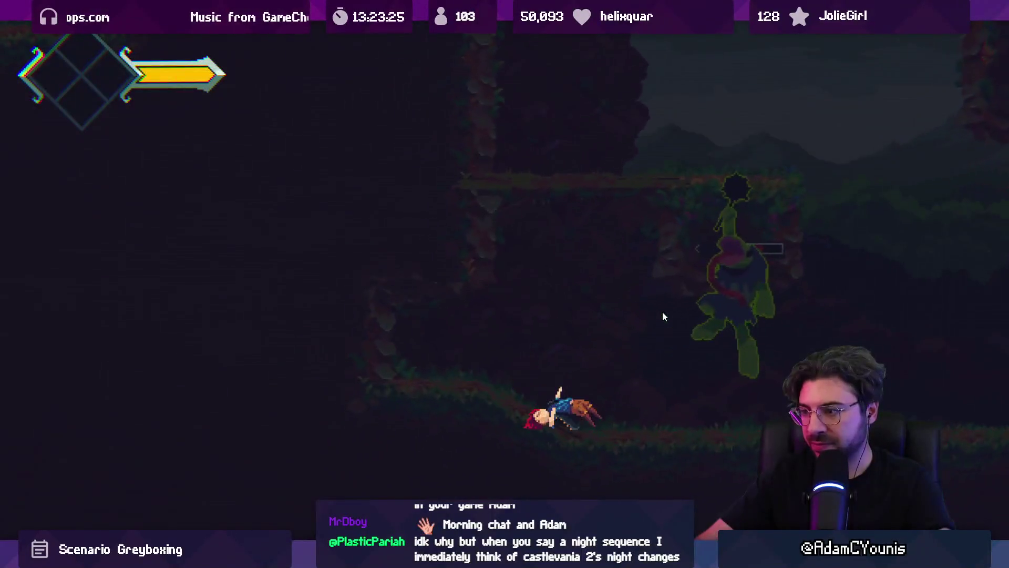
{"action": "key", "text": "Return"}
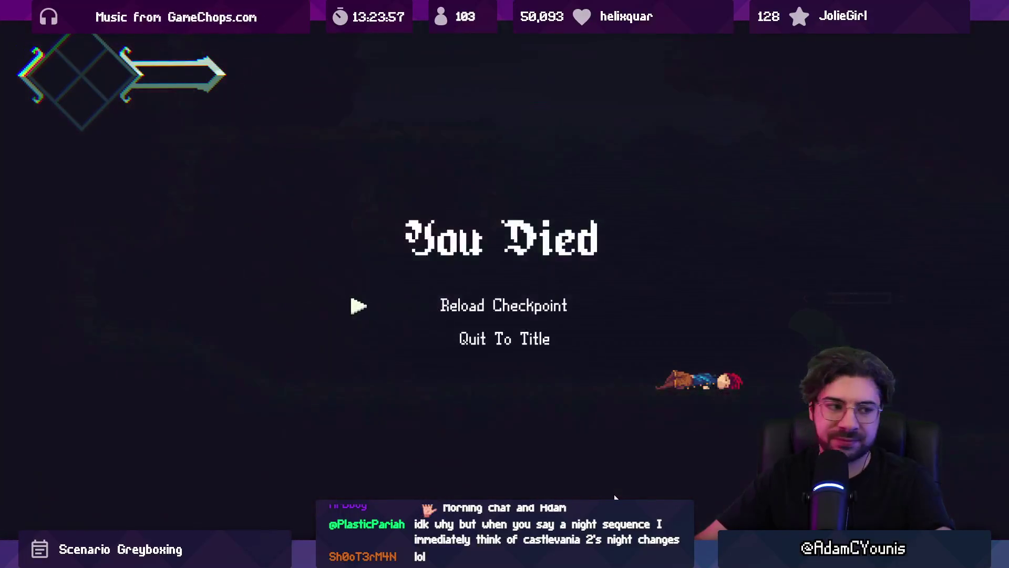
{"action": "key", "text": "Return"}
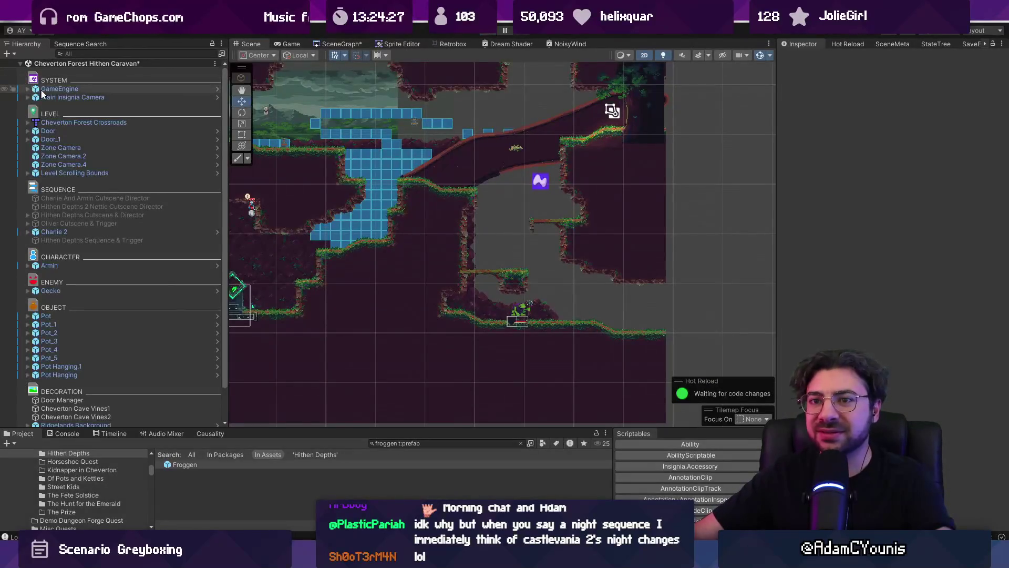
Set GameEngine's Progress State to Combat Unlocked, then play the room in a maximized Game view.
{"action": "left_click", "coordinate": [42, 90]}
{"action": "left_click", "coordinate": [995, 184]}
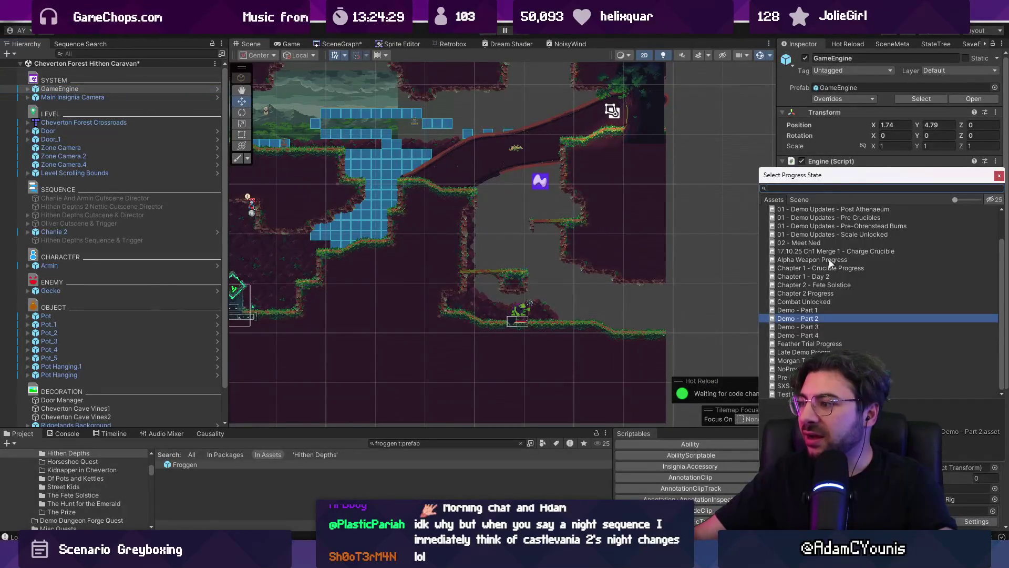
{"action": "type", "text": "combat"}
{"action": "key", "text": "Return"}
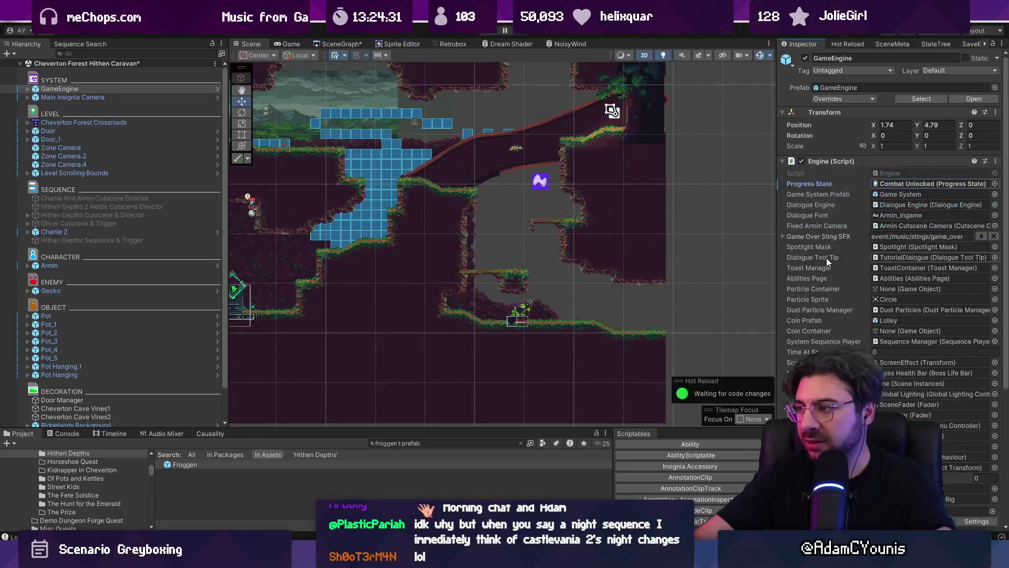
{"action": "key", "text": "ctrl+p"}
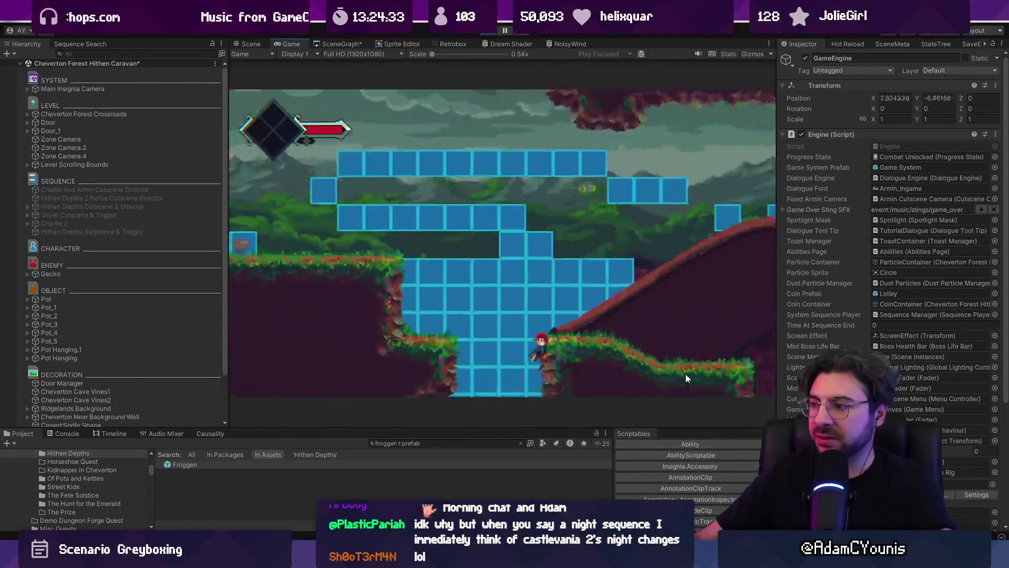
{"action": "key", "text": "shift+space"}
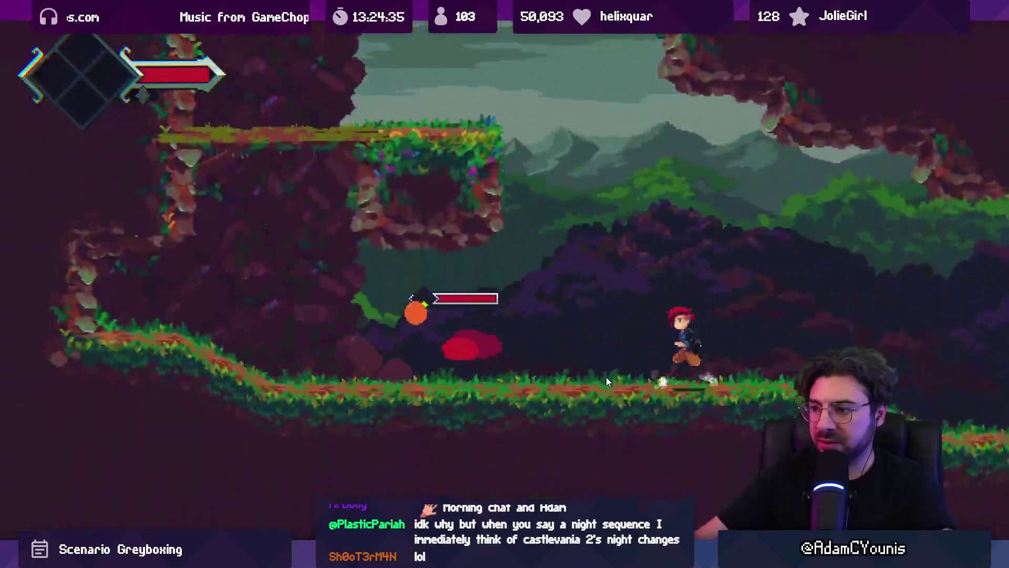
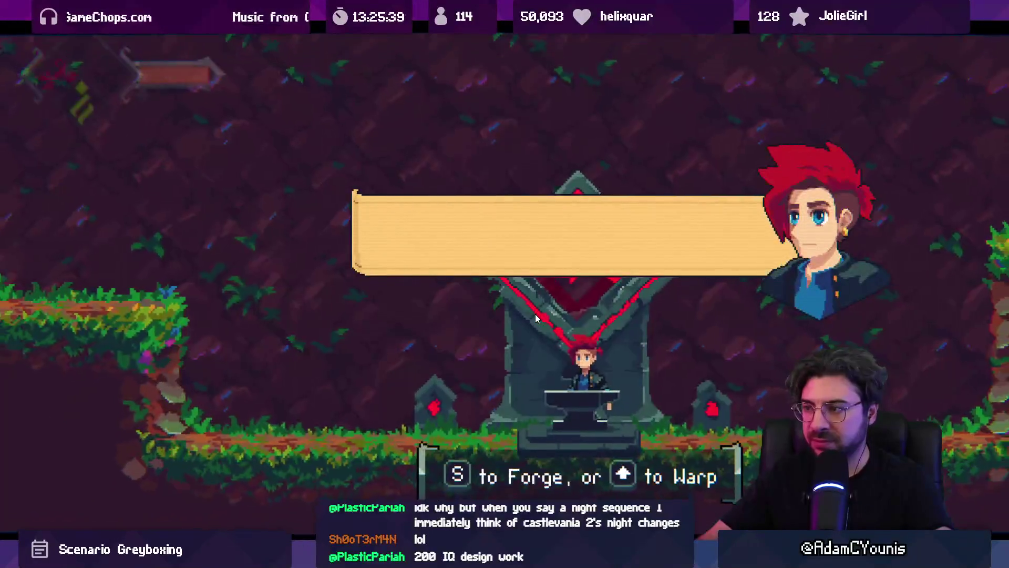
Open and close the in-game world map, then stop Play mode.
{"action": "key", "text": "Up"}
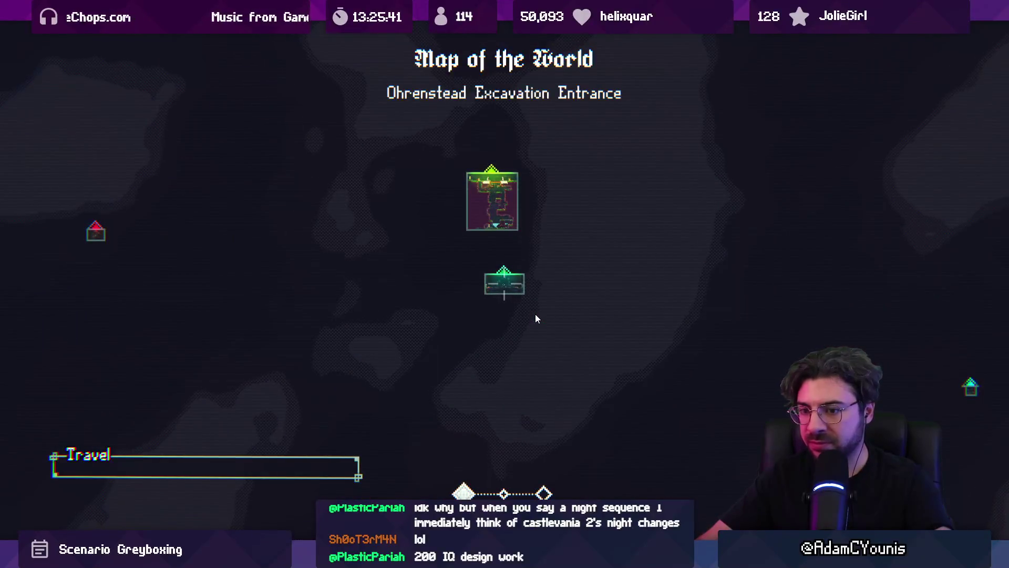
{"action": "key", "text": "Escape"}
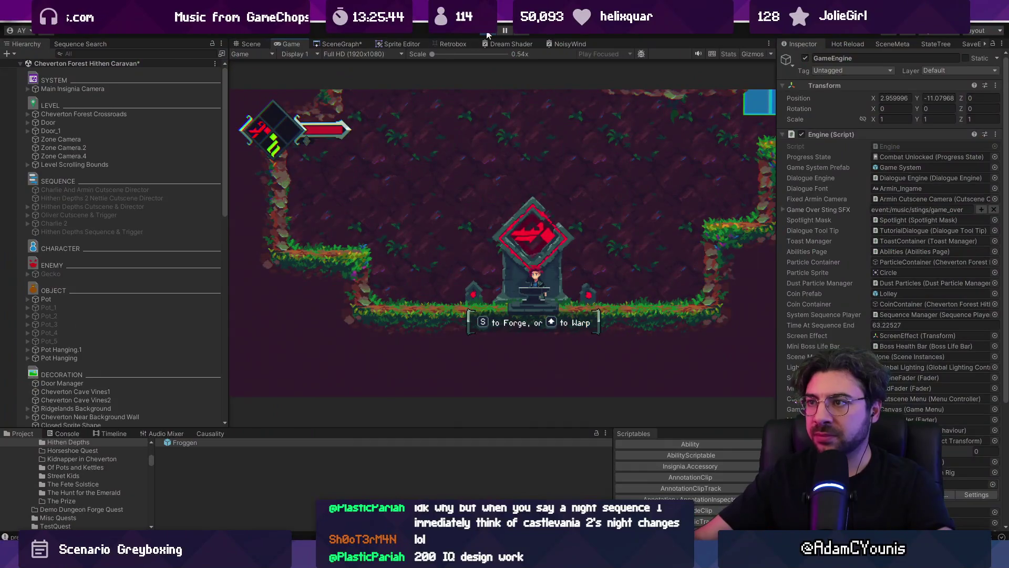
{"action": "left_click", "coordinate": [488, 31]}
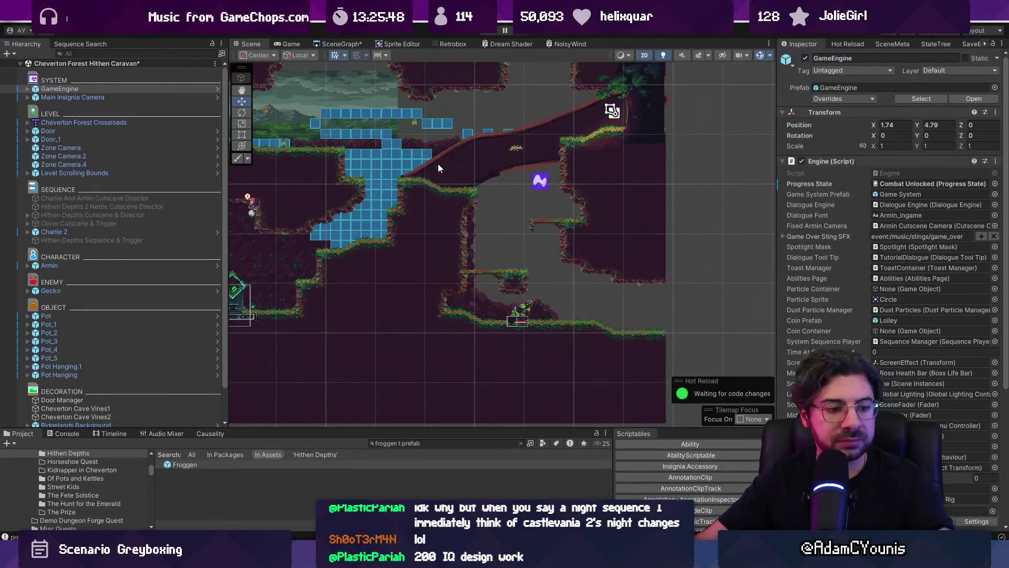
Switch to the SceneGraph view of connected level scenes.
{"action": "scroll", "coordinate": [433, 163], "scroll_direction": "down", "scroll_amount": 3}
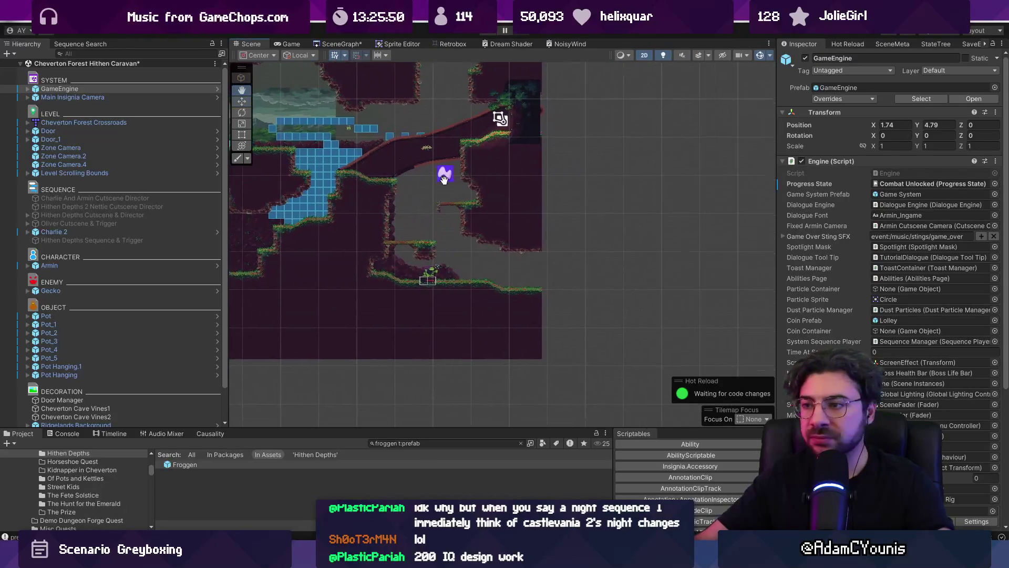
{"action": "scroll", "coordinate": [426, 263], "scroll_direction": "up", "scroll_amount": 3}
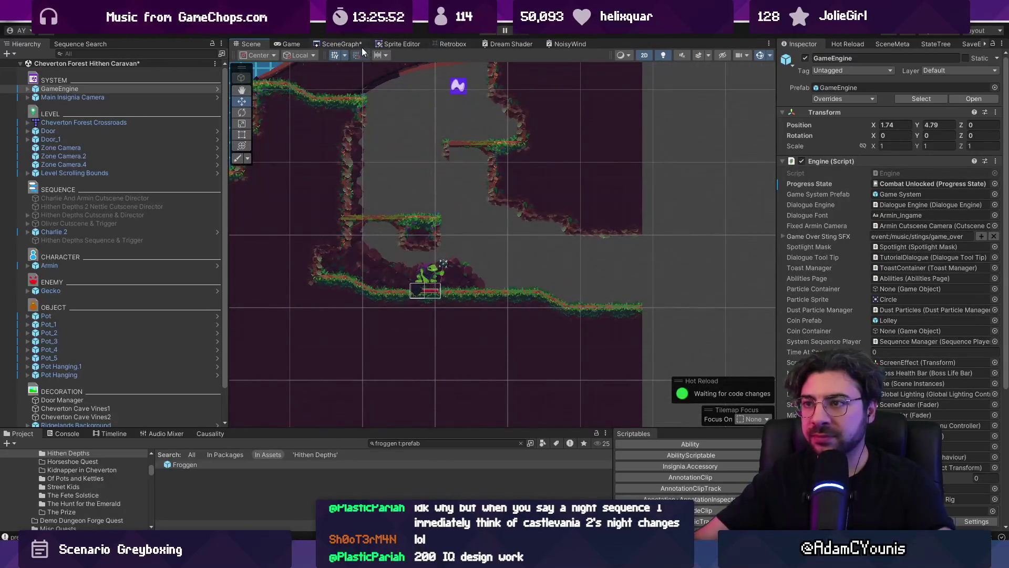
{"action": "left_click", "coordinate": [341, 44]}
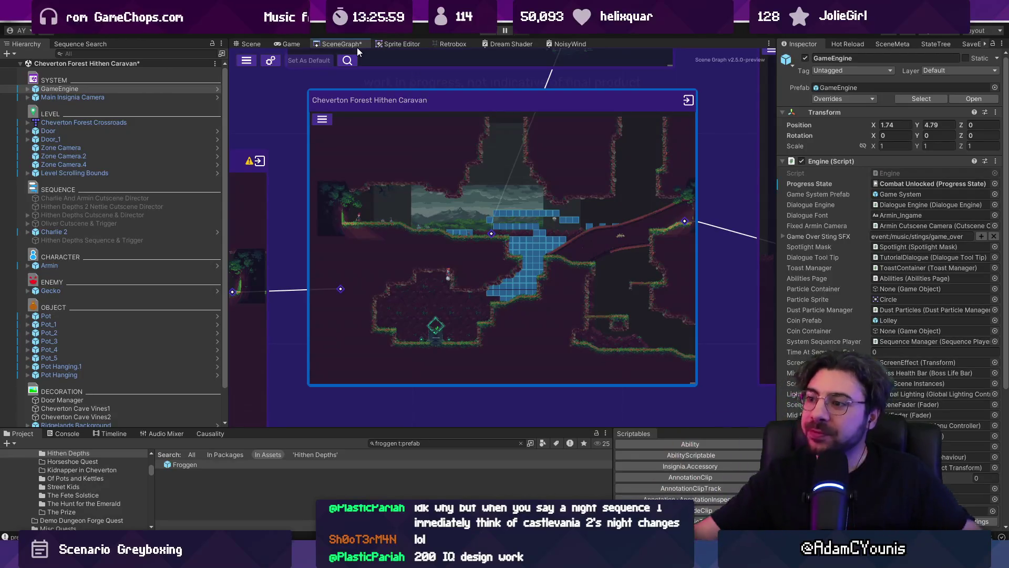
Pan and zoom the scene graph to find the Cheverwood Floor West node and load that scene.
{"action": "left_click_drag", "start_coordinate": [669, 237], "coordinate": [433, 181]}
{"action": "scroll", "coordinate": [478, 175], "scroll_direction": "down", "scroll_amount": 3}
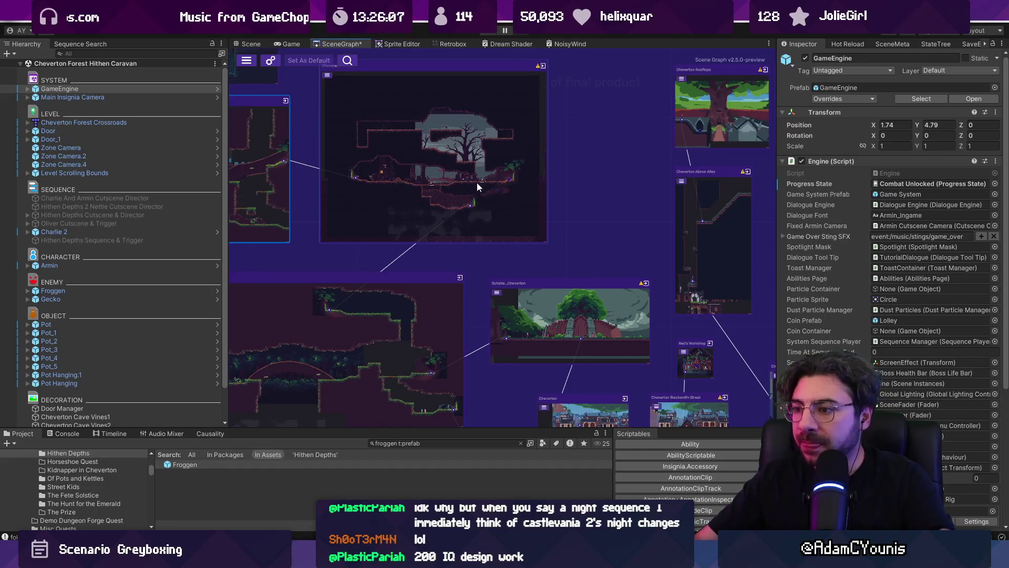
{"action": "scroll", "coordinate": [573, 170], "scroll_direction": "down", "scroll_amount": 2}
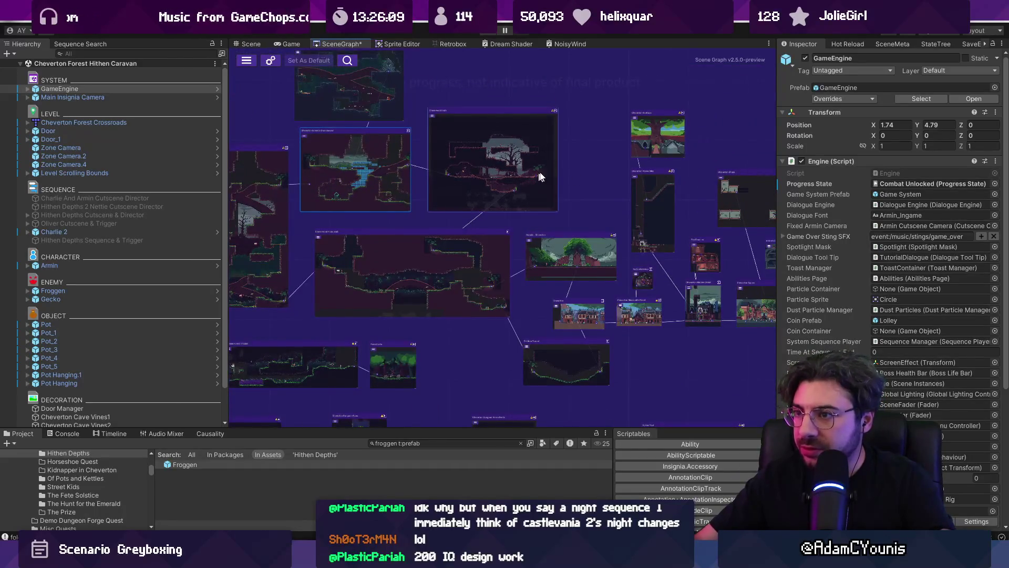
{"action": "scroll", "coordinate": [366, 175], "scroll_direction": "up", "scroll_amount": 5}
{"action": "scroll", "coordinate": [366, 179], "scroll_direction": "up", "scroll_amount": 1}
{"action": "scroll", "coordinate": [569, 196], "scroll_direction": "up", "scroll_amount": 4}
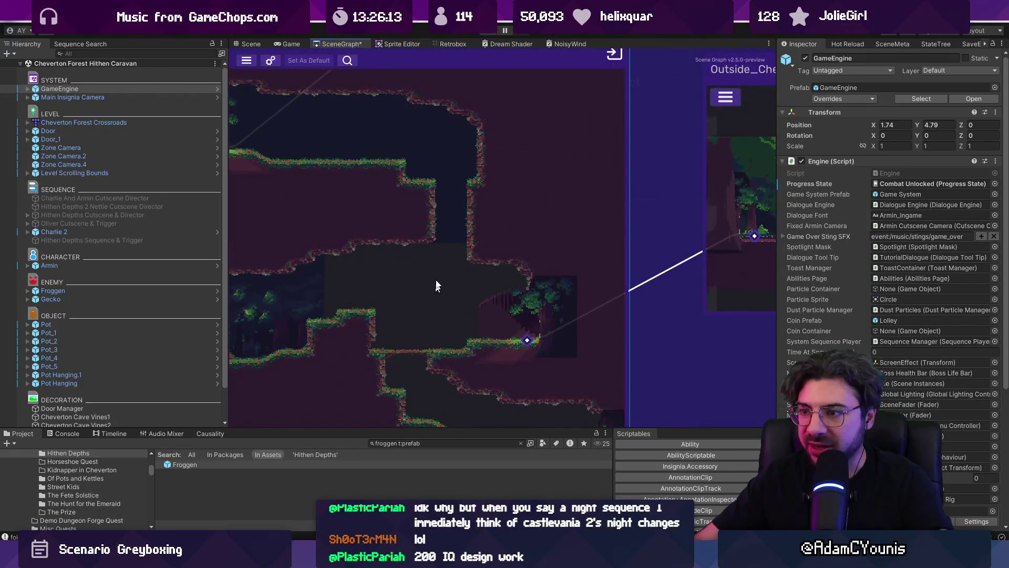
{"action": "left_click_drag", "start_coordinate": [374, 203], "coordinate": [629, 202]}
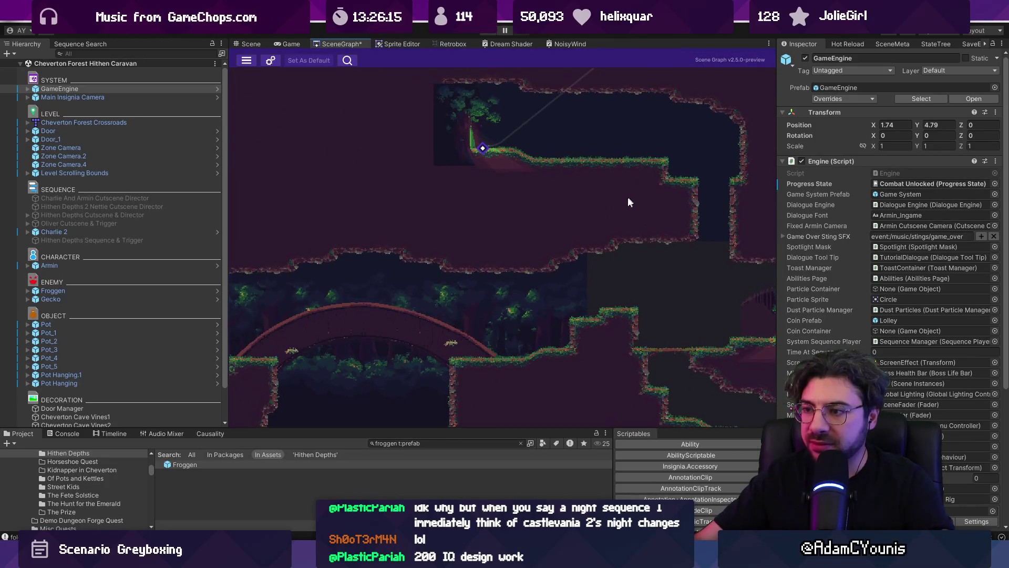
{"action": "scroll", "coordinate": [639, 209], "scroll_direction": "down", "scroll_amount": 2}
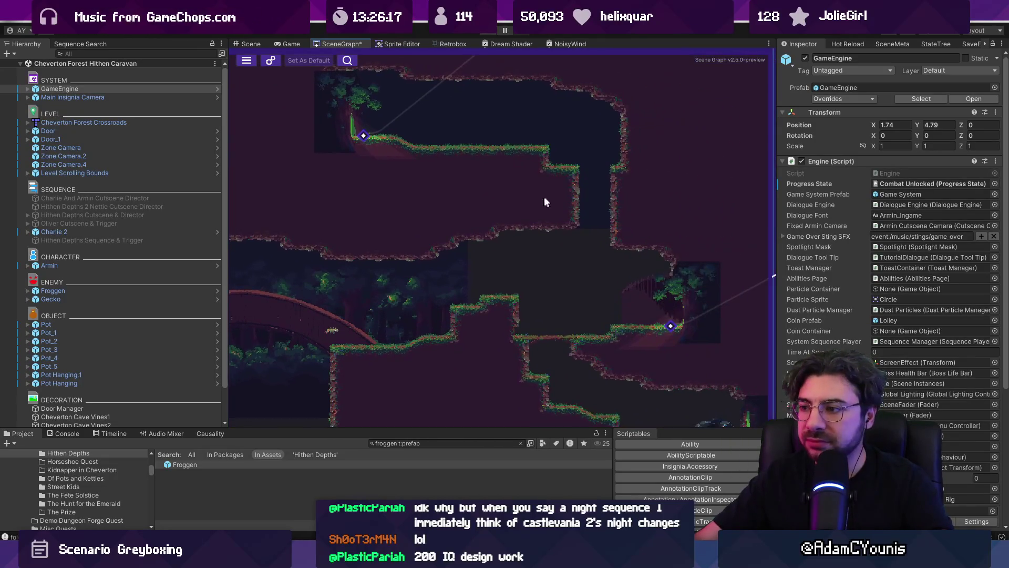
{"action": "scroll", "coordinate": [553, 203], "scroll_direction": "up", "scroll_amount": 1}
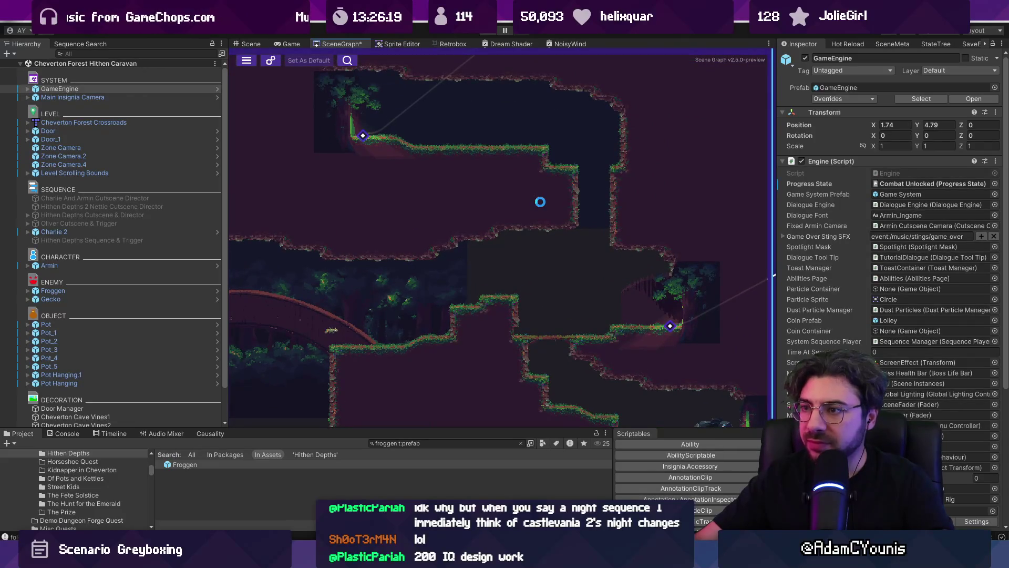
{"action": "double_click", "coordinate": [535, 200]}
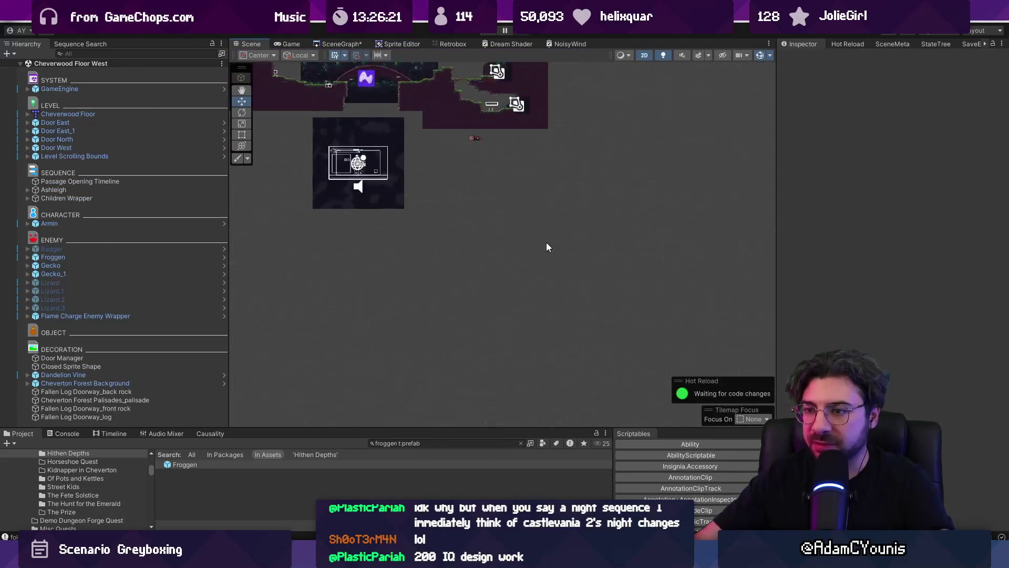
Open the Cheverwood Floor map object's .tmx in Tiled from its context menu.
{"action": "left_click", "coordinate": [597, 215]}
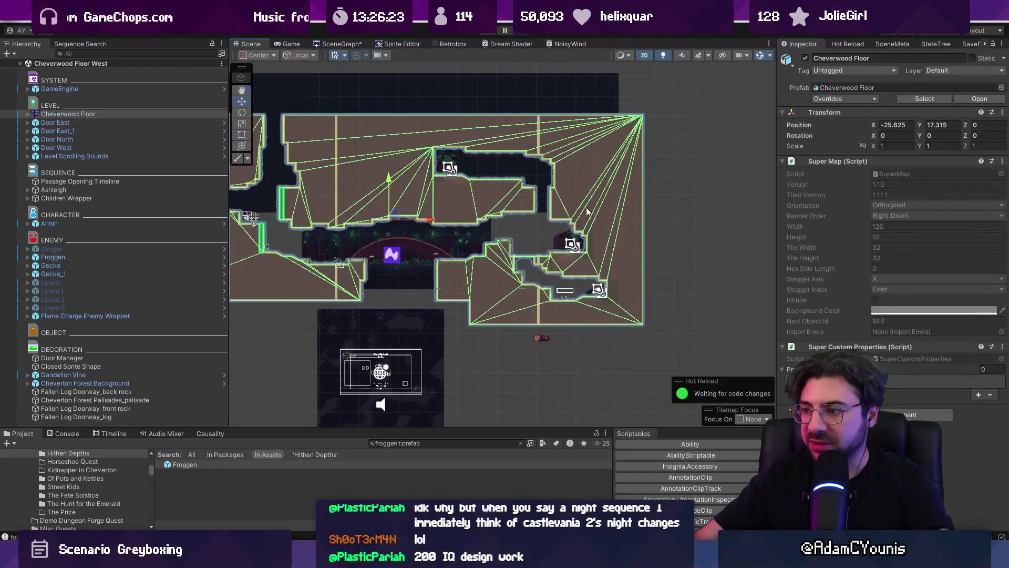
{"action": "scroll", "coordinate": [562, 200], "scroll_direction": "up", "scroll_amount": 1}
{"action": "right_click", "coordinate": [96, 114]}
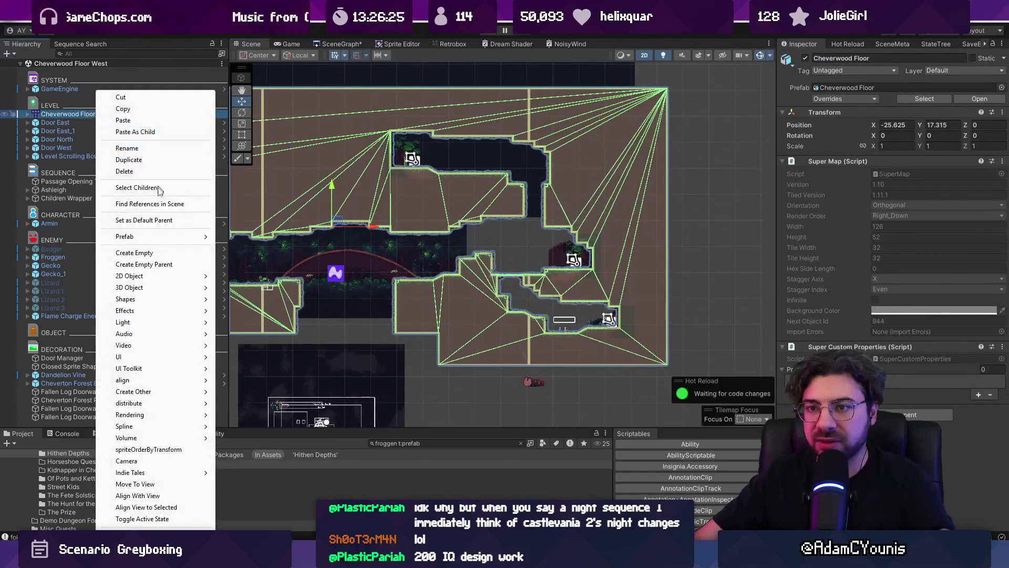
{"action": "left_click", "coordinate": [247, 237]}
{"action": "scroll", "coordinate": [447, 251], "scroll_direction": "up", "scroll_amount": 3}
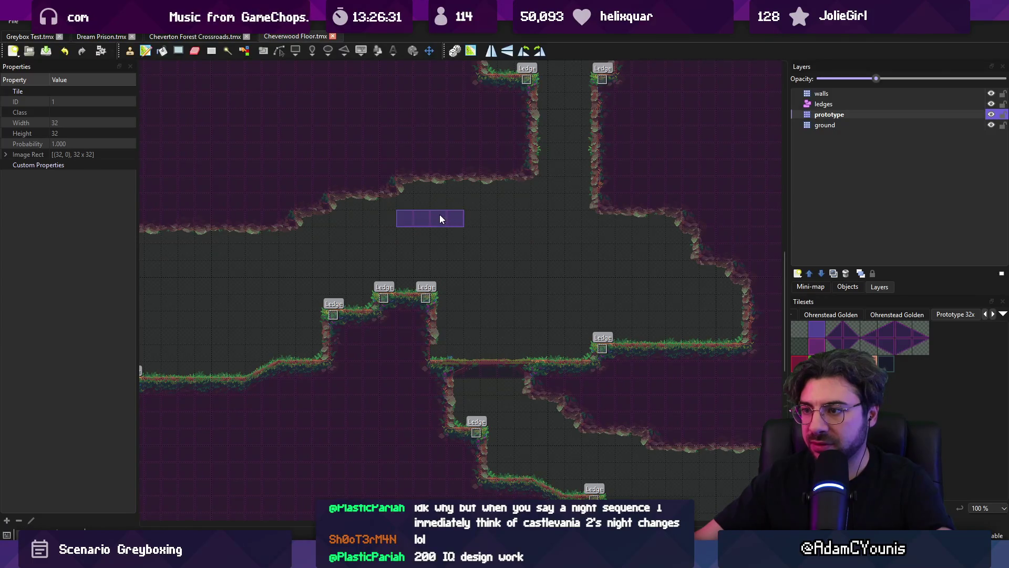
Paint floor tiles over the wall edges and stamp a ledge into the new upper nook.
{"action": "right_click", "coordinate": [420, 209]}
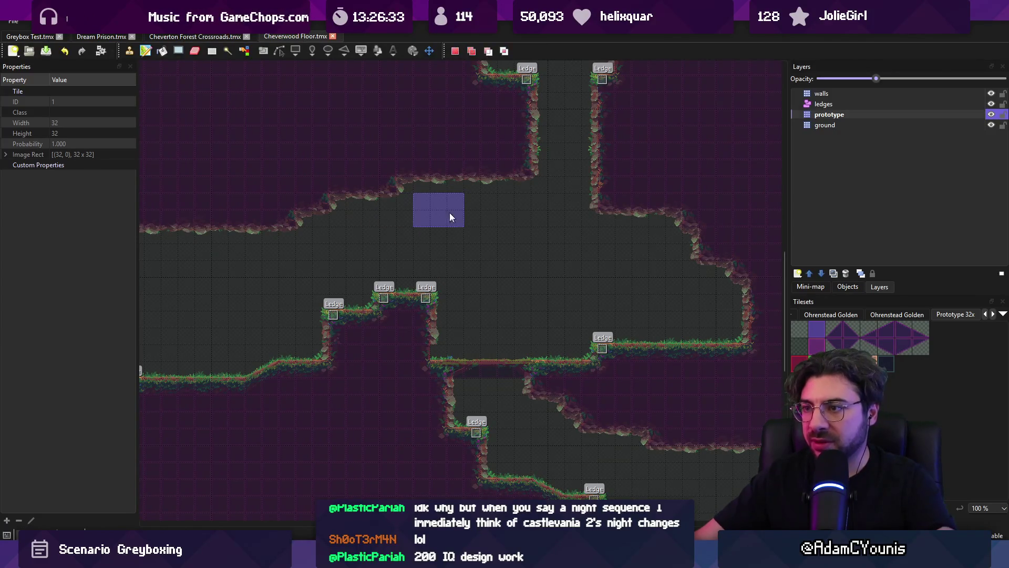
{"action": "left_click_drag", "start_coordinate": [449, 212], "coordinate": [404, 153]}
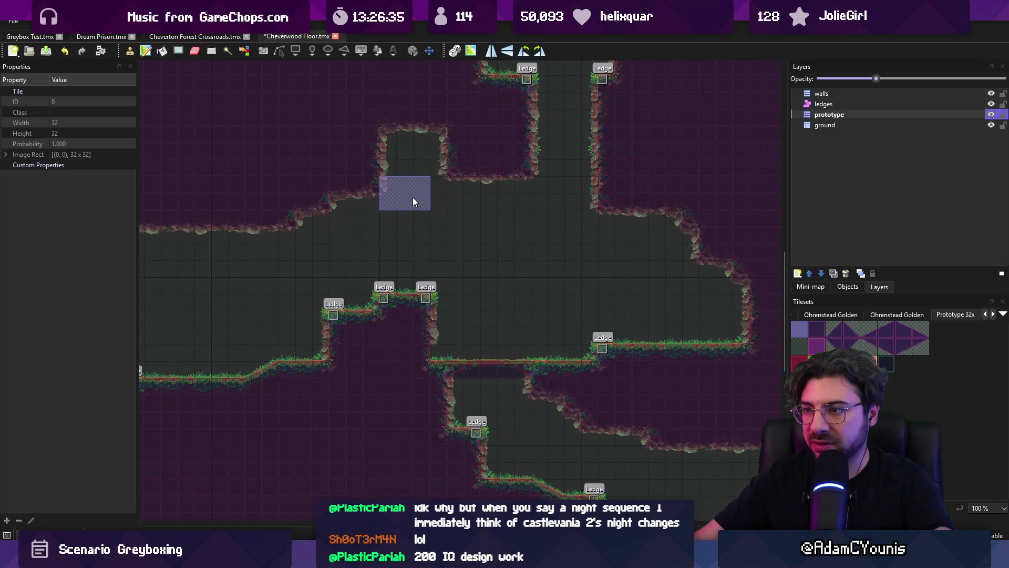
{"action": "left_click_drag", "start_coordinate": [531, 185], "coordinate": [513, 168]}
{"action": "key", "text": "r"}
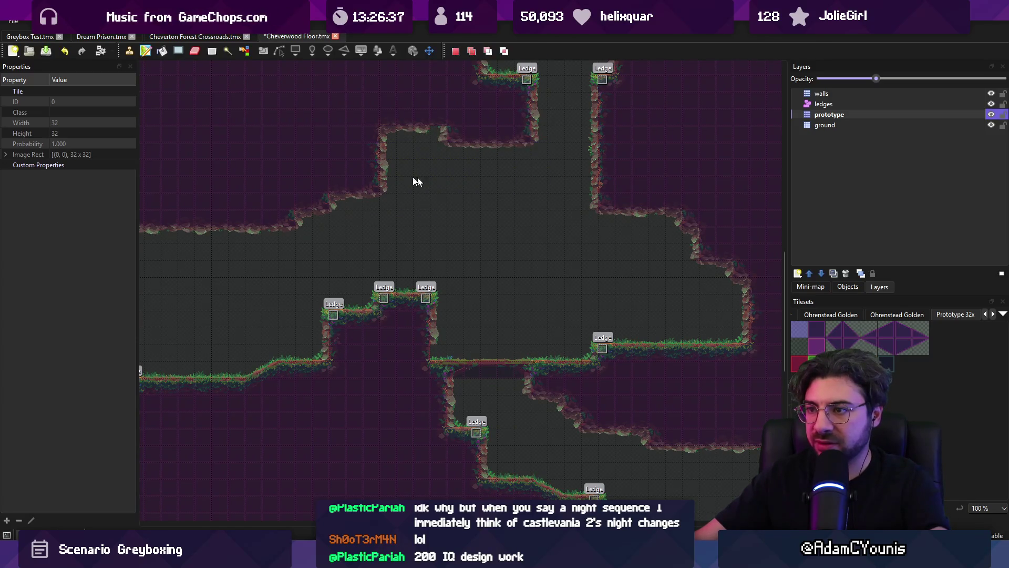
{"action": "right_click", "coordinate": [402, 195]}
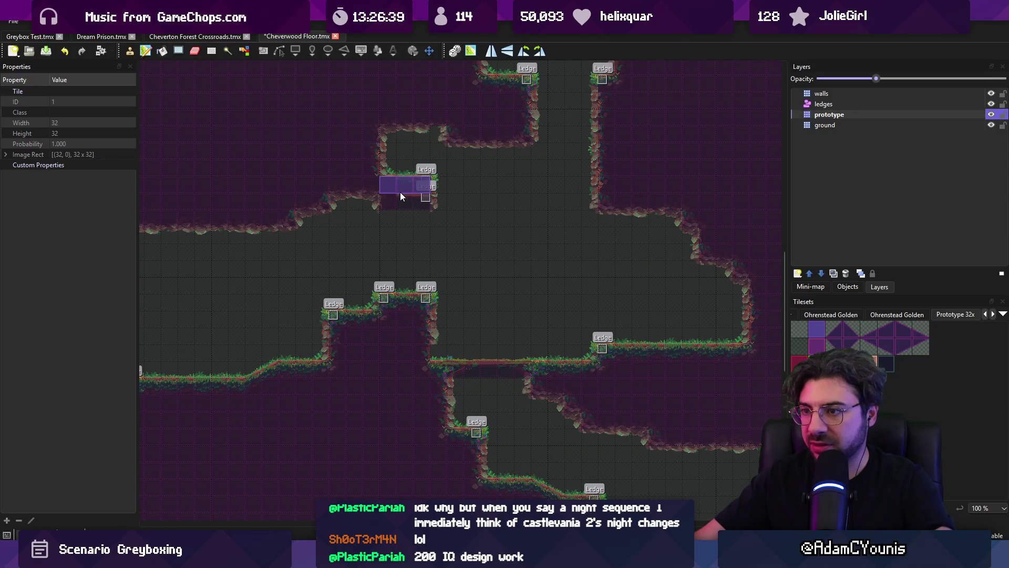
{"action": "left_click_drag", "start_coordinate": [399, 191], "coordinate": [454, 198]}
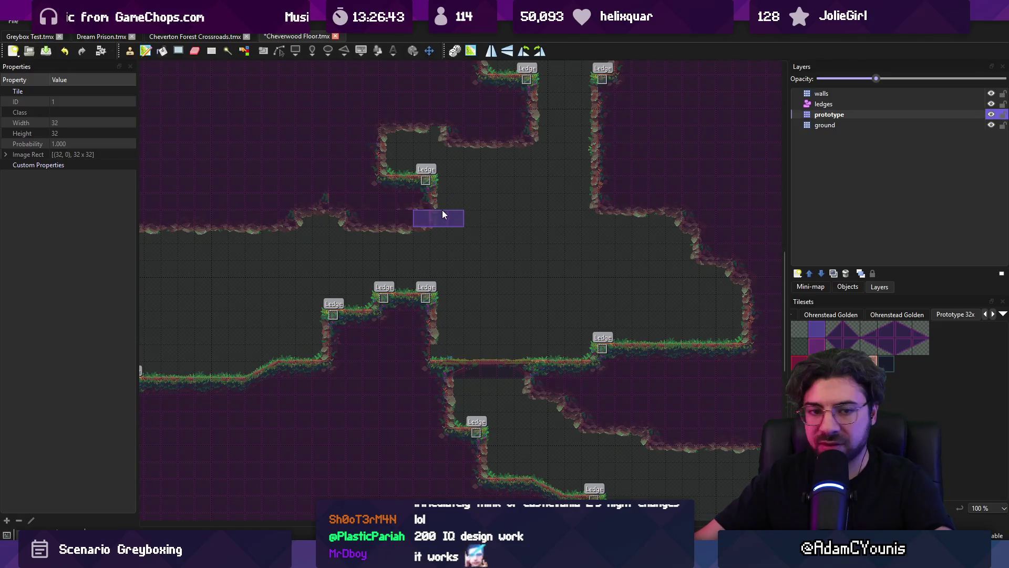
{"action": "scroll", "coordinate": [477, 226], "scroll_direction": "up", "scroll_amount": 3}
{"action": "scroll", "coordinate": [478, 226], "scroll_direction": "right", "scroll_amount": 3}
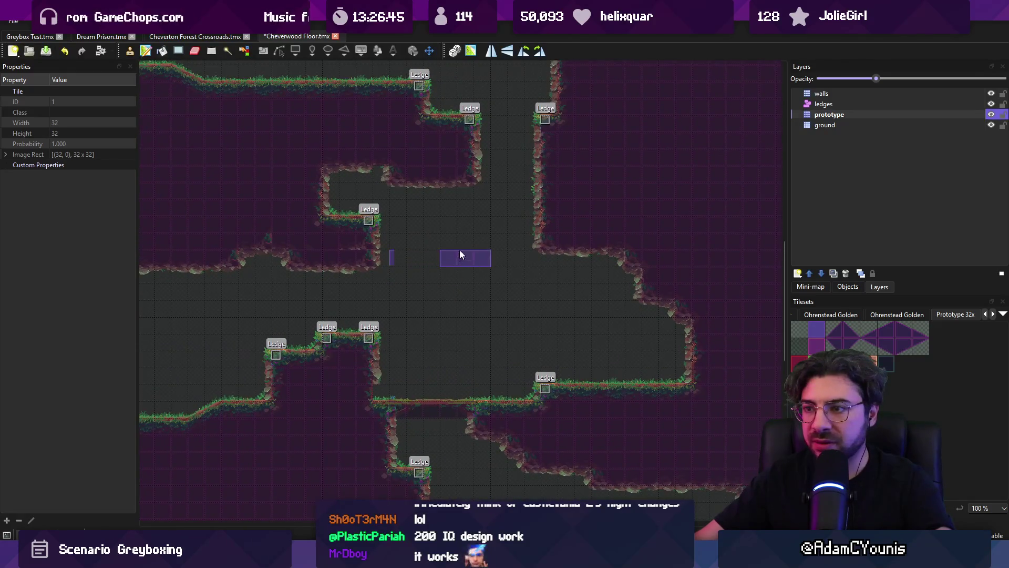
{"action": "left_click_drag", "start_coordinate": [432, 272], "coordinate": [433, 274]}
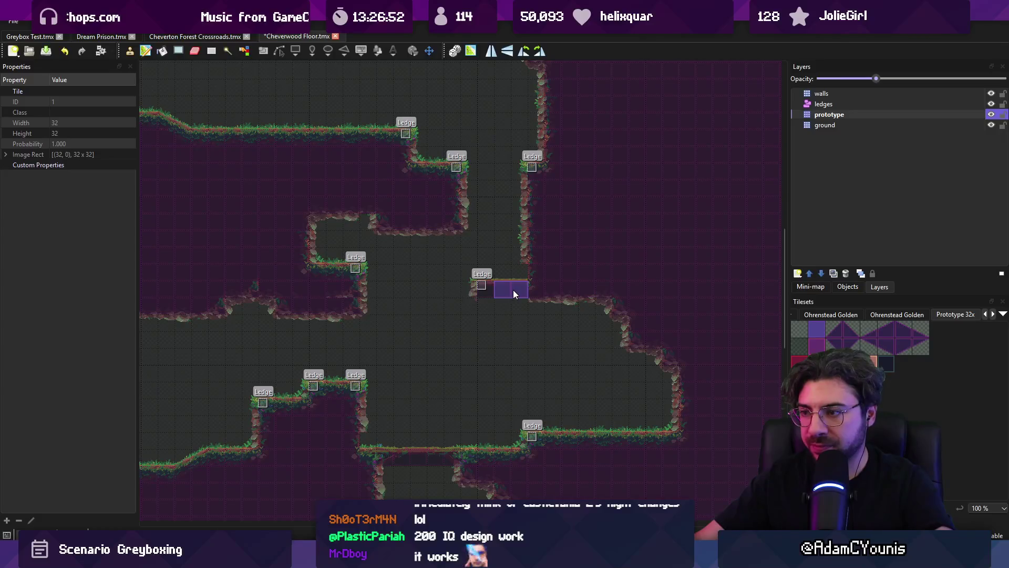
Undo the duplicated ledge, save, and carve floor through the wall beside the ledge.
{"action": "key", "text": "ctrl+z"}
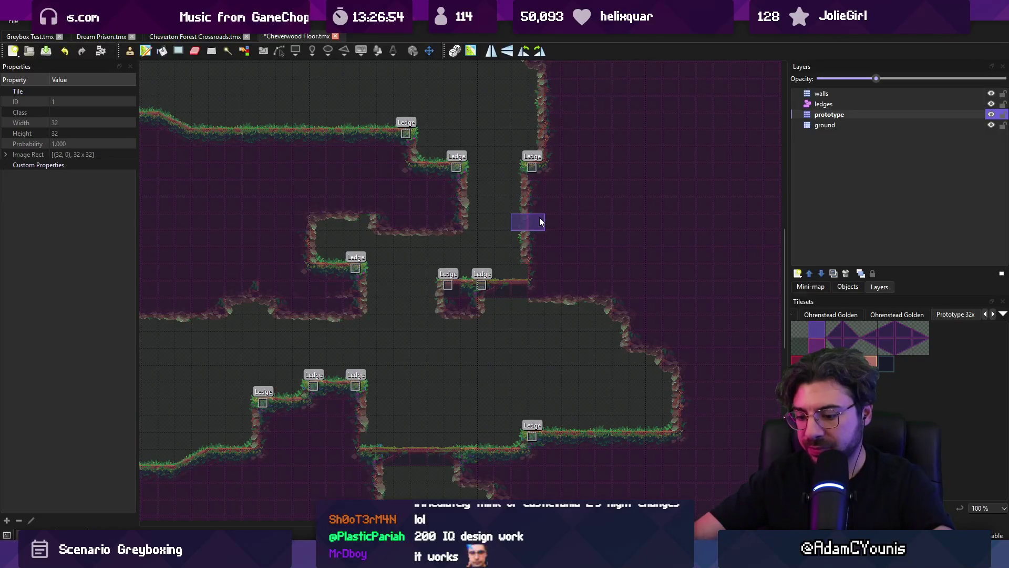
{"action": "key", "text": "ctrl+z"}
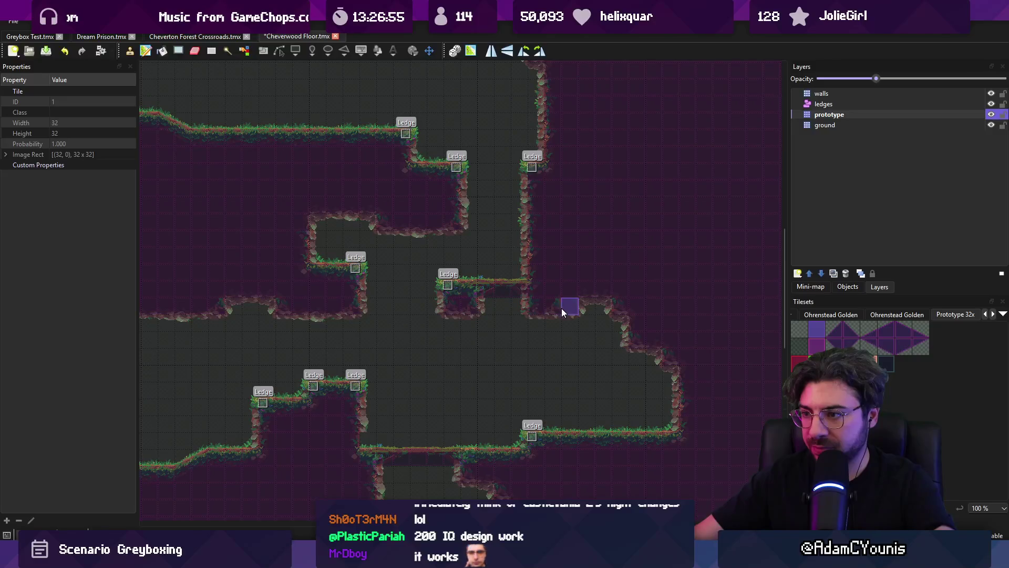
{"action": "key", "text": "ctrl+s"}
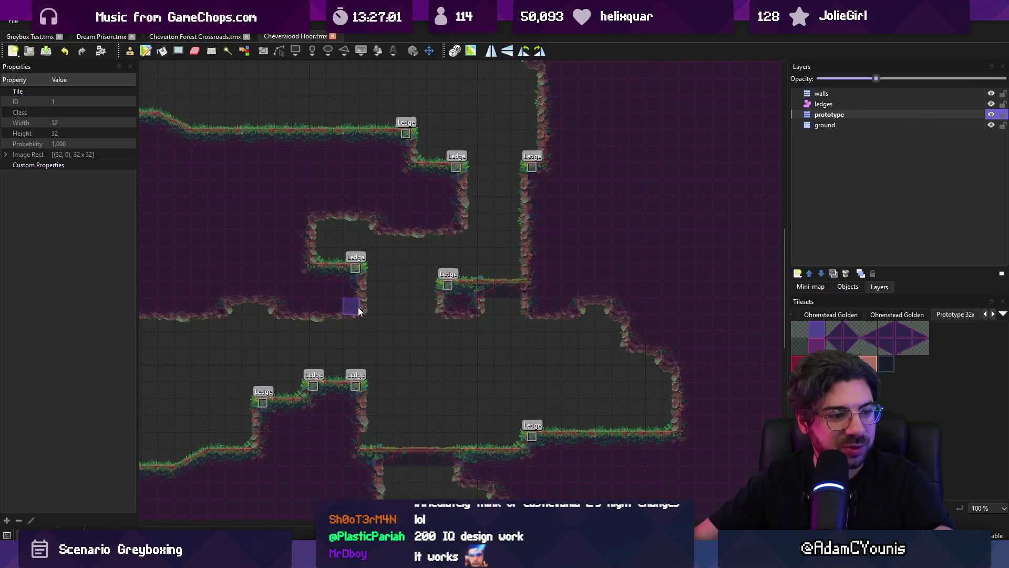
{"action": "scroll", "coordinate": [361, 294], "scroll_direction": "left", "scroll_amount": 2}
{"action": "scroll", "coordinate": [361, 294], "scroll_direction": "up", "scroll_amount": 1}
{"action": "key", "text": "r"}
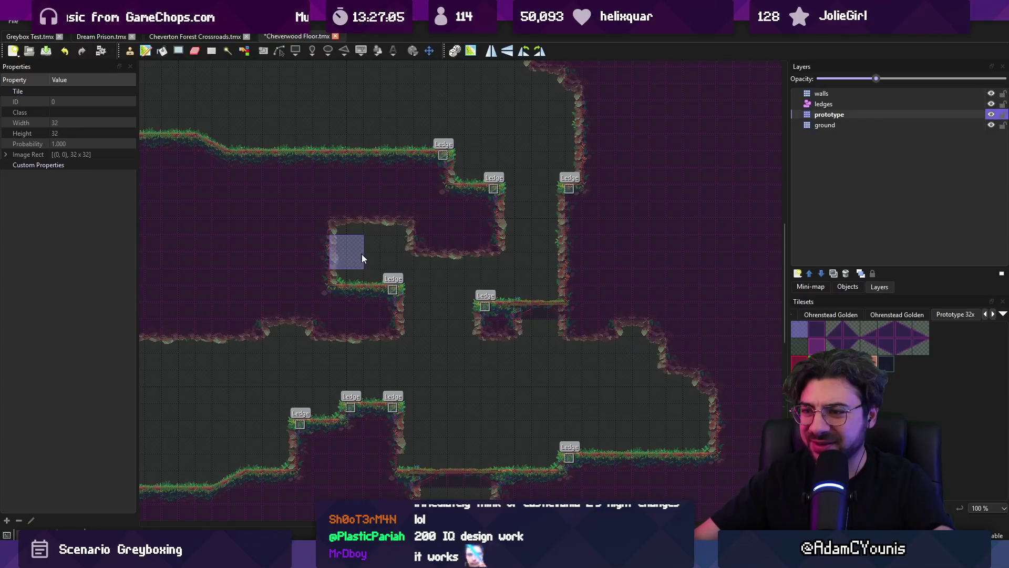
{"action": "mouse_move", "coordinate": [366, 283]}
{"action": "left_mouse_down"}
{"action": "mouse_move", "coordinate": [454, 268]}
{"action": "mouse_move", "coordinate": [357, 284]}
{"action": "left_mouse_up"}
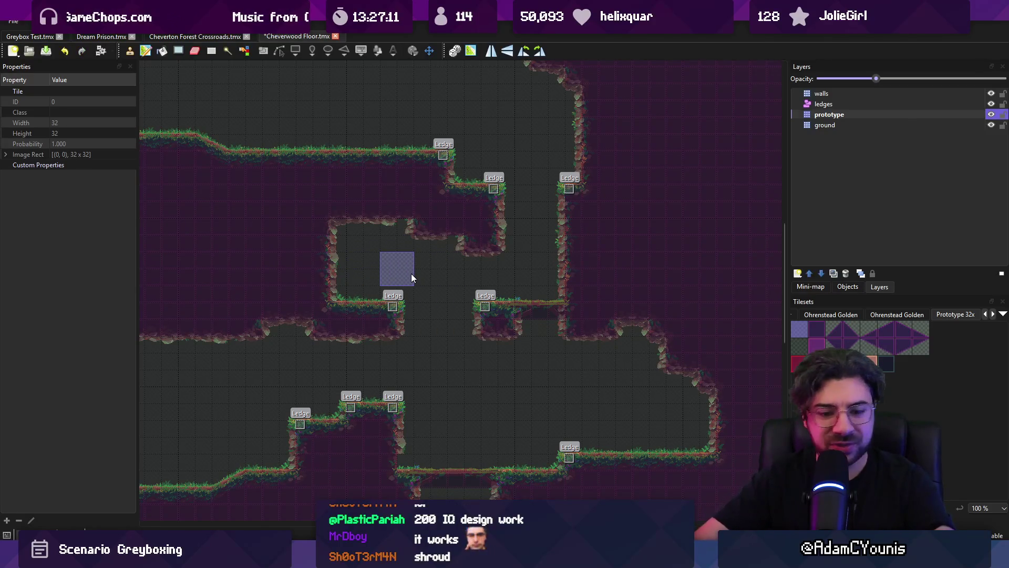
Copy the three-ledge area, paste and place it on the map, and save Cheverwood Floor.
{"action": "scroll", "coordinate": [411, 273], "scroll_direction": "down", "scroll_amount": 5}
{"action": "scroll", "coordinate": [444, 342], "scroll_direction": "left", "scroll_amount": 5}
{"action": "key", "text": "r"}
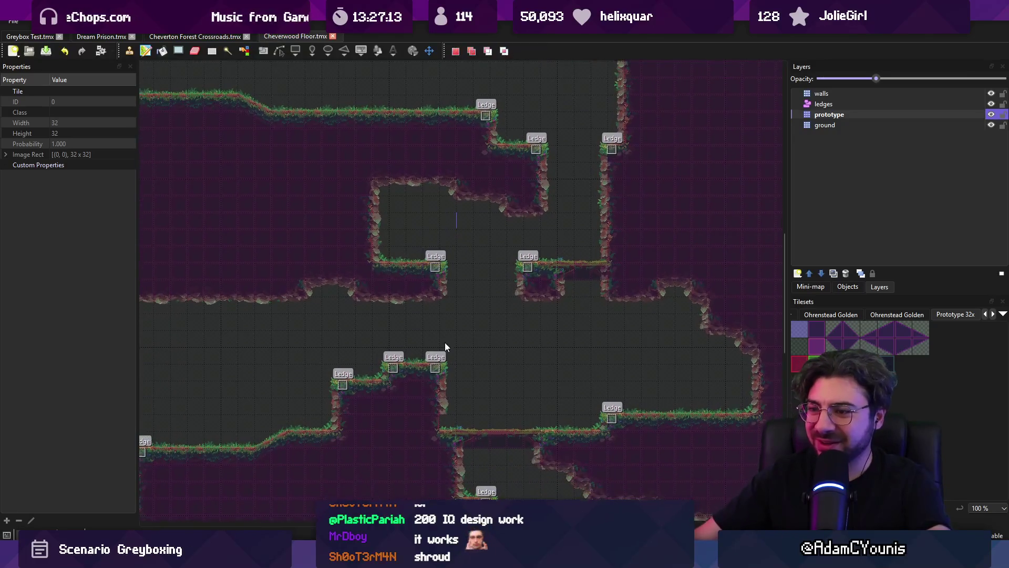
{"action": "left_click_drag", "start_coordinate": [387, 281], "coordinate": [517, 320]}
{"action": "key", "text": "ctrl+c"}
{"action": "key", "text": "ctrl+v"}
{"action": "left_click", "coordinate": [446, 305]}
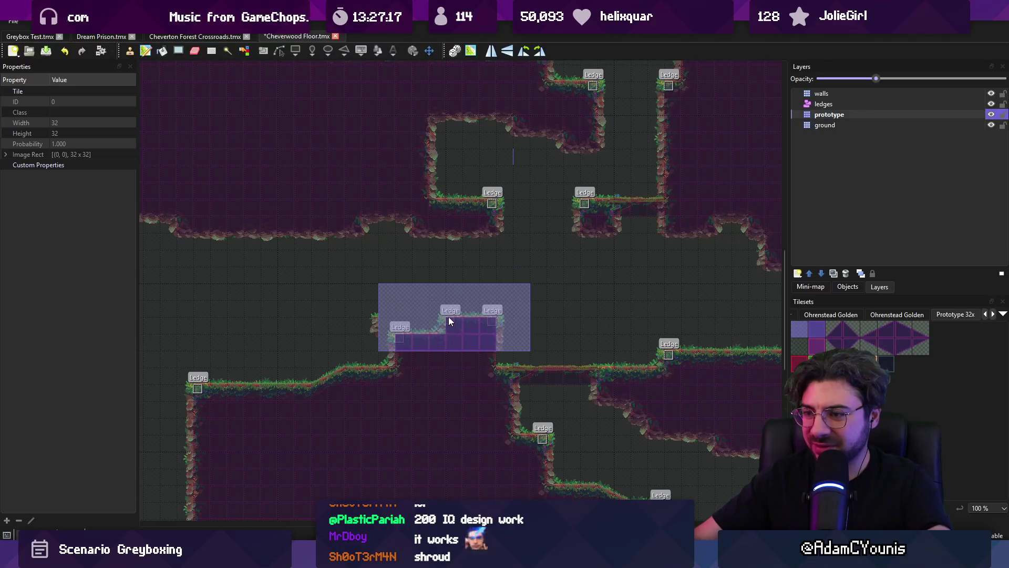
{"action": "left_click", "coordinate": [448, 316]}
{"action": "key", "text": "ctrl+s"}
Bring up the Layers panel options for adding a new layer.
{"action": "key", "text": "r"}
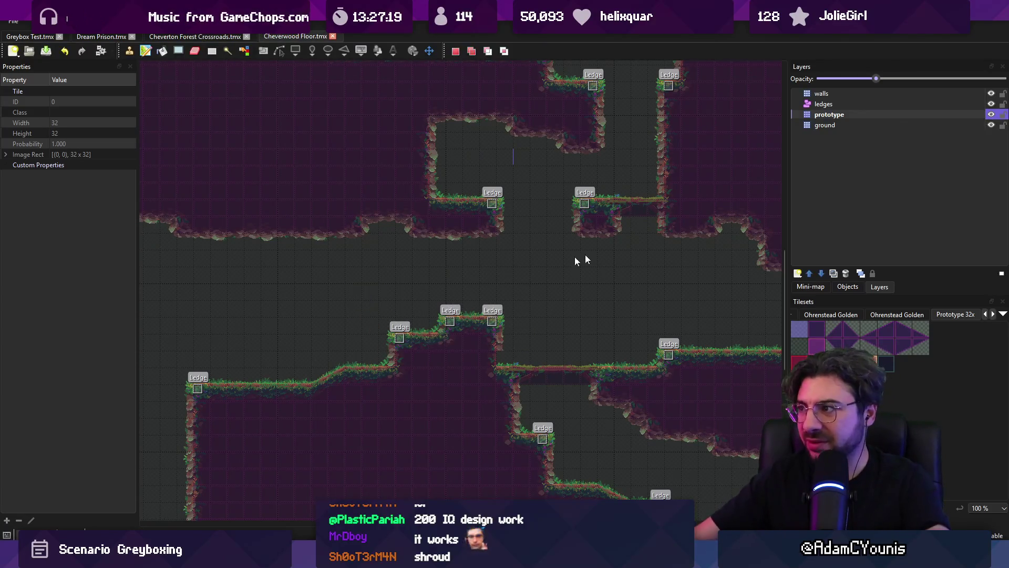
{"action": "scroll", "coordinate": [898, 318], "scroll_direction": "up", "scroll_amount": 3}
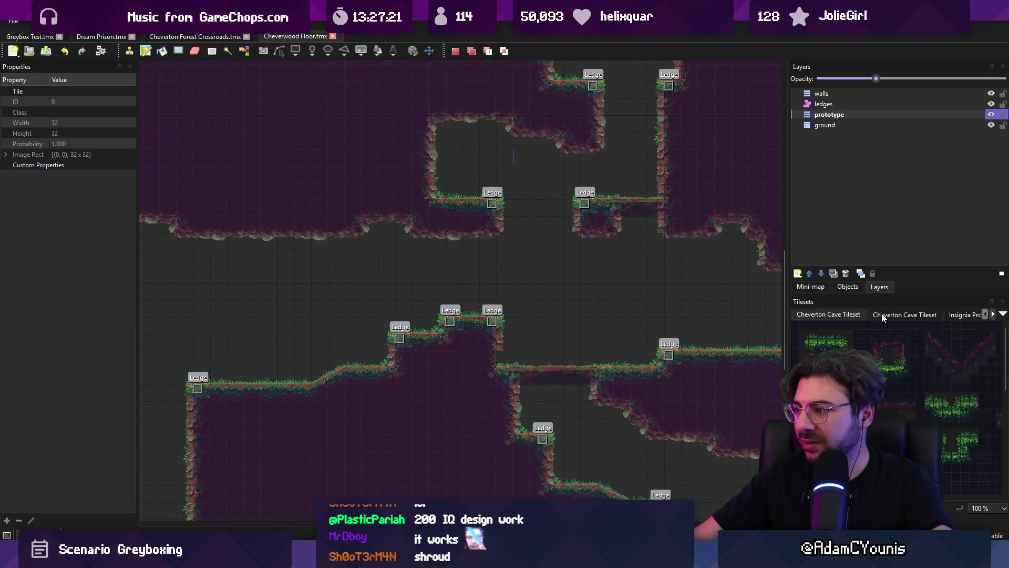
{"action": "scroll", "coordinate": [884, 316], "scroll_direction": "down", "scroll_amount": 2}
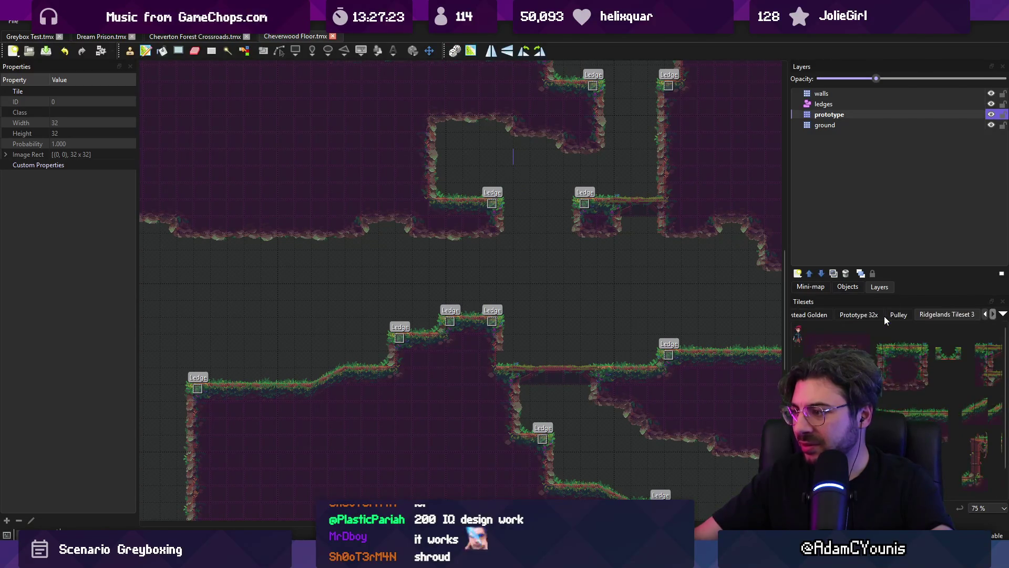
{"action": "right_click", "coordinate": [854, 255]}
Add a new tile layer named 'Pulleys'.
{"action": "mouse_move", "coordinate": [891, 235]}
{"action": "left_click", "coordinate": [802, 236]}
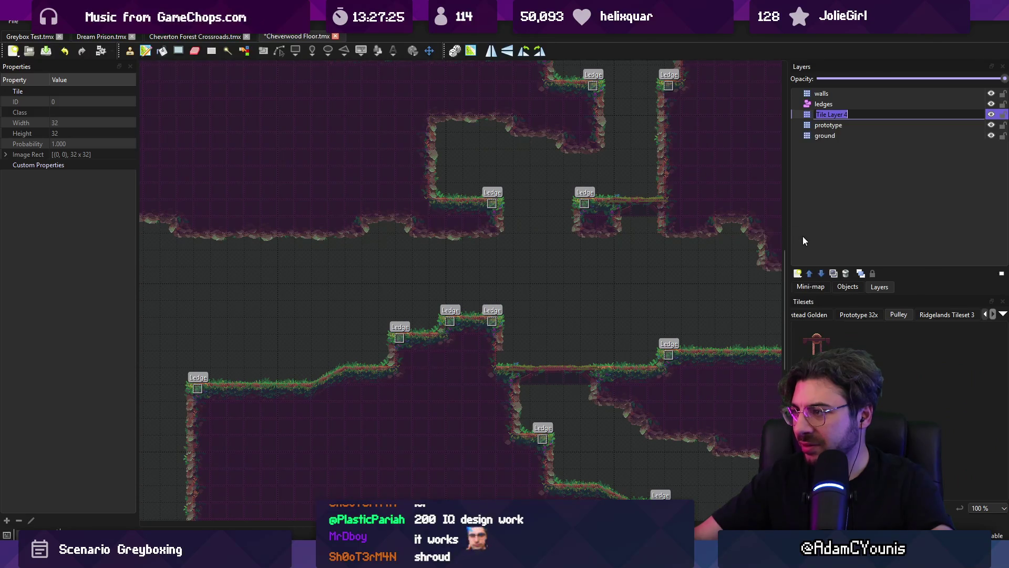
{"action": "type", "text": "Pulleyts"}
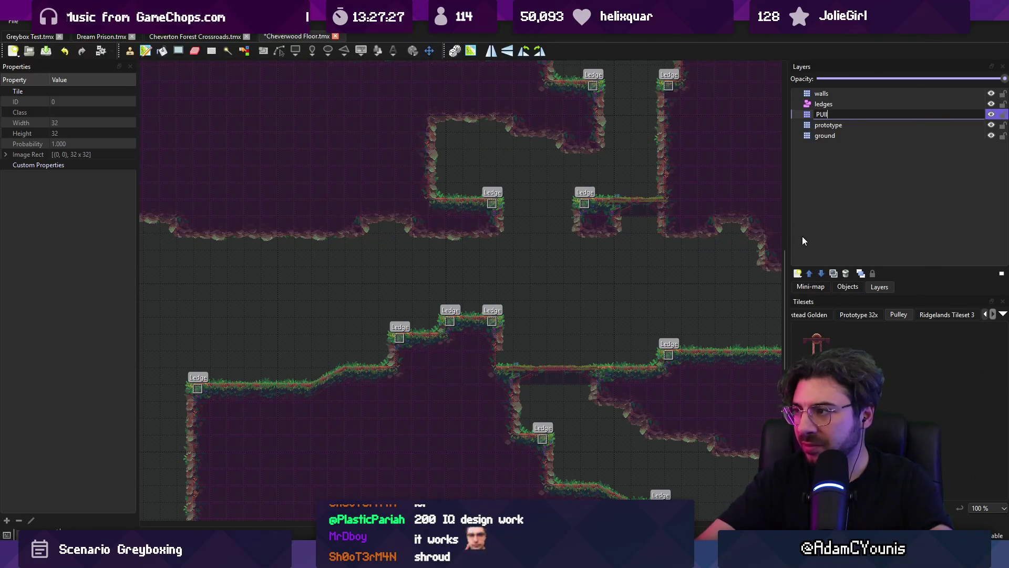
{"action": "key", "text": "BackSpace"}
{"action": "key", "text": "BackSpace"}
{"action": "type", "text": "s"}
{"action": "key", "text": "Return"}
Stamp pulley tiles from the Pulley tileset vertically between the upper and lower ledges.
{"action": "left_click_drag", "start_coordinate": [836, 394], "coordinate": [787, 333]}
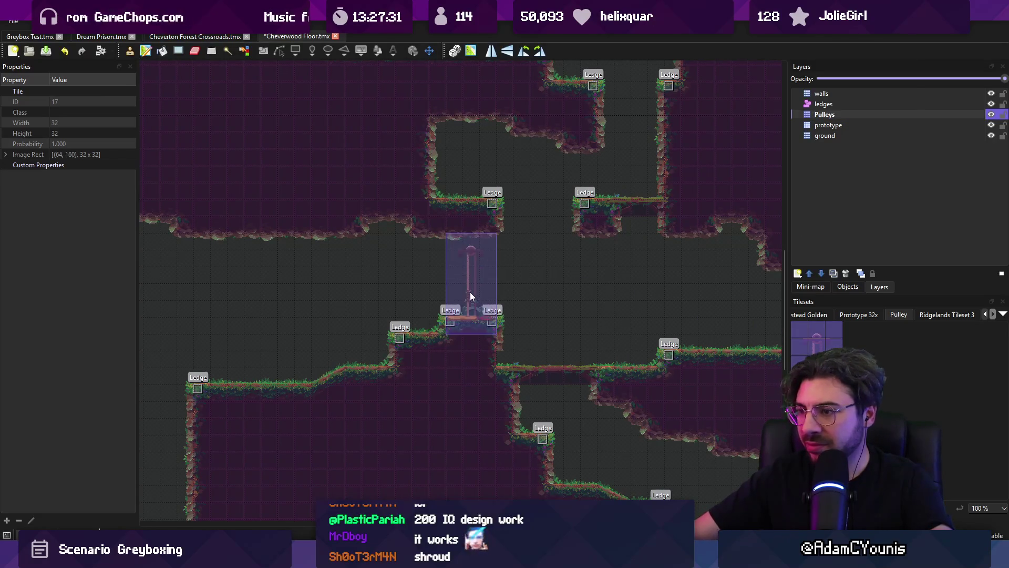
{"action": "left_click", "coordinate": [472, 287]}
{"action": "key", "text": "r"}
{"action": "left_click_drag", "start_coordinate": [451, 288], "coordinate": [490, 241]}
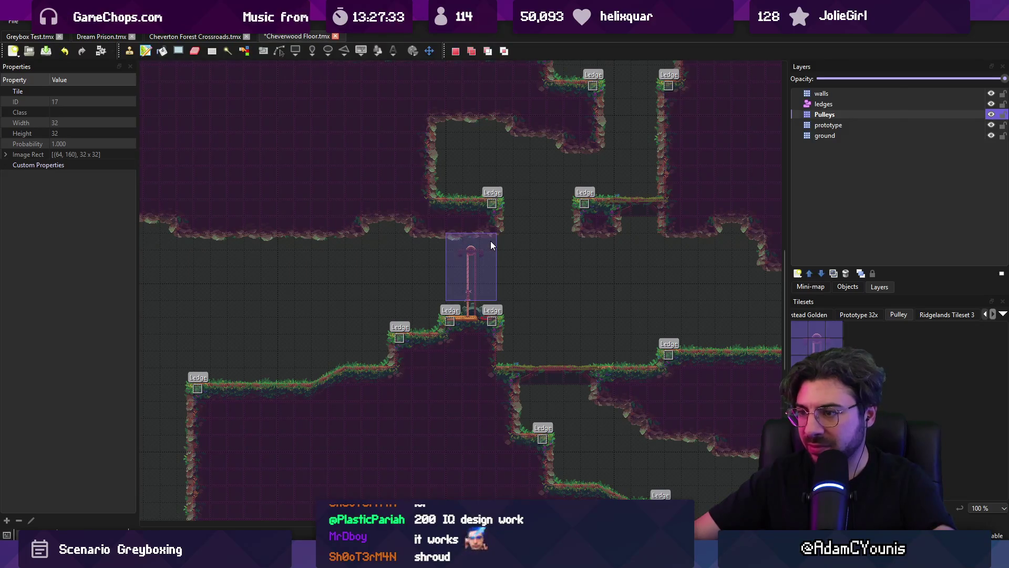
{"action": "left_click", "coordinate": [469, 256]}
{"action": "left_click", "coordinate": [468, 215]}
{"action": "key", "text": "r"}
{"action": "key", "text": "b"}
{"action": "right_click", "coordinate": [474, 266]}
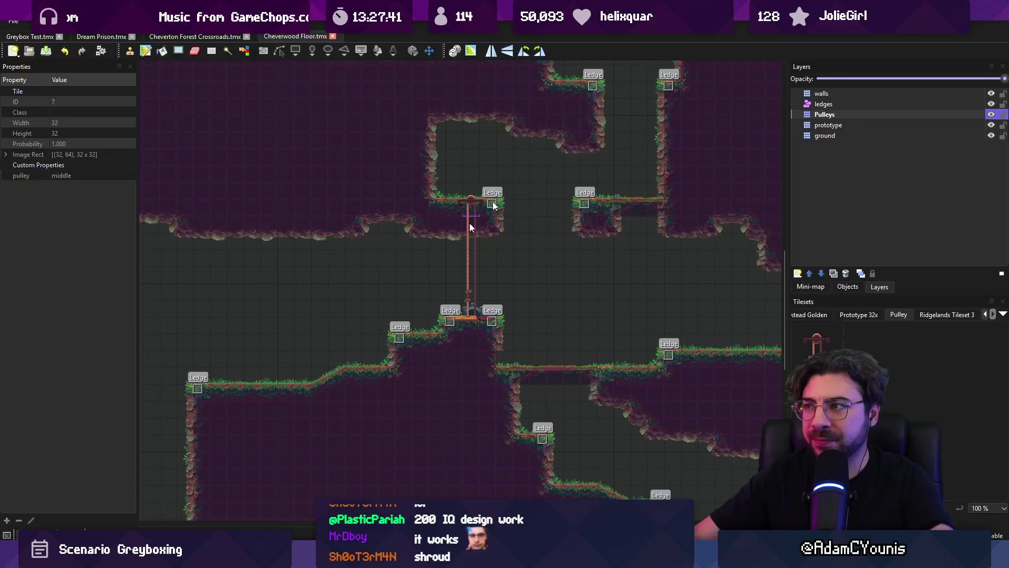
Look at the Cheverton Forest Crossroads and Dream Prison maps, then return to Unity.
{"action": "left_click", "coordinate": [198, 37]}
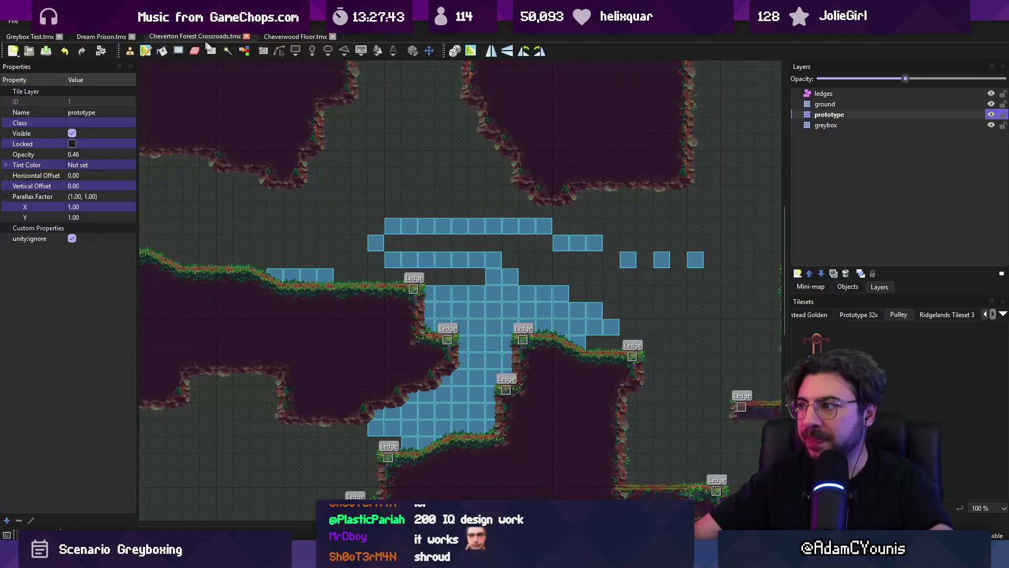
{"action": "left_click", "coordinate": [107, 38]}
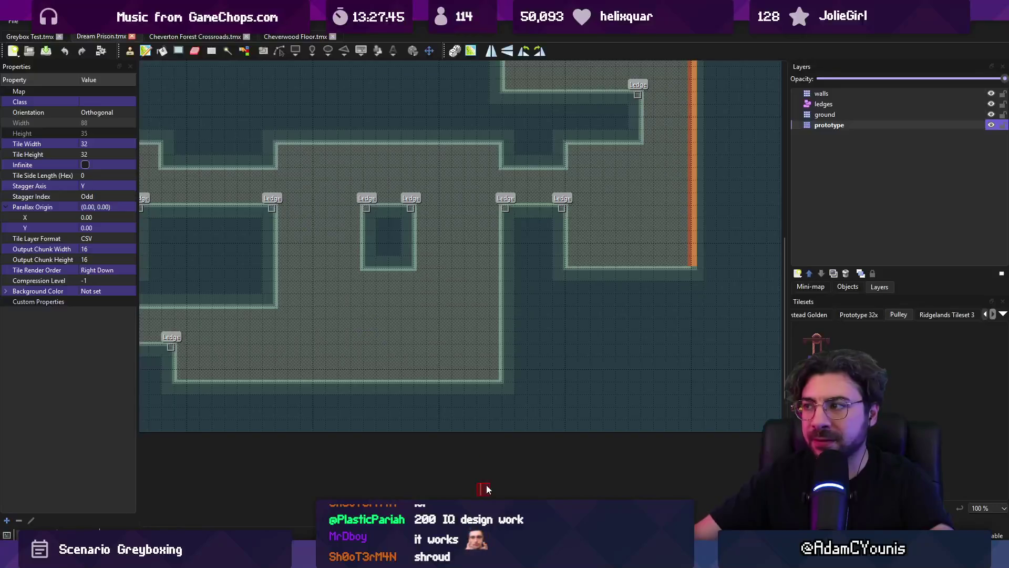
{"action": "key", "text": "alt+Tab"}
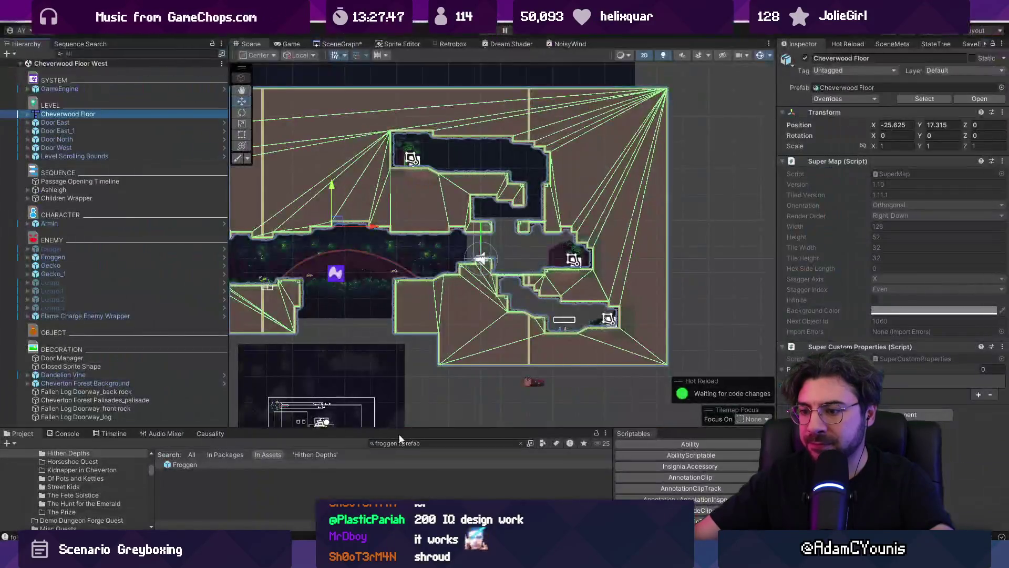
Find Ohrenstead Foothills Tileset Test in the Project search and reimport it.
{"action": "type", "text": "ohrenstead goldfen"}
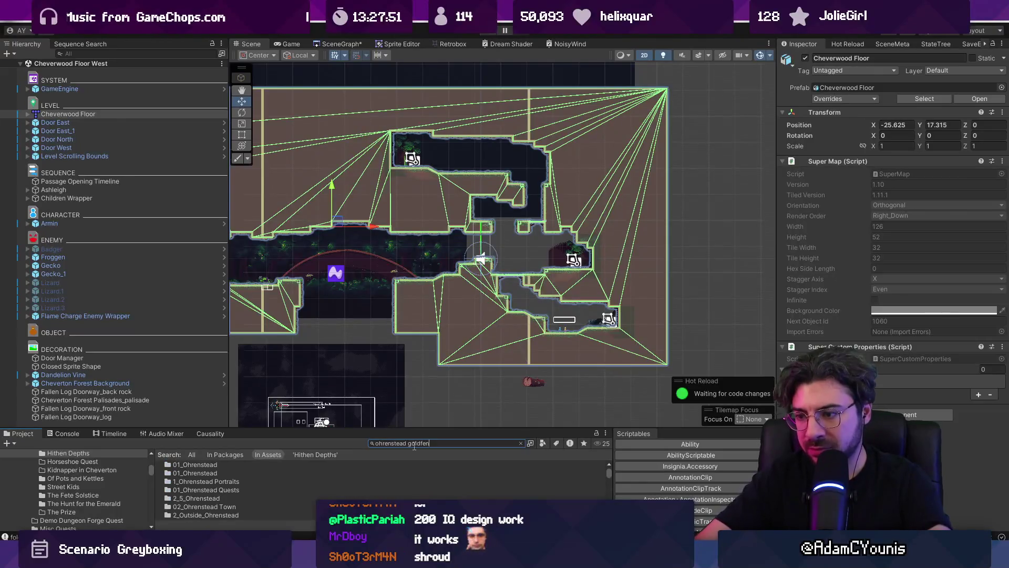
{"action": "key", "text": "BackSpace"}
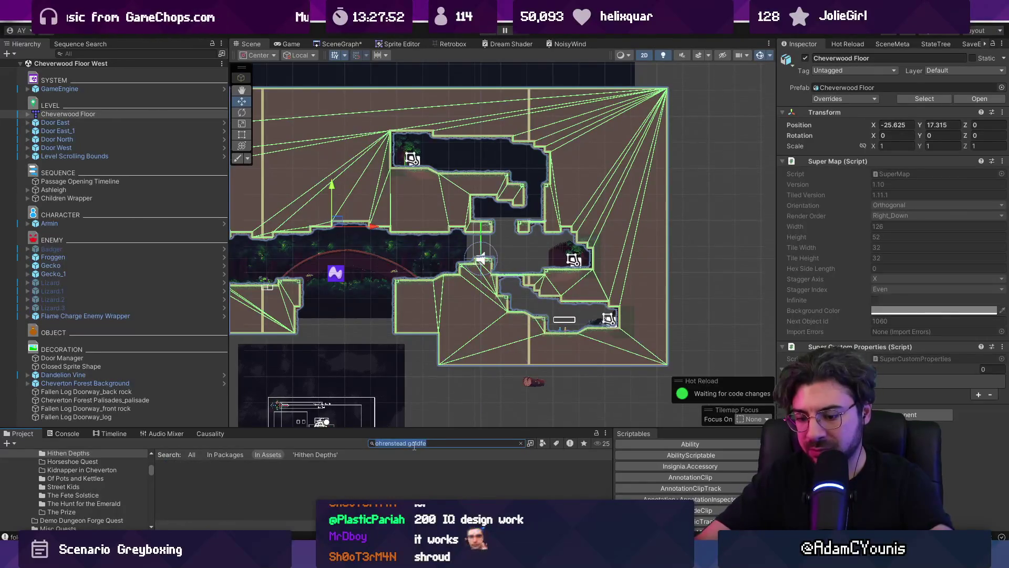
{"action": "type", "text": "footfoot"}
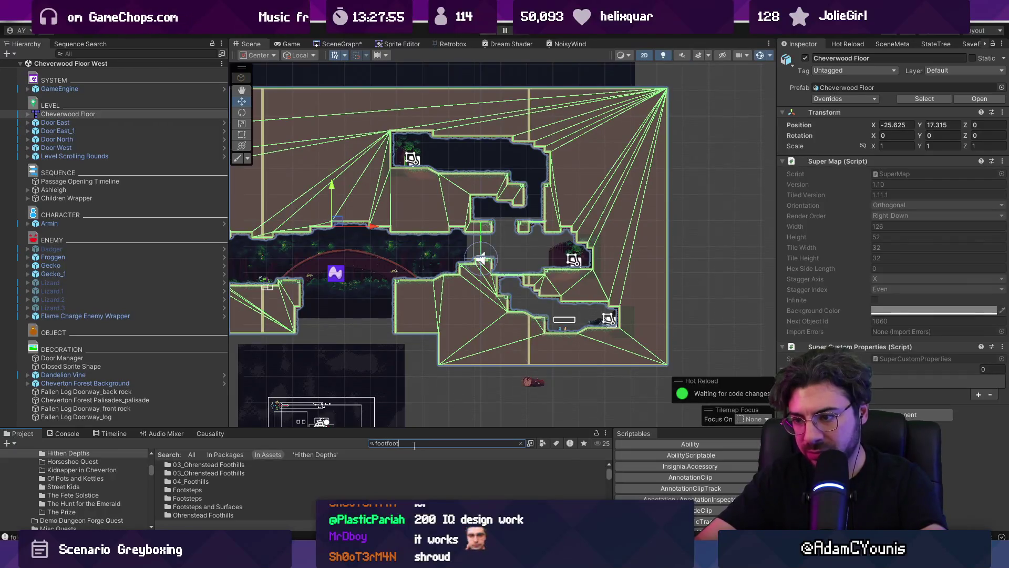
{"action": "key", "text": "ctrl+a"}
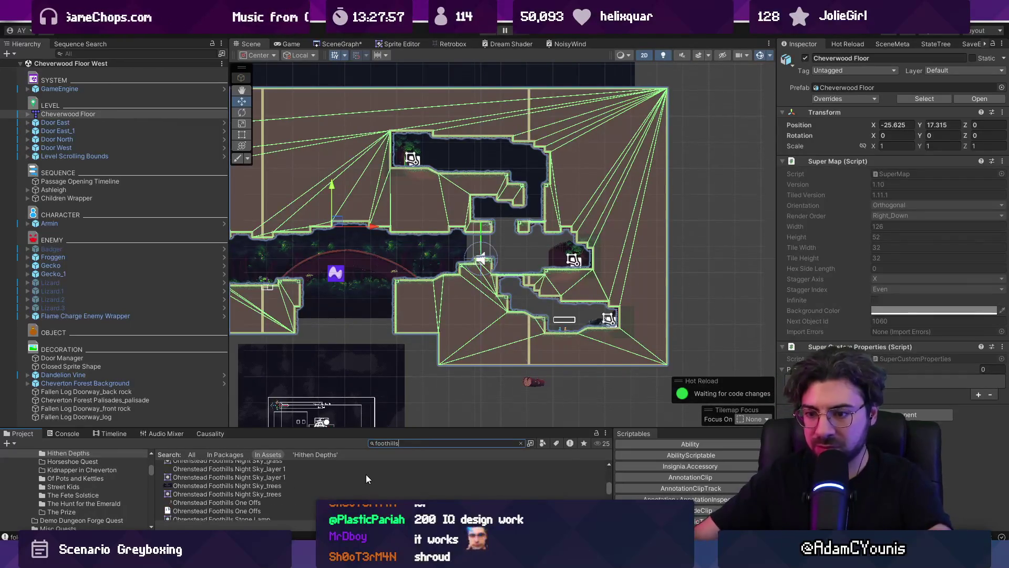
{"action": "left_click", "coordinate": [237, 472]}
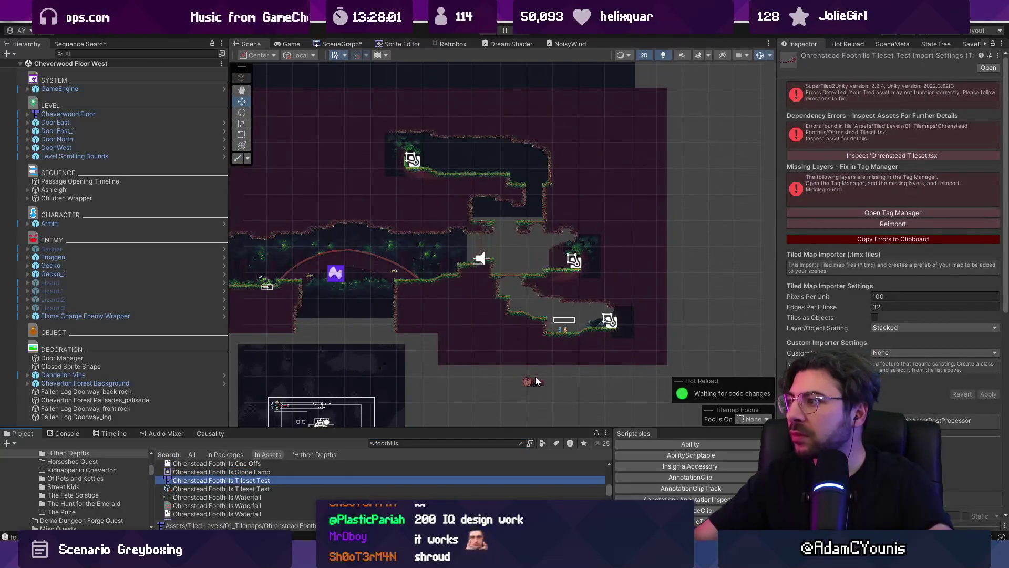
{"action": "left_click", "coordinate": [827, 223]}
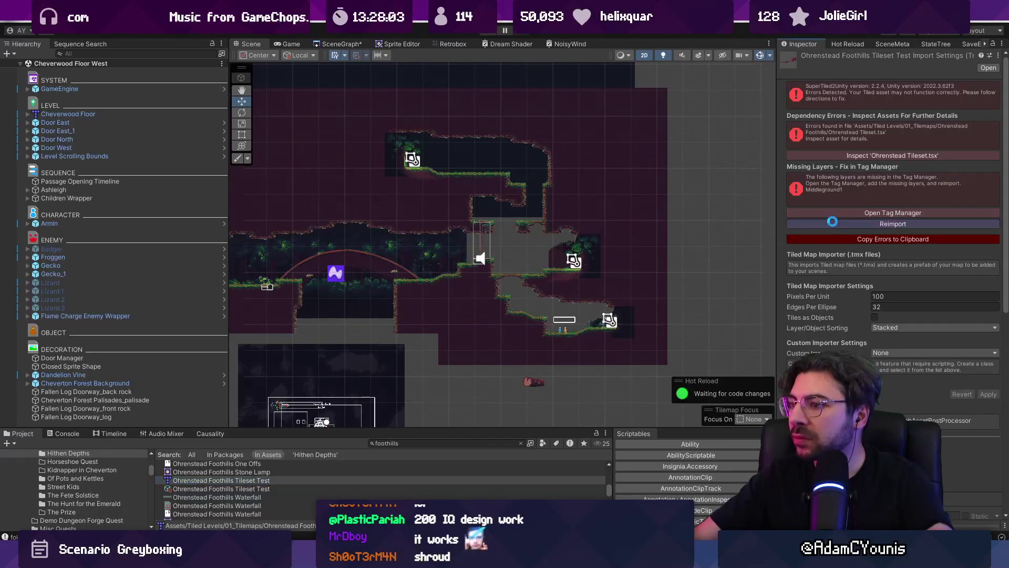
{"action": "left_click_drag", "start_coordinate": [522, 270], "coordinate": [619, 273]}
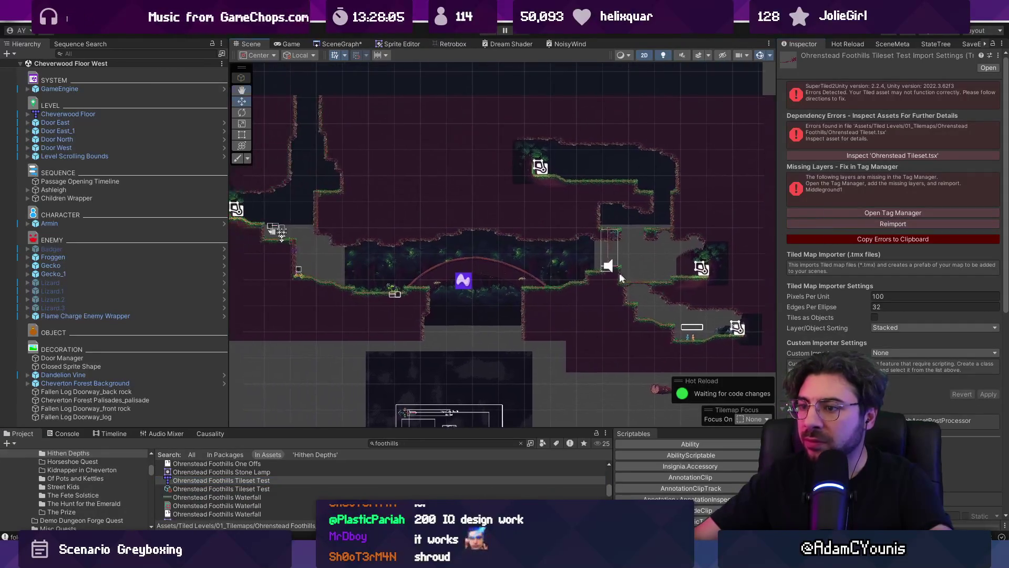
Select Cheverwood Floor's ground layer, check the Cheverton Forest Crossroads map in Tiled, and come back.
{"action": "left_click", "coordinate": [558, 210]}
{"action": "left_click", "coordinate": [580, 285]}
{"action": "key", "text": "alt+Tab"}
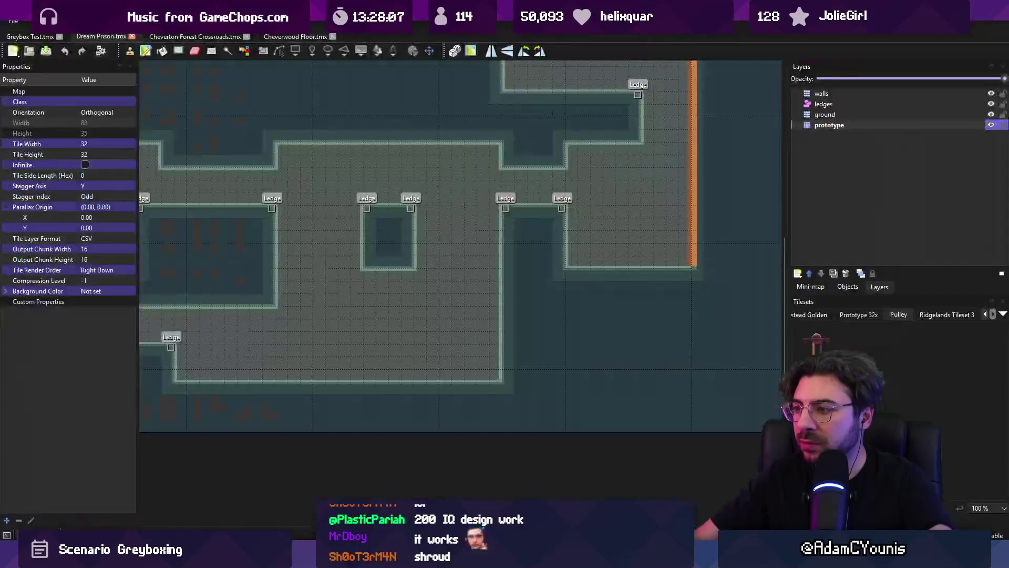
{"action": "left_click", "coordinate": [220, 38]}
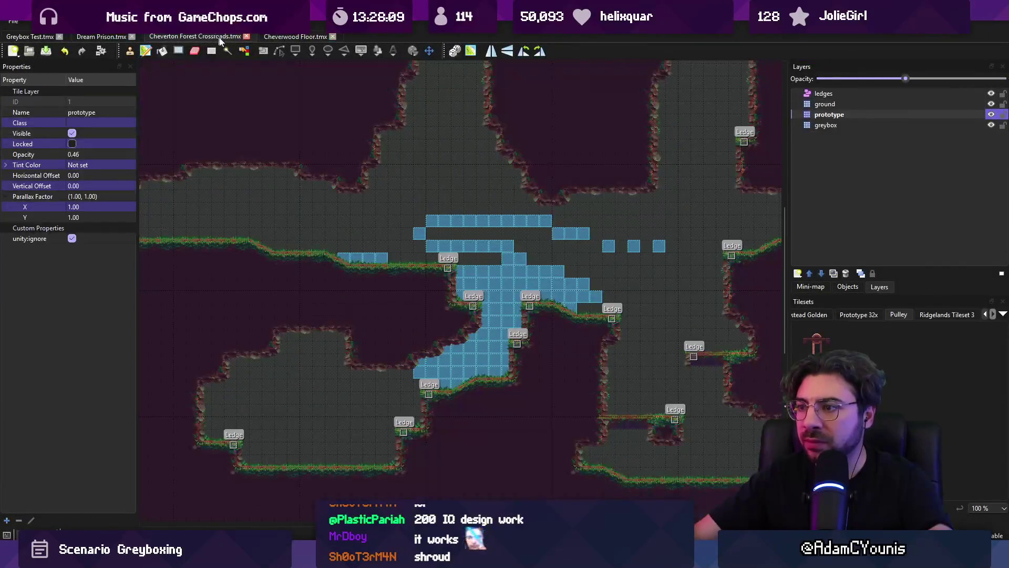
{"action": "key", "text": "alt+Tab"}
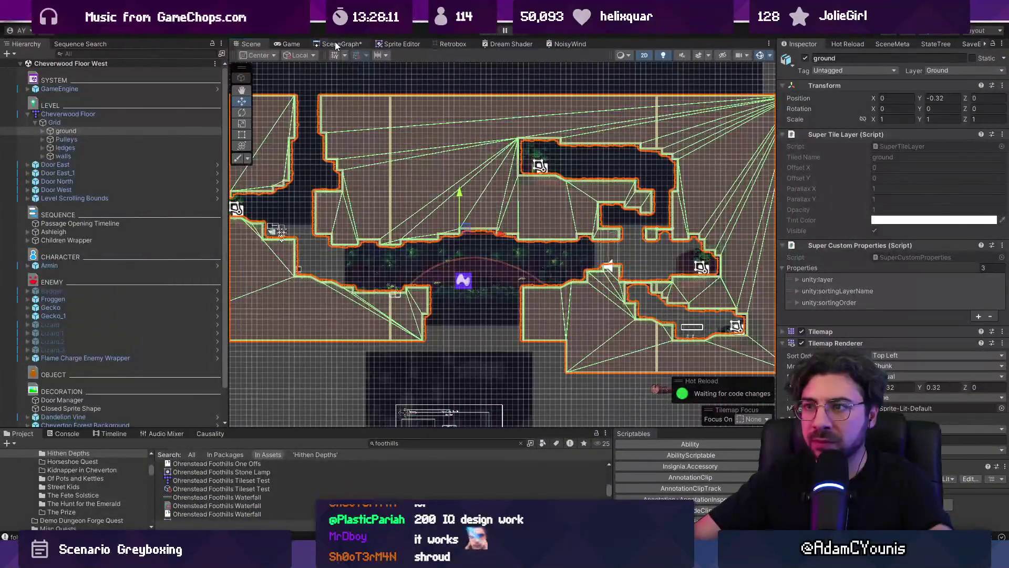
Load a room from the scene graph and open its Ohrenstead Overlook map in Tiled.
{"action": "left_click", "coordinate": [336, 45]}
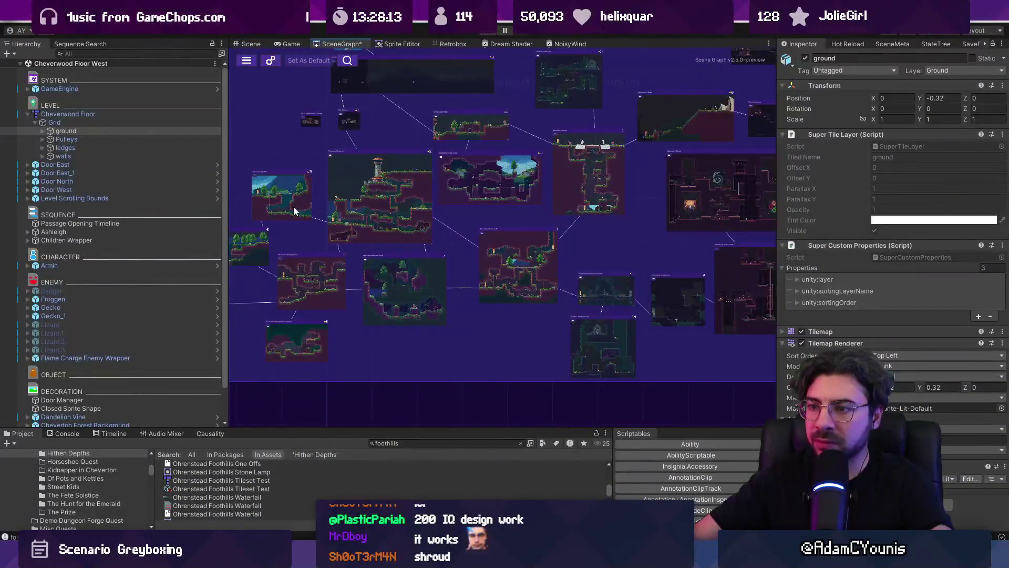
{"action": "double_click", "coordinate": [340, 202]}
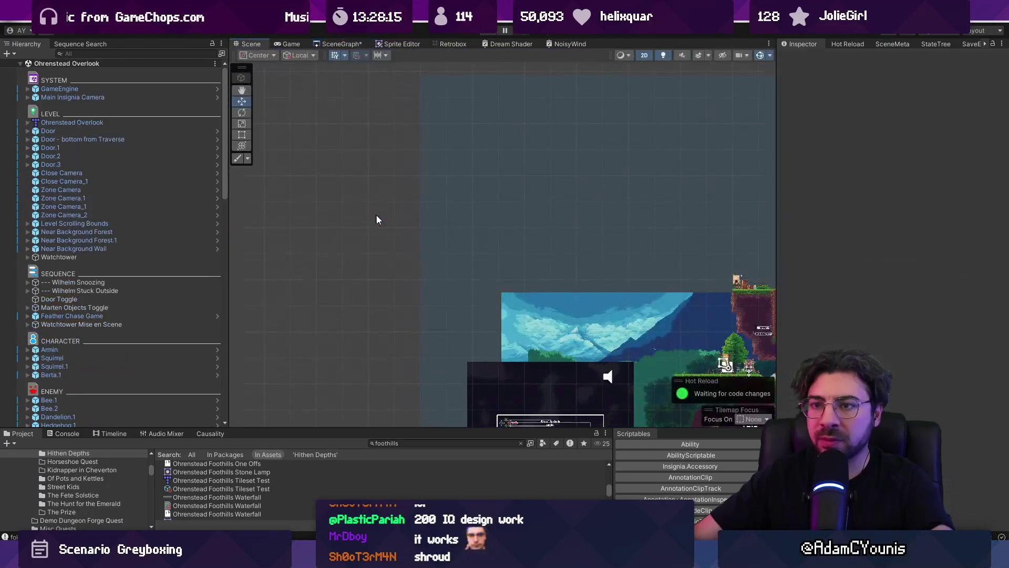
{"action": "left_click", "coordinate": [210, 122]}
{"action": "right_click", "coordinate": [210, 122]}
{"action": "mouse_move", "coordinate": [247, 232]}
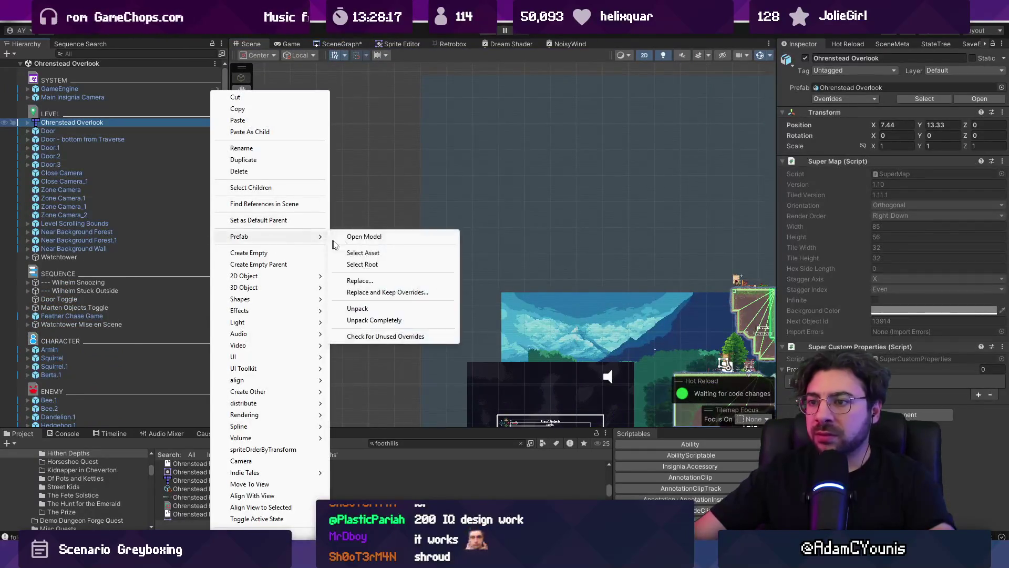
{"action": "left_click", "coordinate": [357, 233]}
Inspect the prototype and Pulleys layers in Tiled, then return to Unity.
{"action": "left_click", "coordinate": [831, 136]}
{"action": "left_click", "coordinate": [841, 93]}
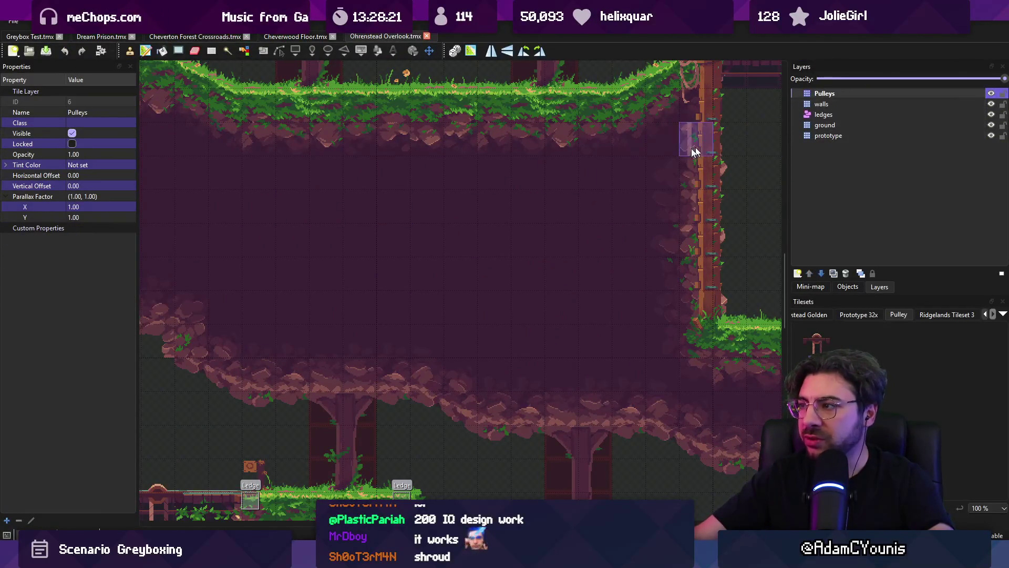
{"action": "scroll", "coordinate": [338, 209], "scroll_direction": "down", "scroll_amount": 5}
{"action": "scroll", "coordinate": [347, 247], "scroll_direction": "up", "scroll_amount": 3}
{"action": "scroll", "coordinate": [364, 271], "scroll_direction": "up", "scroll_amount": 1}
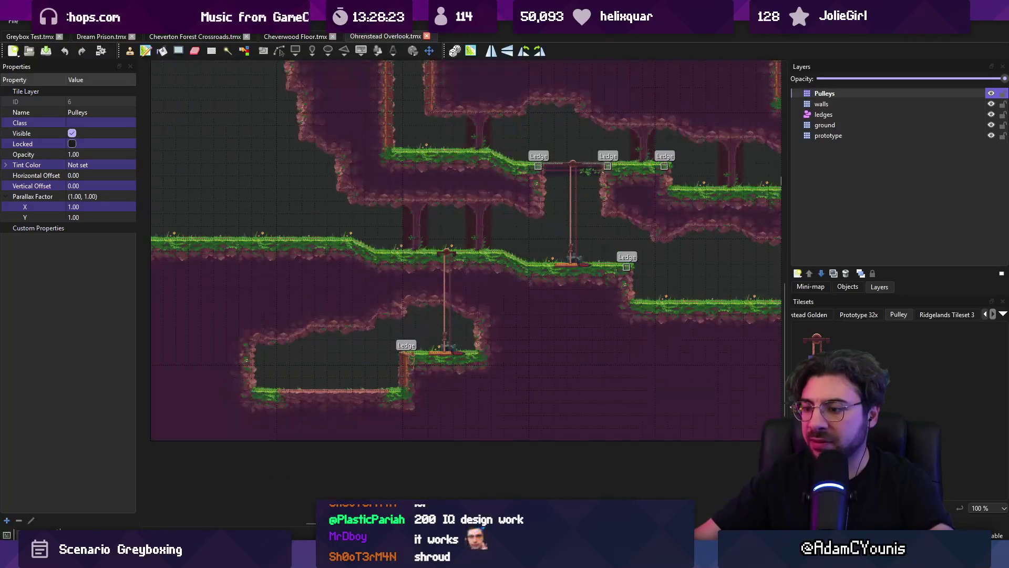
{"action": "key", "text": "alt+Tab"}
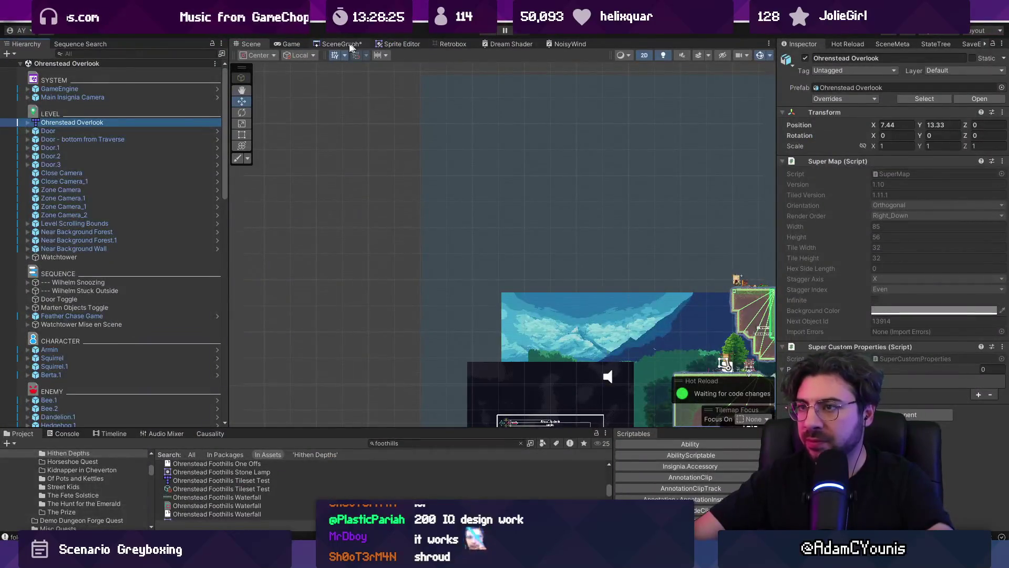
Open the Cheverton Forest Hithen Caravan scene from the scene graph, then go back to the graph.
{"action": "left_click", "coordinate": [342, 44]}
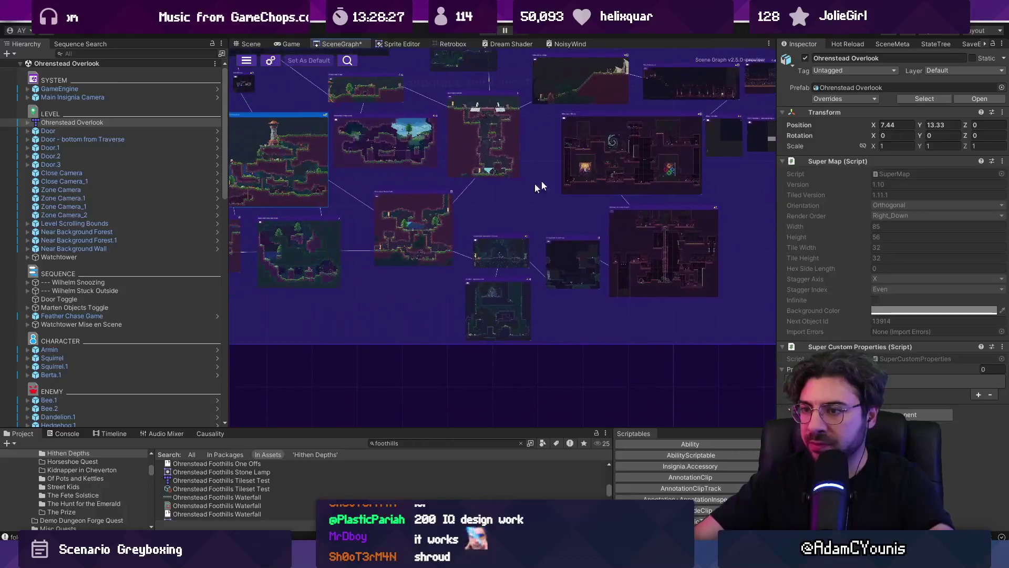
{"action": "scroll", "coordinate": [433, 227], "scroll_direction": "up", "scroll_amount": 3}
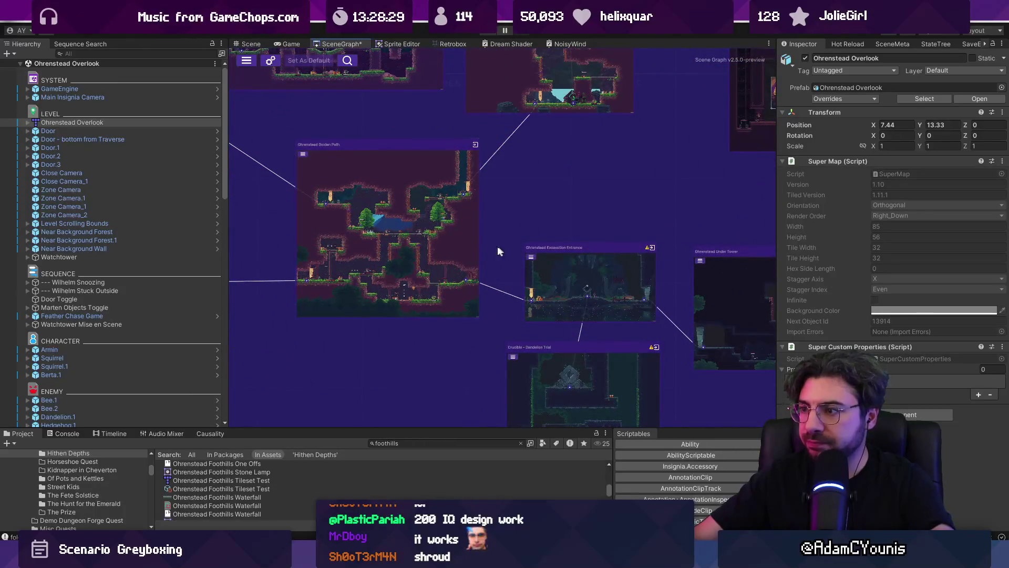
{"action": "scroll", "coordinate": [538, 235], "scroll_direction": "down", "scroll_amount": 5}
{"action": "scroll", "coordinate": [472, 191], "scroll_direction": "up", "scroll_amount": 4}
{"action": "scroll", "coordinate": [491, 262], "scroll_direction": "up", "scroll_amount": 4}
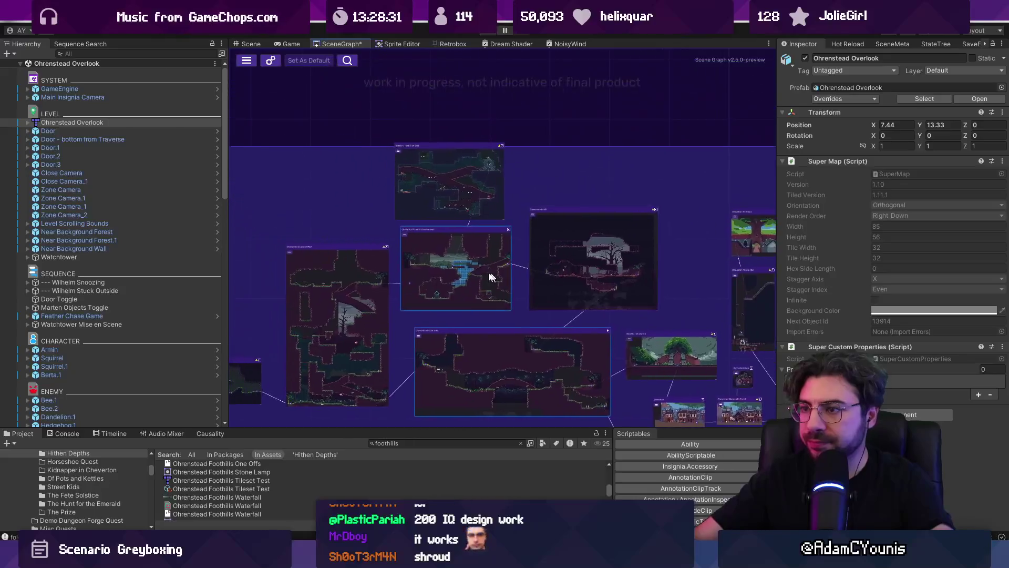
{"action": "double_click", "coordinate": [492, 260]}
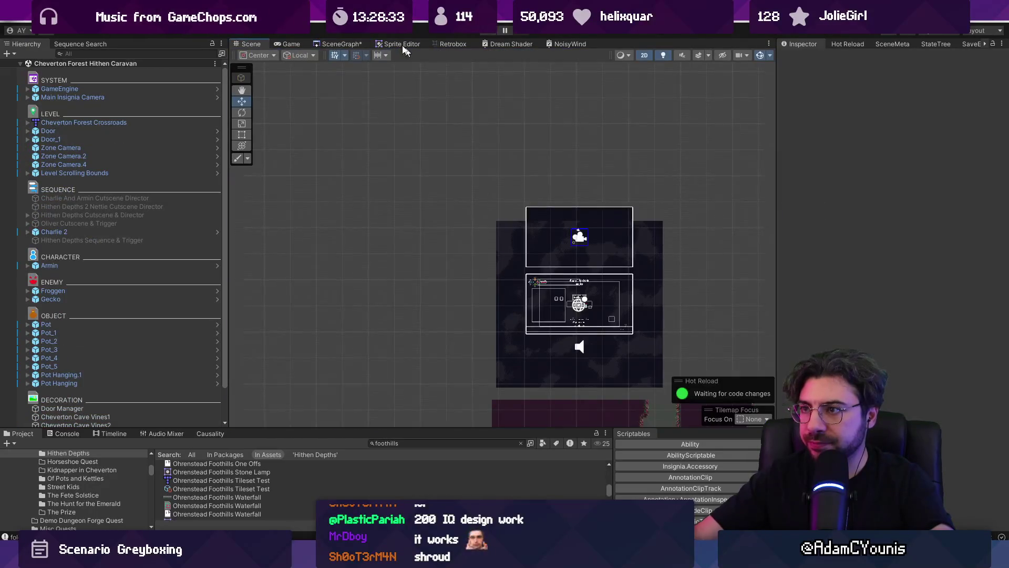
{"action": "left_click", "coordinate": [334, 43]}
{"action": "scroll", "coordinate": [597, 208], "scroll_direction": "down", "scroll_amount": 3}
{"action": "scroll", "coordinate": [412, 311], "scroll_direction": "up", "scroll_amount": 2}
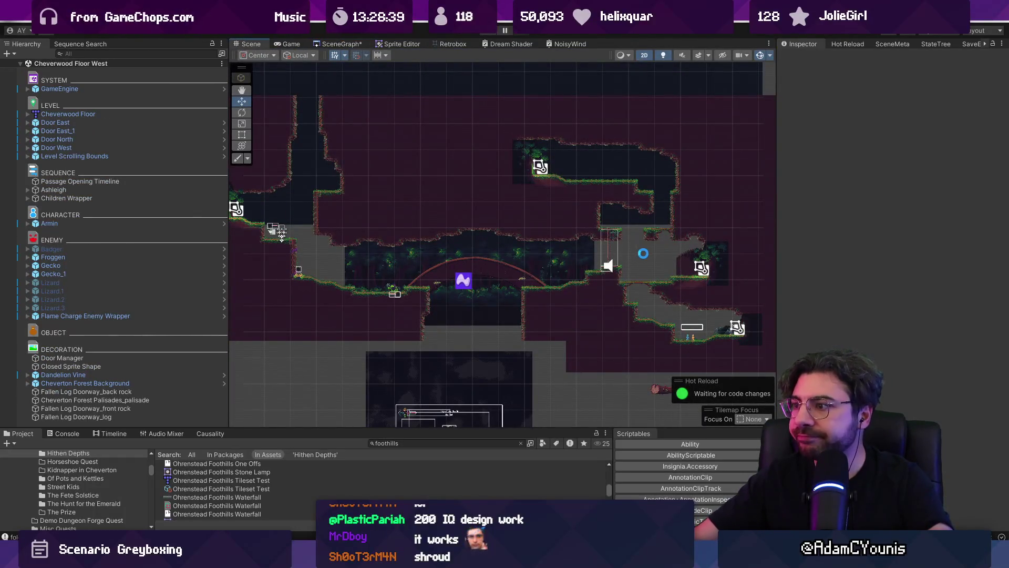
Frame the speaker trigger by the rope platform, play-test riding the pulley, then stop and go to Tiled.
{"action": "key", "text": "f"}
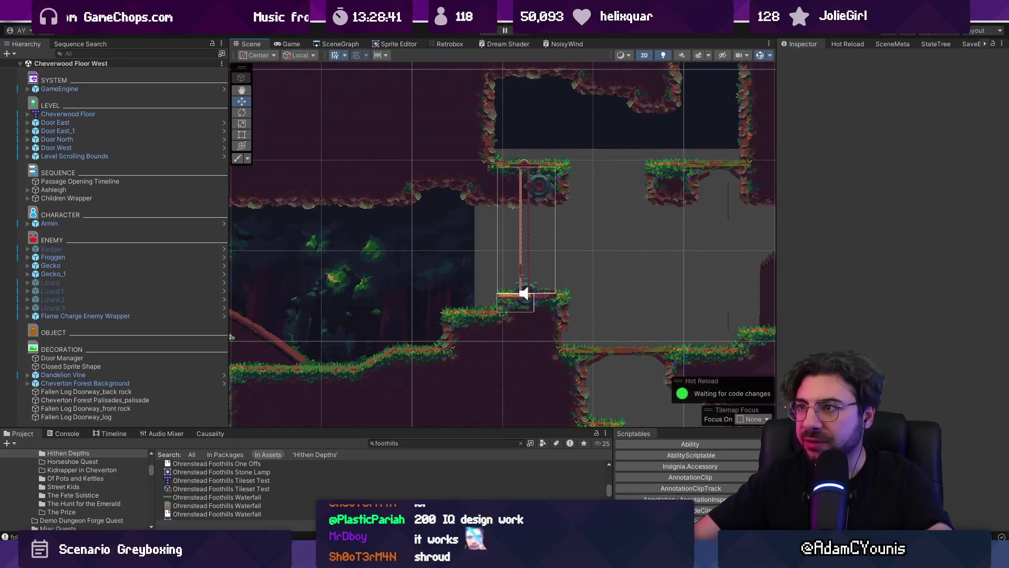
{"action": "key", "text": "ctrl+p"}
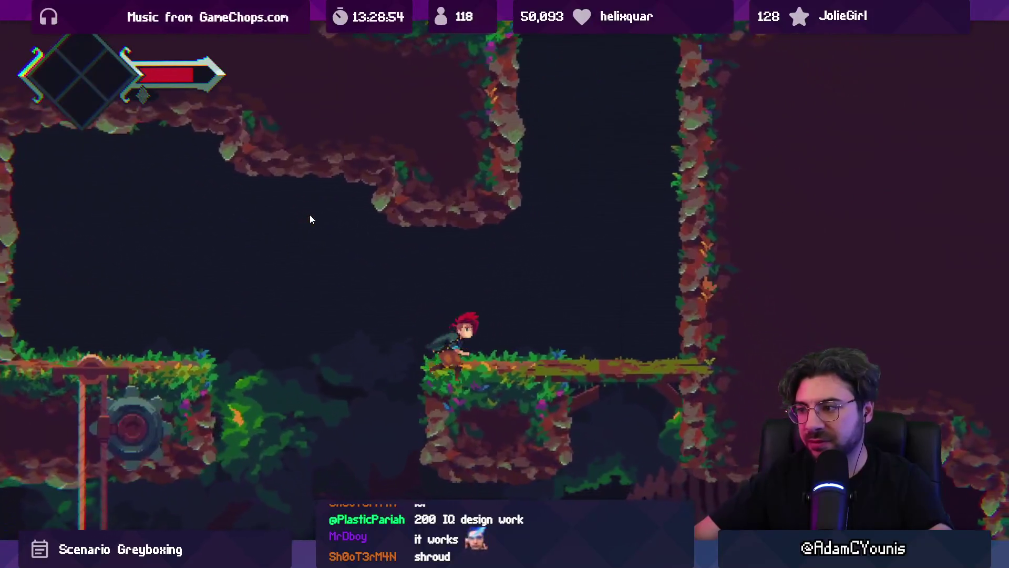
{"action": "key", "text": "shift+space"}
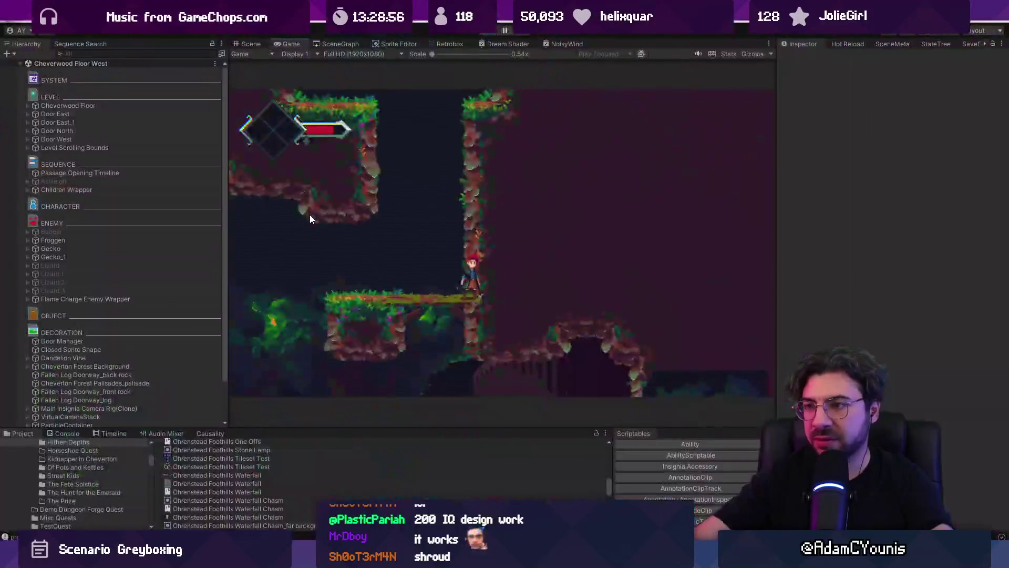
{"action": "key", "text": "ctrl+1"}
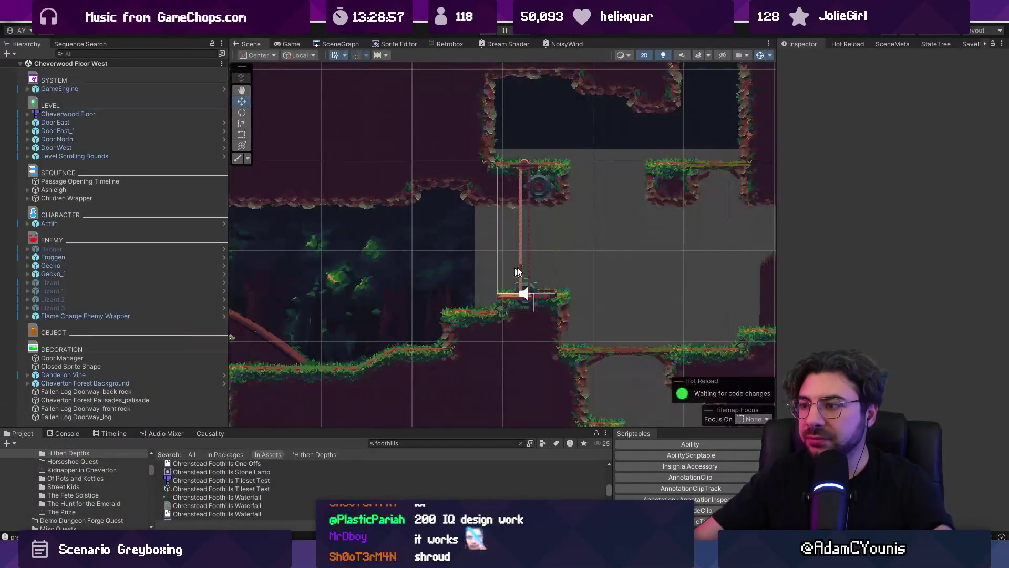
{"action": "key", "text": "alt+Tab"}
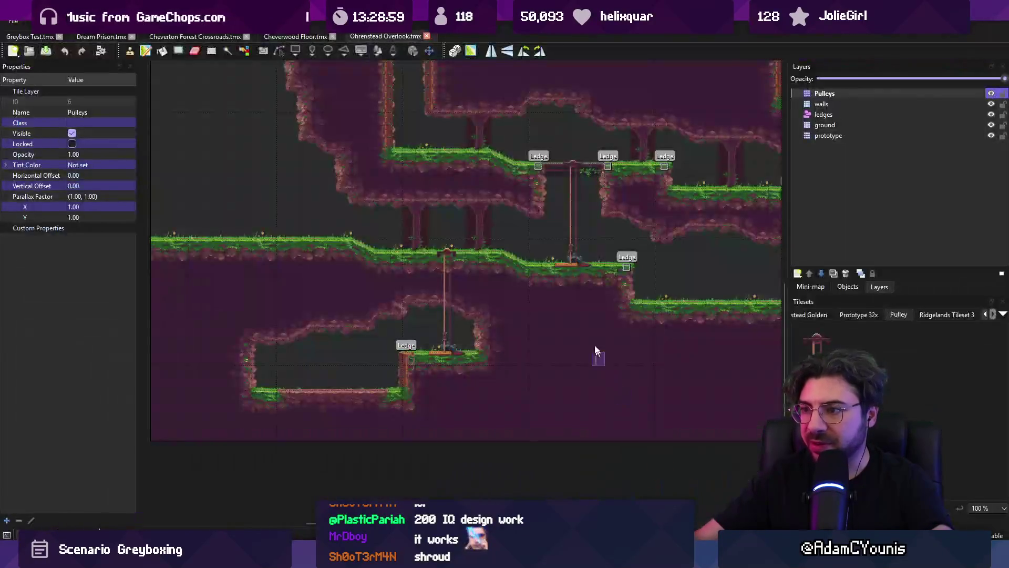
Close Ohrenstead Overlook.tmx and undo the stray orange pulley tiles.
{"action": "scroll", "coordinate": [506, 300], "scroll_direction": "up", "scroll_amount": 5}
{"action": "key", "text": "ctrl+w"}
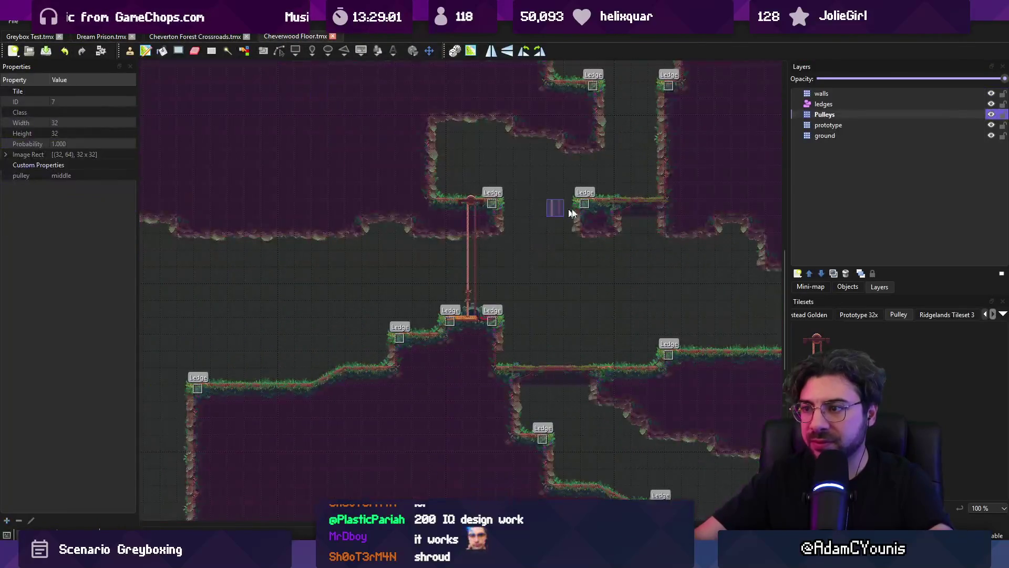
{"action": "scroll", "coordinate": [556, 215], "scroll_direction": "up", "scroll_amount": 5}
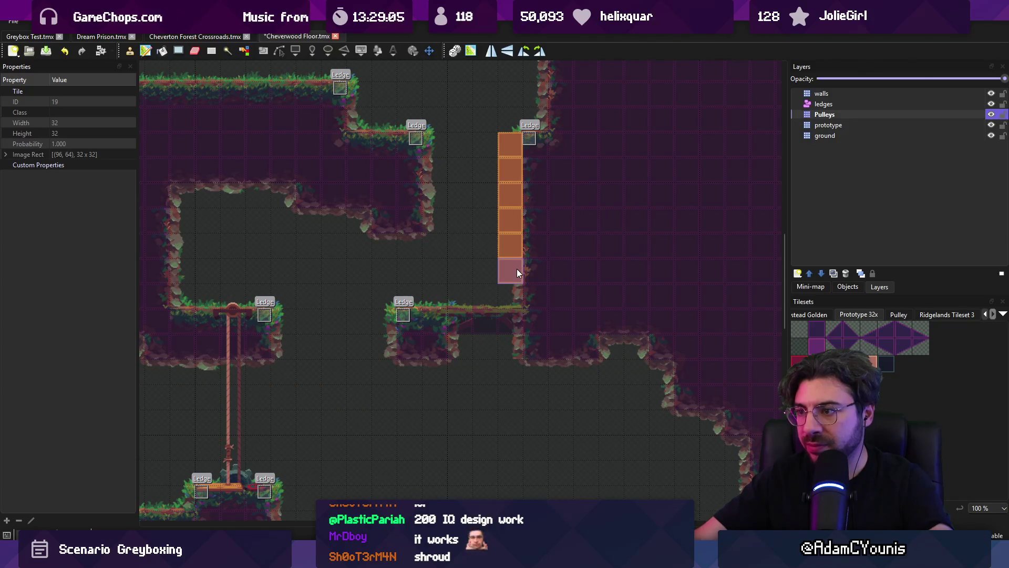
{"action": "key", "text": "ctrl+z"}
Paint wooden pillar walls under the ledges on the prototype layer and save Cheverwood Floor.
{"action": "left_click", "coordinate": [826, 125]}
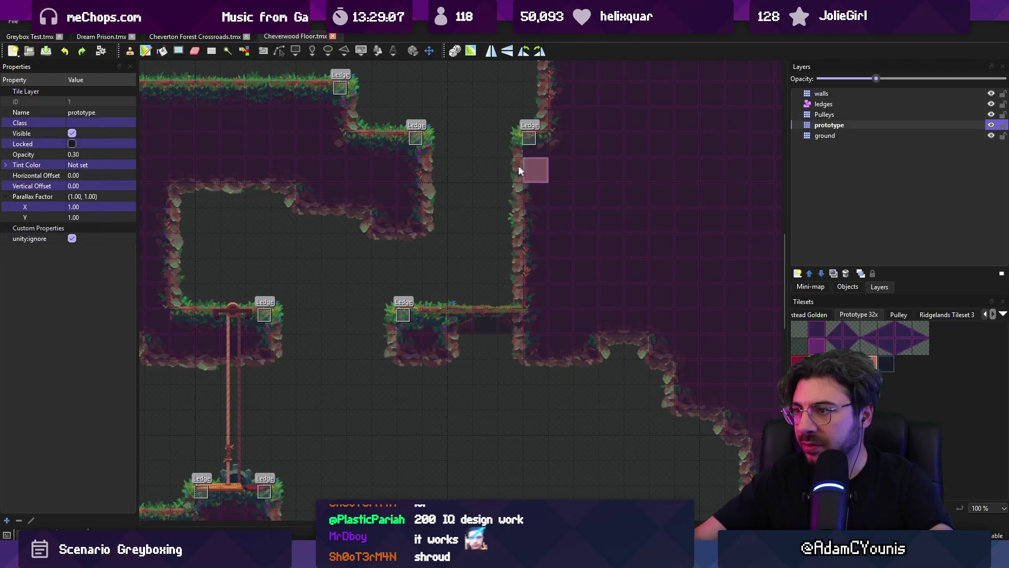
{"action": "left_click_drag", "start_coordinate": [512, 257], "coordinate": [523, 296]}
{"action": "key", "text": "r"}
{"action": "key", "text": "b"}
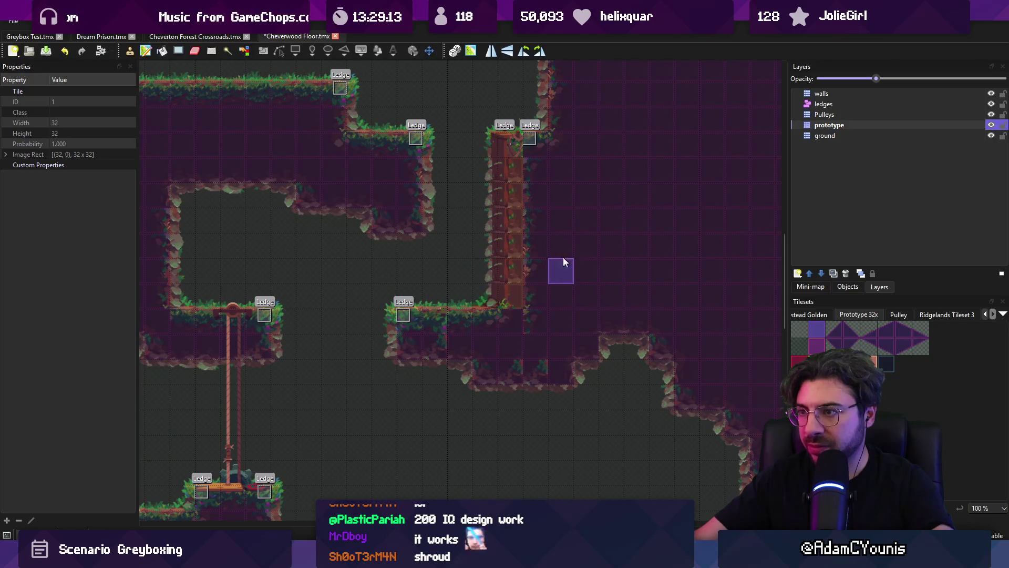
{"action": "key", "text": "ctrl+s"}
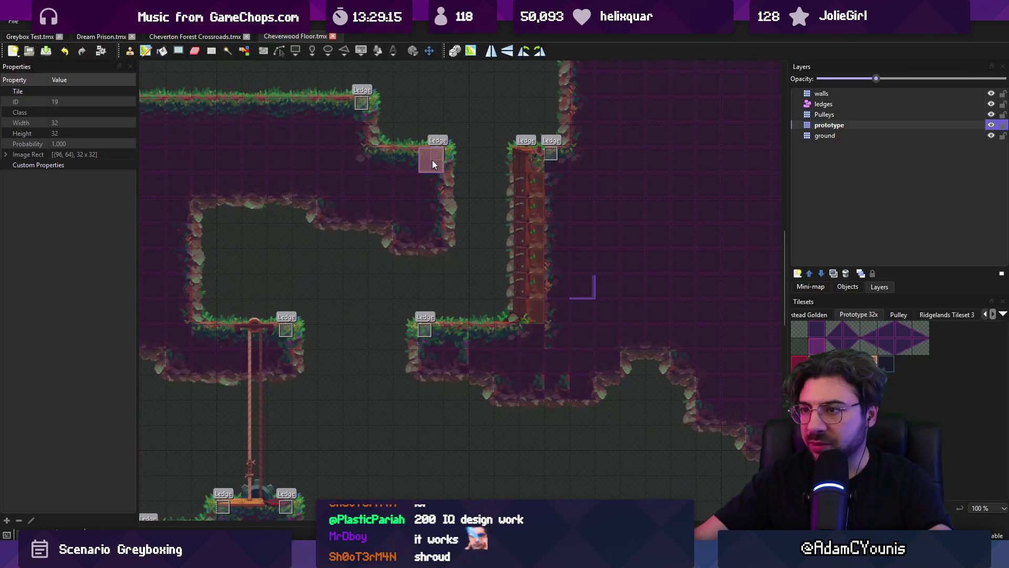
{"action": "left_click", "coordinate": [428, 213]}
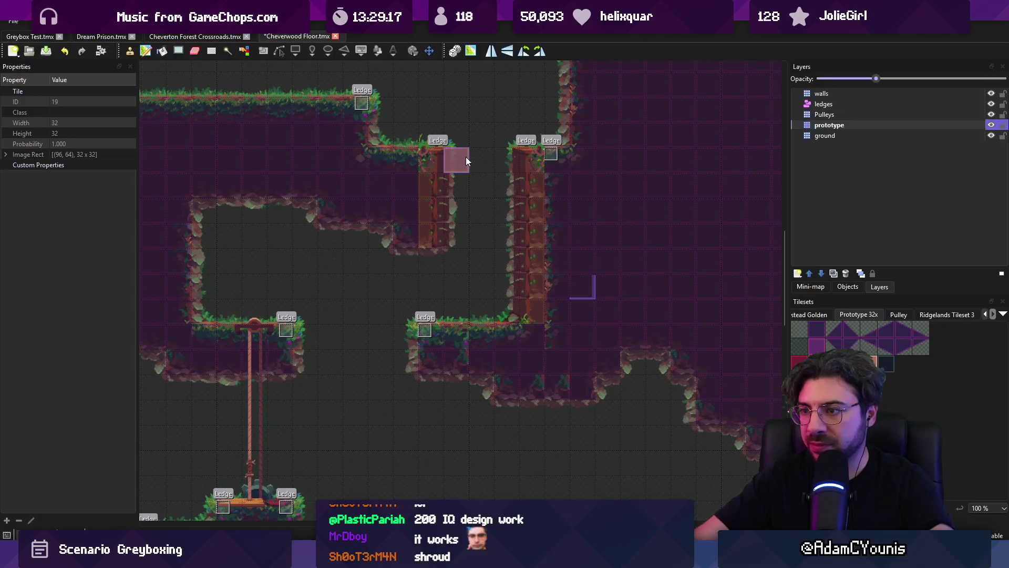
{"action": "key", "text": "ctrl+z"}
{"action": "key", "text": "alt+Tab"}
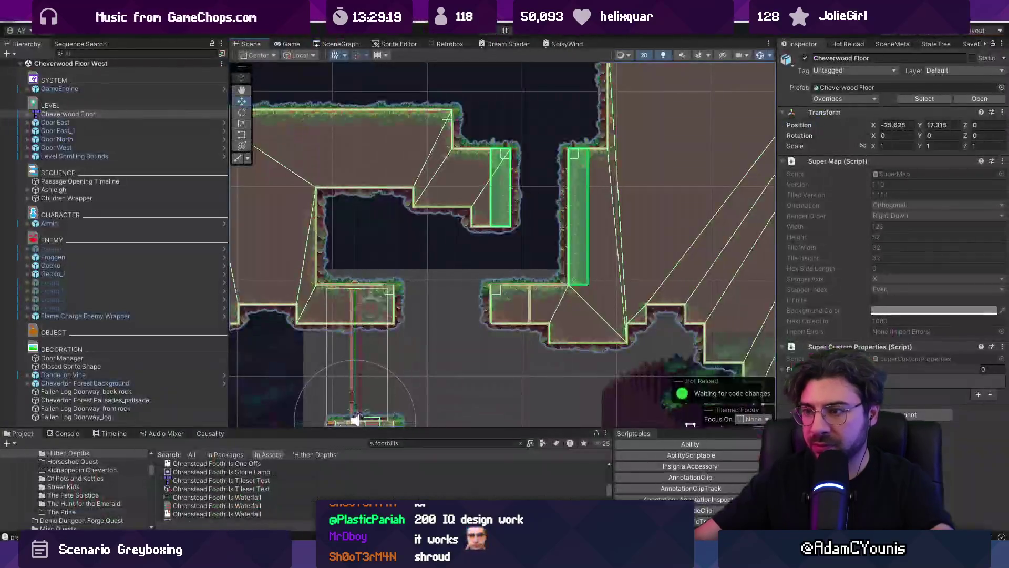
Play-test the level with its new pillar walls, then skip to another track in Windows Media Player.
{"action": "key", "text": "ctrl+p"}
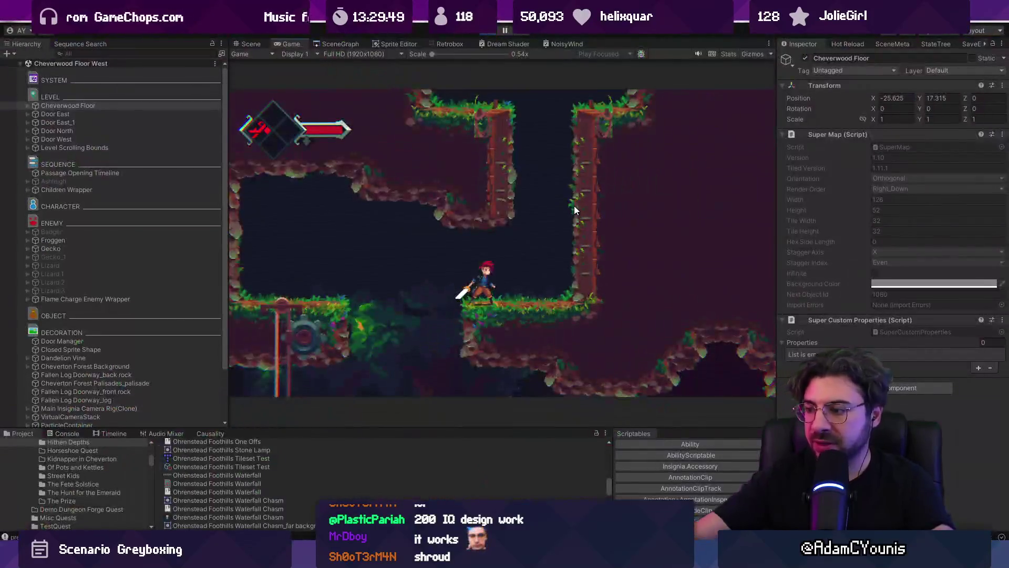
{"action": "key", "text": "alt+Tab"}
{"action": "left_click", "coordinate": [446, 468]}
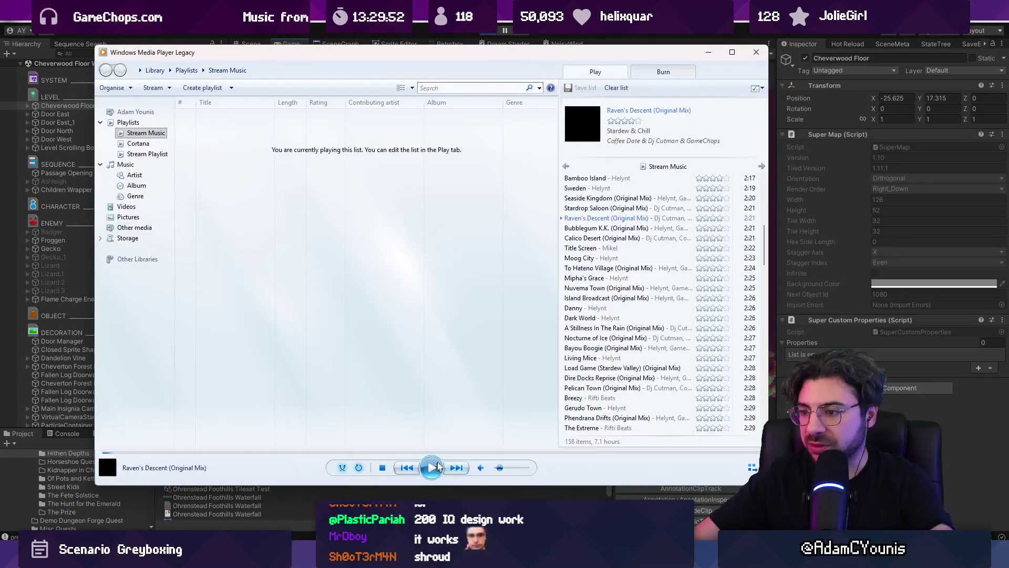
Return to Unity's Cheverwood Floor West scene, check its SceneMeta tab and Fork changes, then come back.
{"action": "key", "text": "alt+Tab"}
{"action": "left_click", "coordinate": [882, 42]}
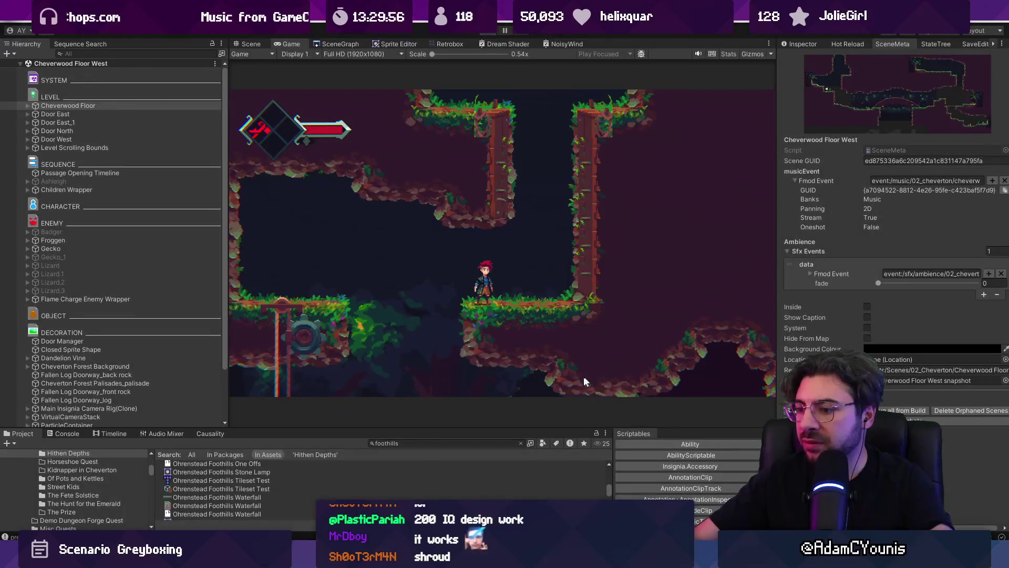
{"action": "key", "text": "alt+Tab"}
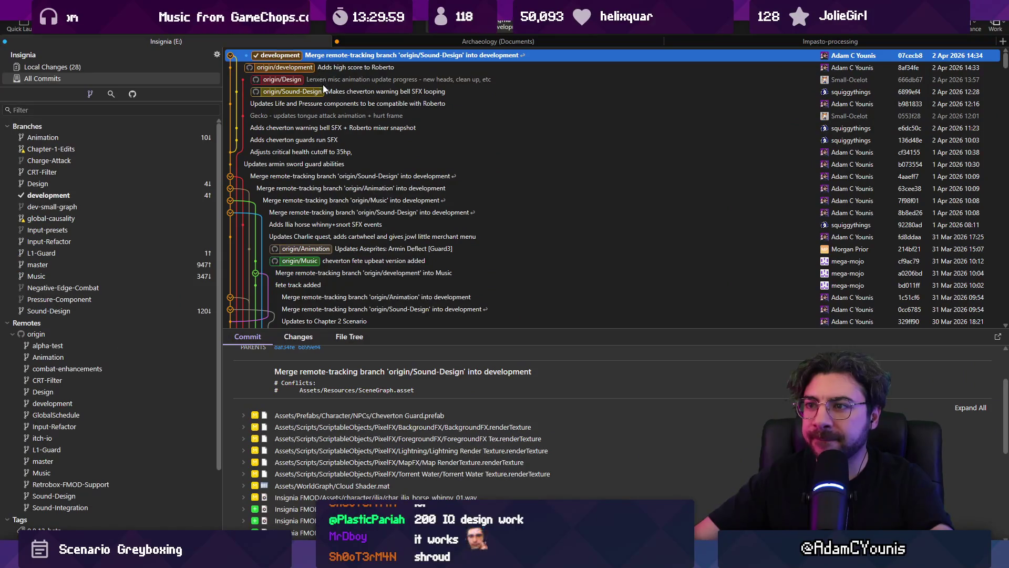
{"action": "key", "text": "alt+Tab"}
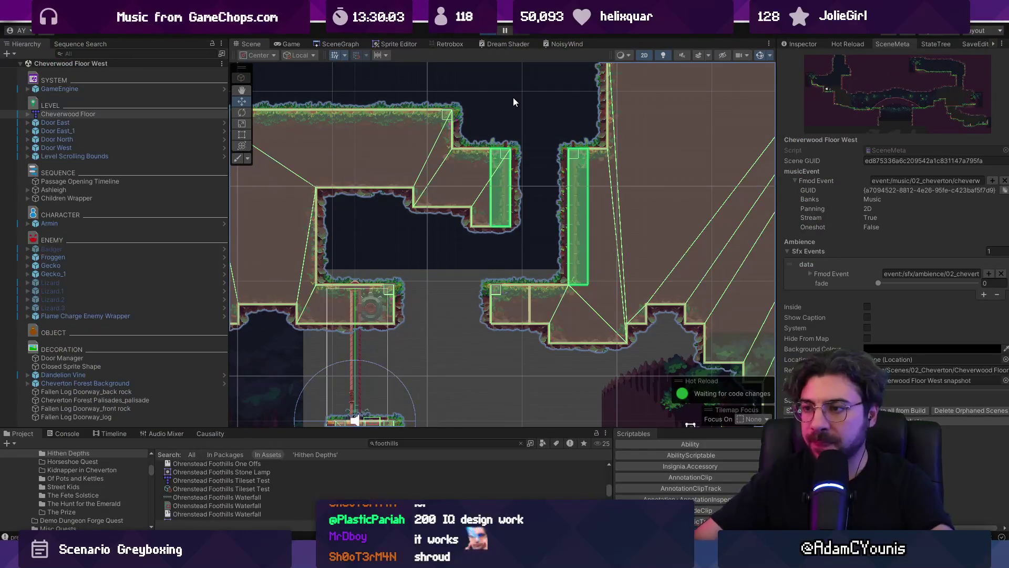
Start the fullscreen playtest and raise the in-game Music volume to 10 in Audio settings.
{"action": "key", "text": "alt+Tab"}
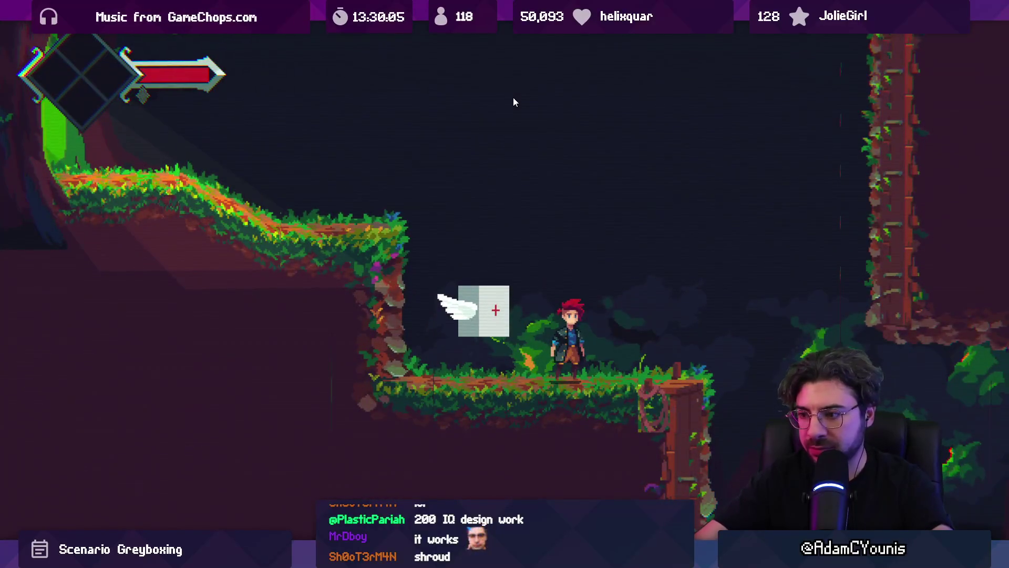
{"action": "key", "text": "Escape"}
{"action": "key", "text": "s"}
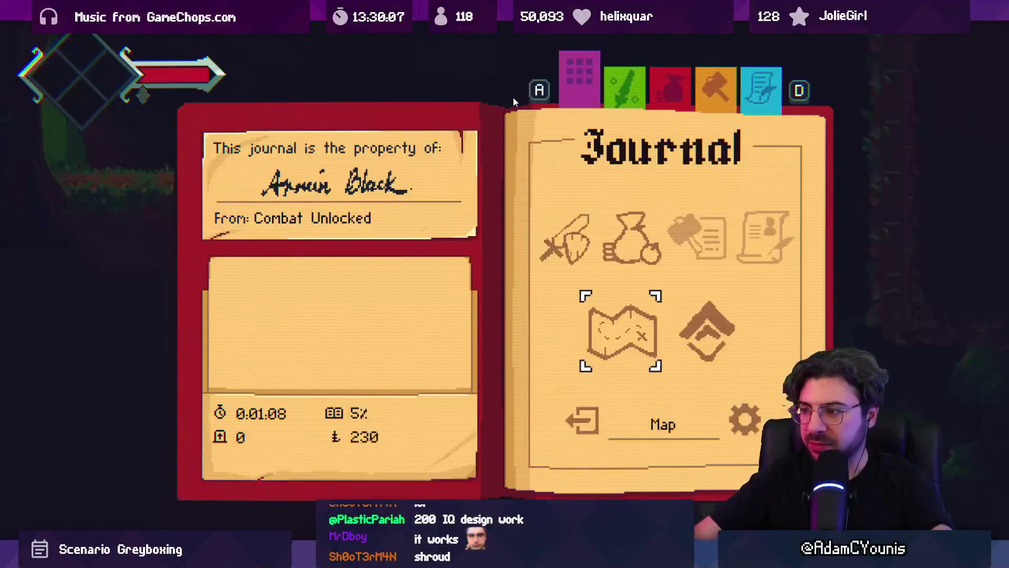
{"action": "key", "text": "s"}
{"action": "key", "text": "Return"}
{"action": "key", "text": "w"}
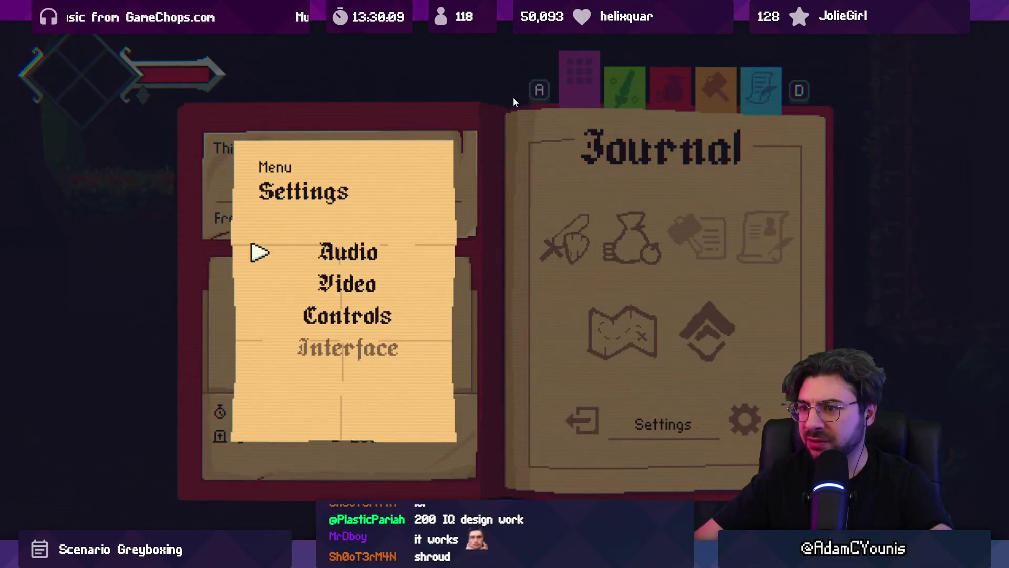
{"action": "key", "text": "Return"}
{"action": "key", "text": "s"}
{"action": "key", "text": "d"}
{"action": "key", "text": "d"}
{"action": "key", "text": "d"}
{"action": "key", "text": "d"}
{"action": "key", "text": "d"}
{"action": "key", "text": "s"}
{"action": "key", "text": "s"}
{"action": "key", "text": "s"}
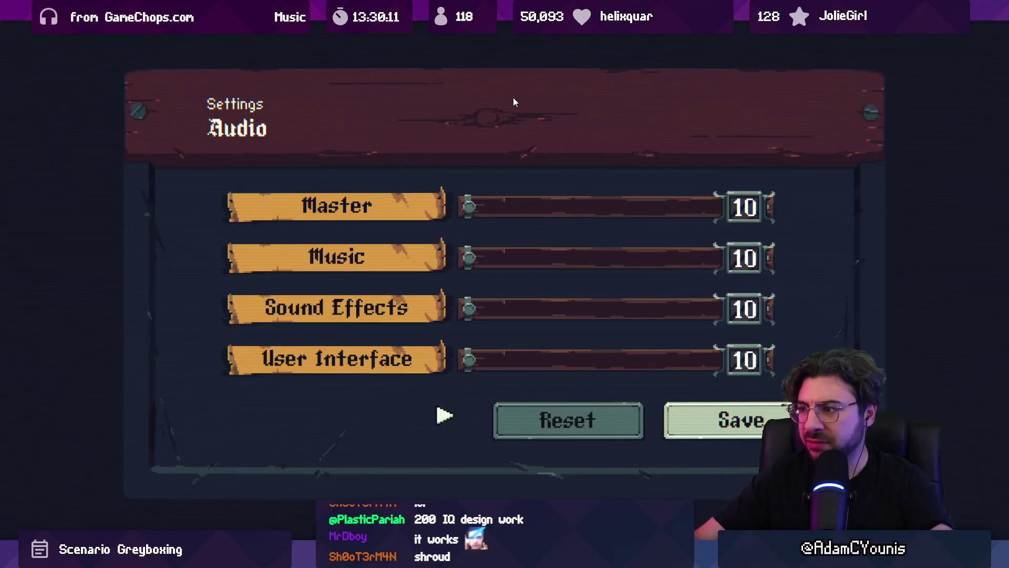
{"action": "key", "text": "d"}
{"action": "key", "text": "Return"}
Run and jump the character through the forest onto the rope platform, then leave fullscreen.
{"action": "key", "text": "a"}
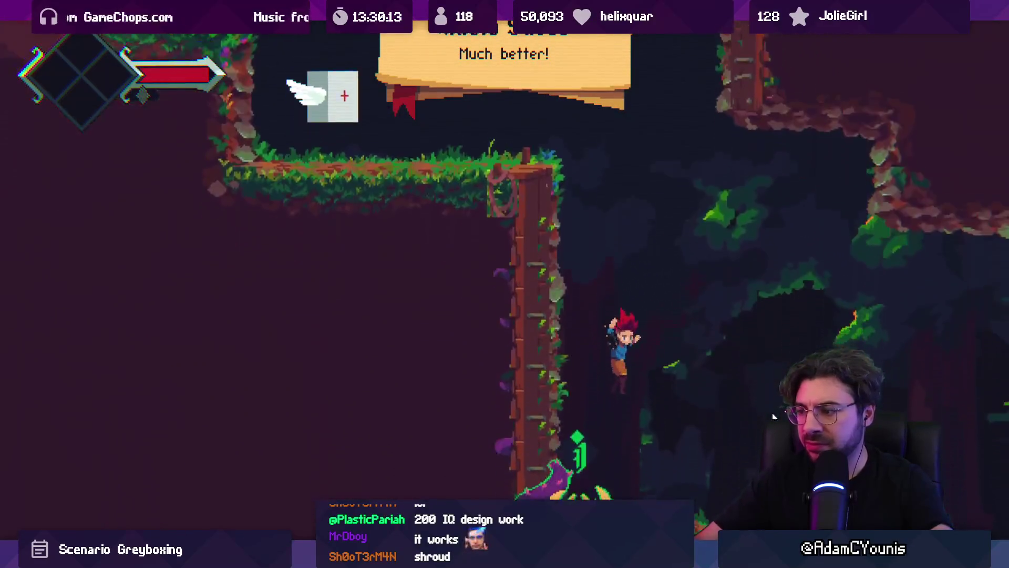
{"action": "key", "text": "d"}
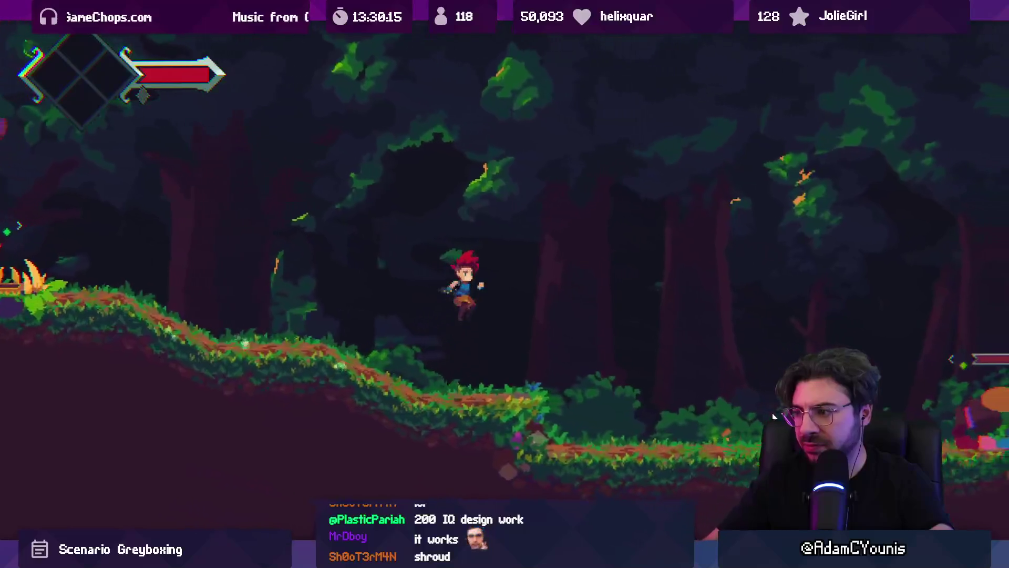
{"action": "key", "text": "d"}
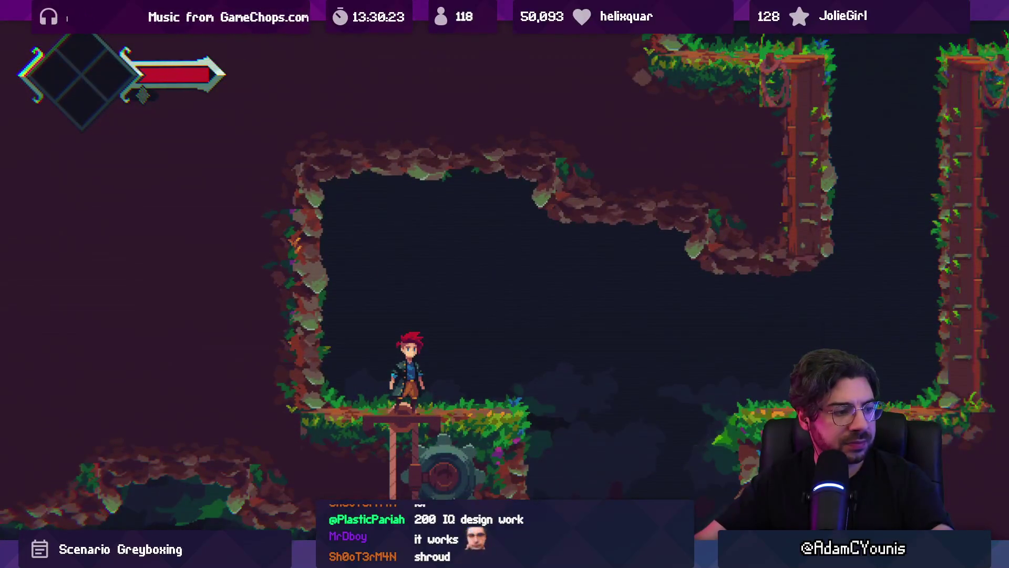
{"action": "key", "text": "shift+space"}
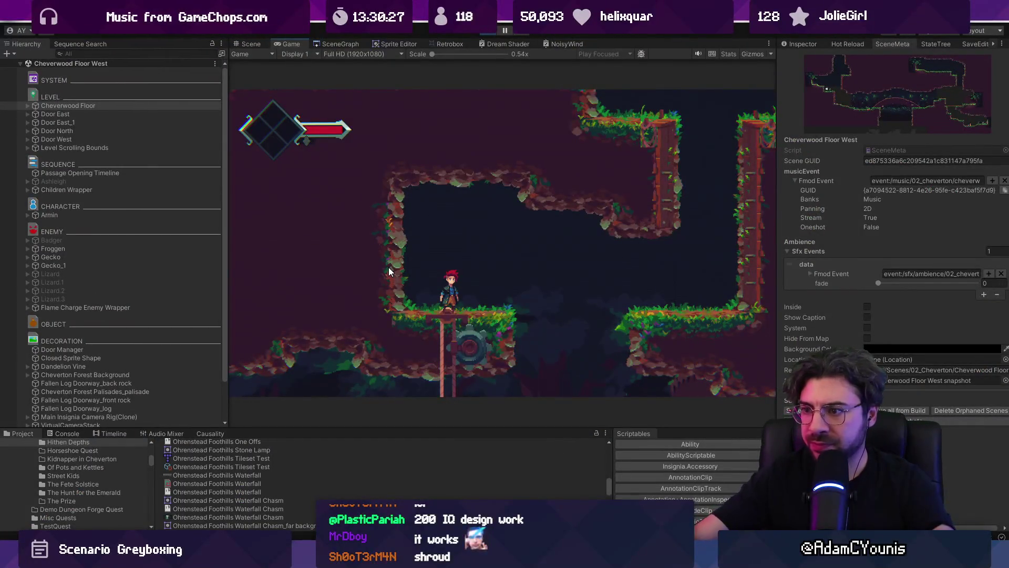
Wall-jump up to the ledge, enter the tree doorway and fight leftward through the rooms.
{"action": "key", "text": "Right"}
{"action": "key", "text": "space"}
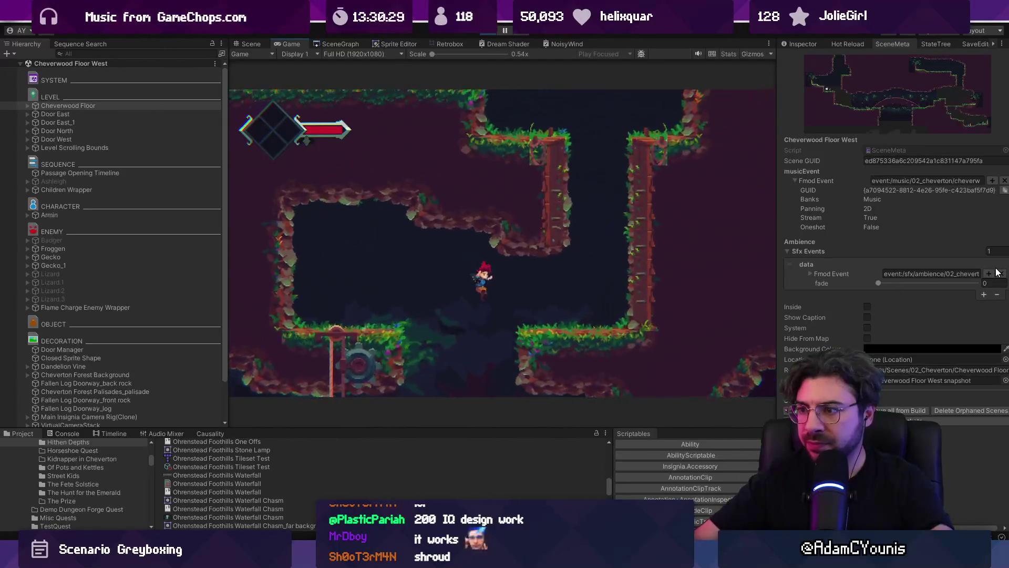
{"action": "key", "text": "Right"}
{"action": "key", "text": "space"}
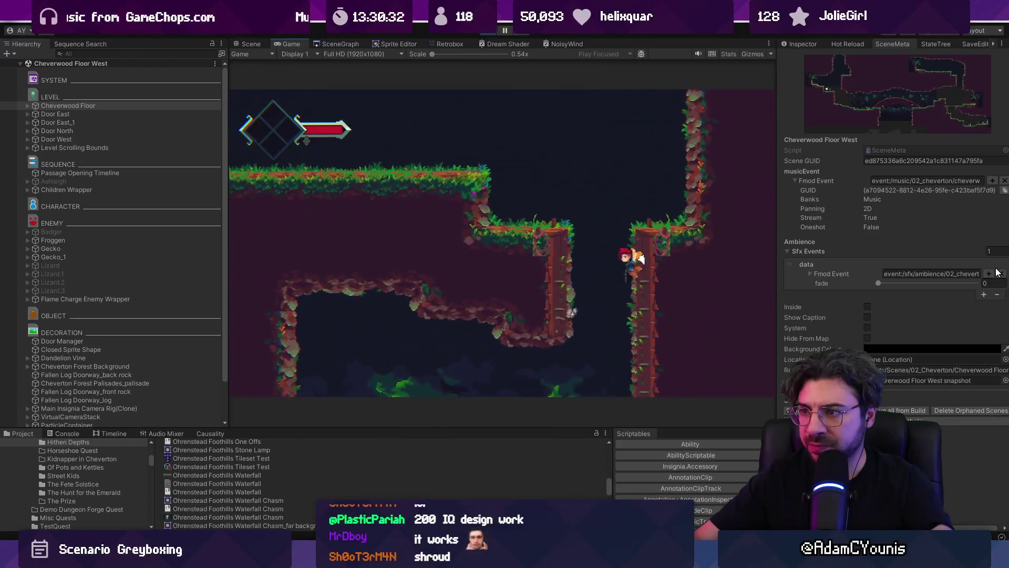
{"action": "key", "text": "Up"}
{"action": "key", "text": "Left"}
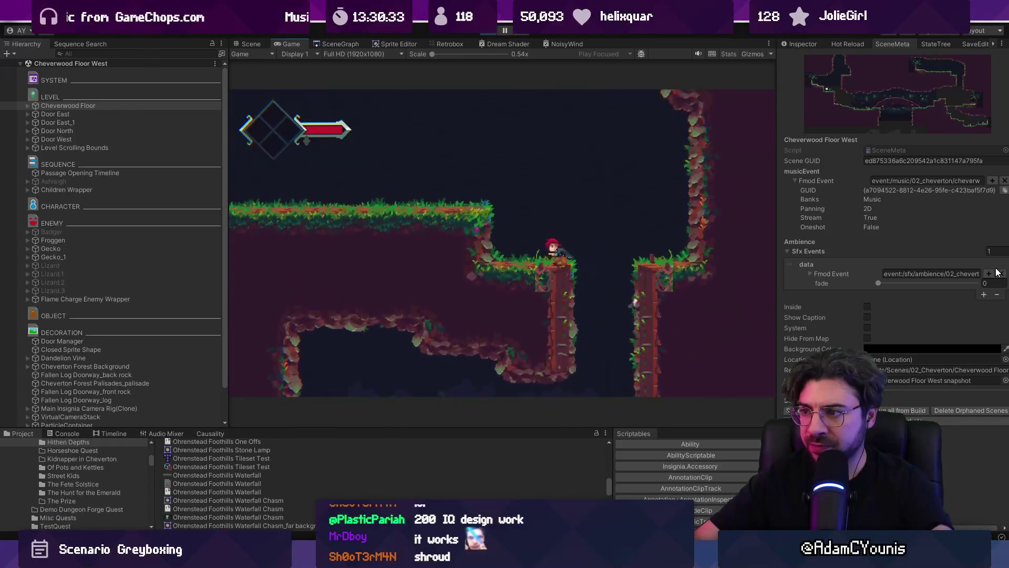
{"action": "key", "text": "Left"}
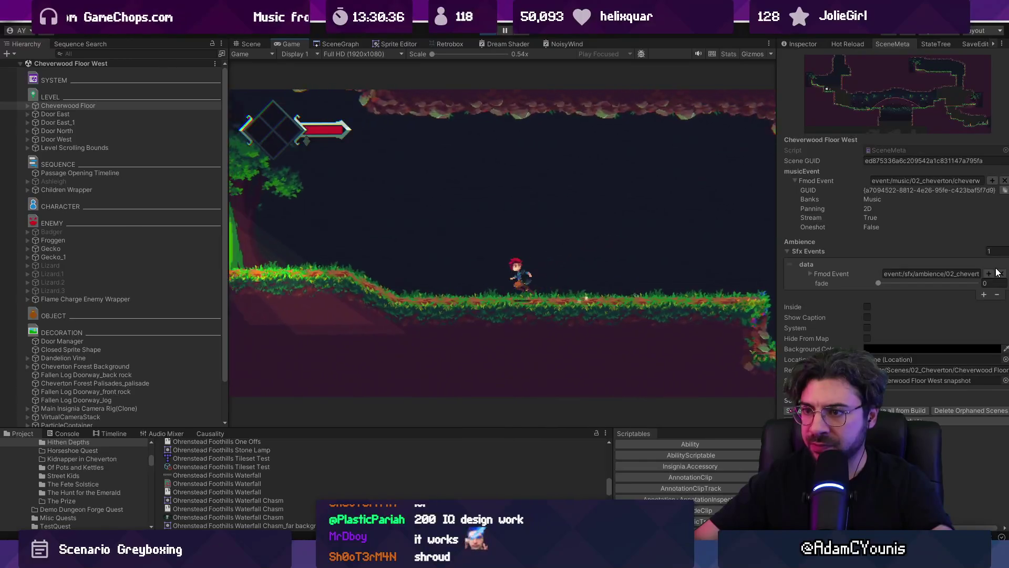
{"action": "key", "text": "Left"}
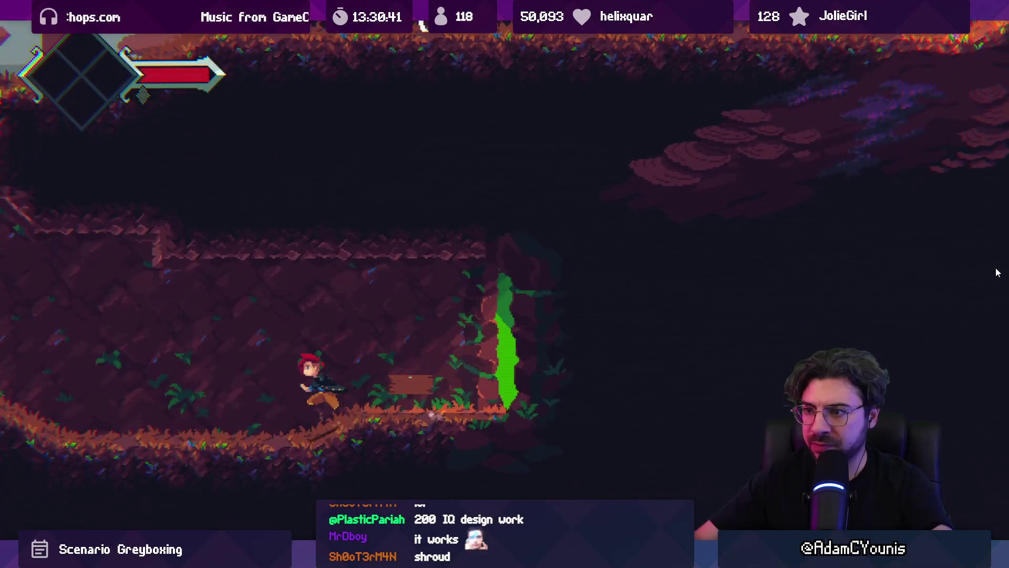
{"action": "key", "text": "space"}
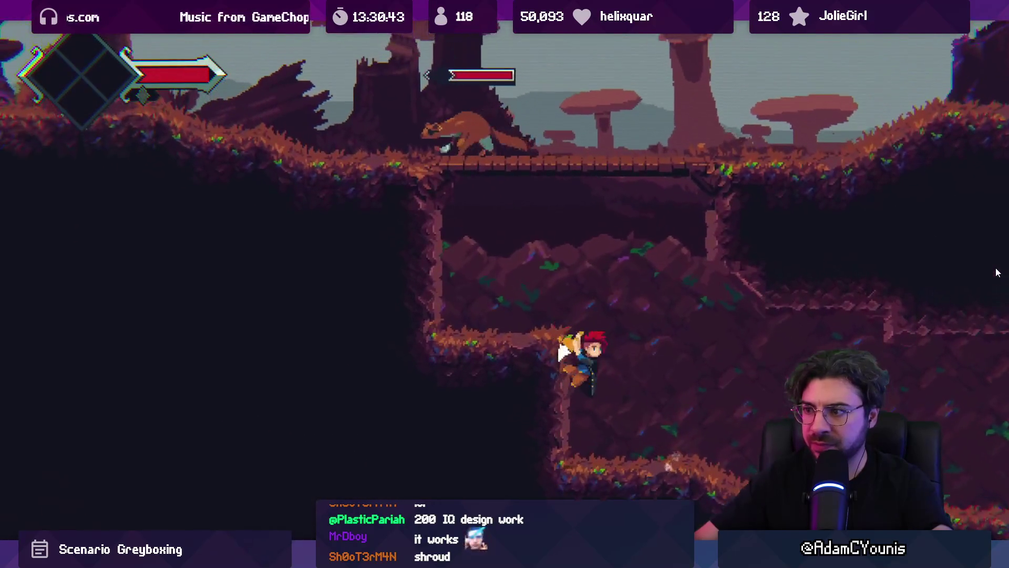
{"action": "key", "text": "Left"}
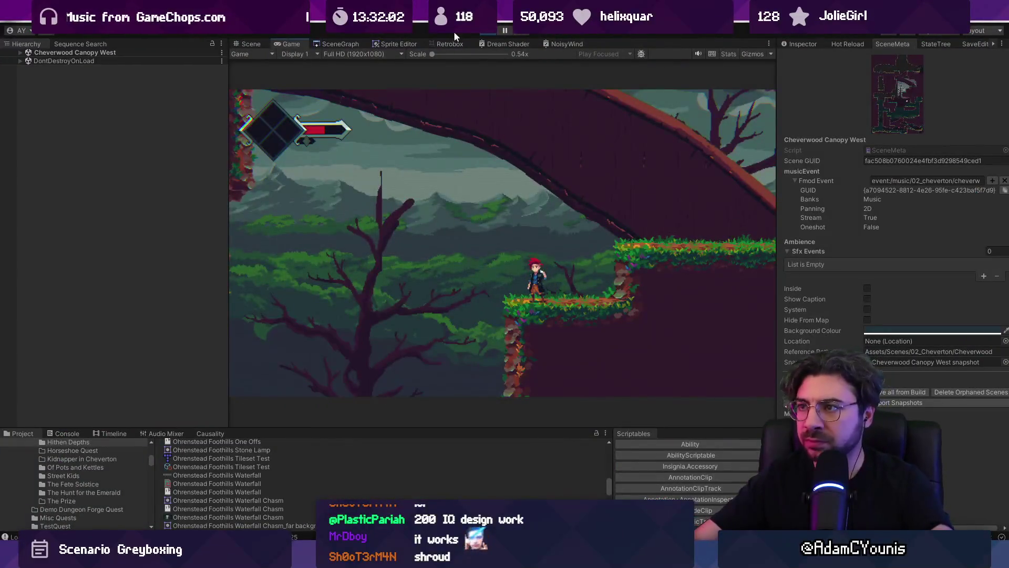
Stop the playtest and load the Cheverton Forest Hithen Caravan room from the SceneGraph.
{"action": "left_click", "coordinate": [483, 32]}
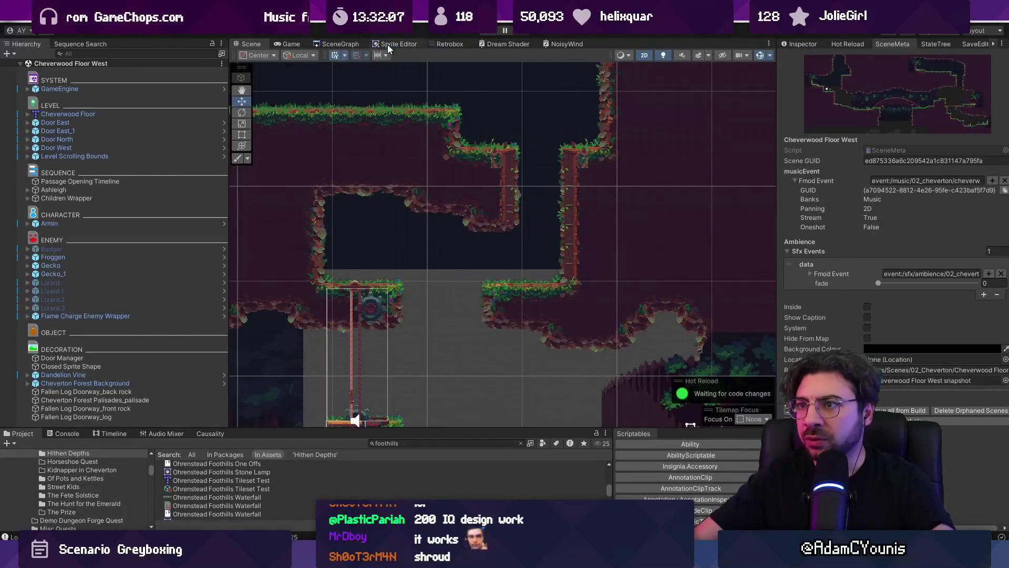
{"action": "left_click", "coordinate": [341, 44]}
{"action": "double_click", "coordinate": [525, 243]}
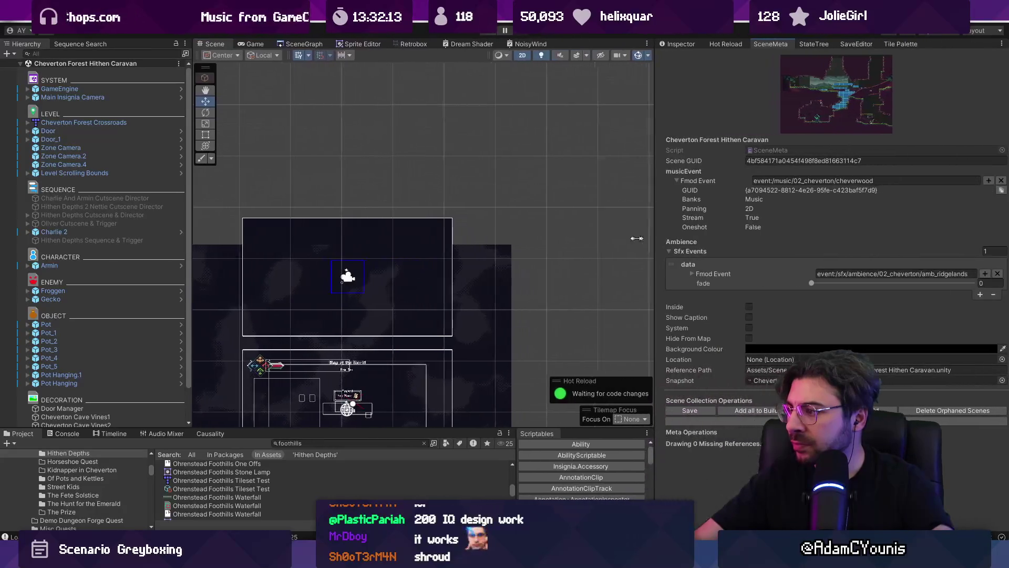
{"action": "scroll", "coordinate": [542, 249], "scroll_direction": "down", "scroll_amount": 3}
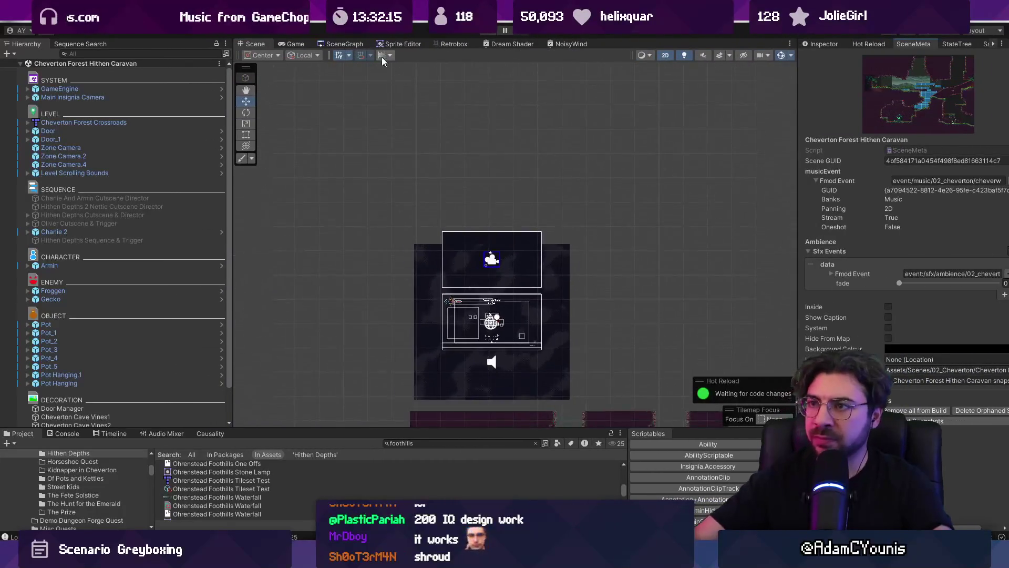
{"action": "left_click", "coordinate": [356, 46]}
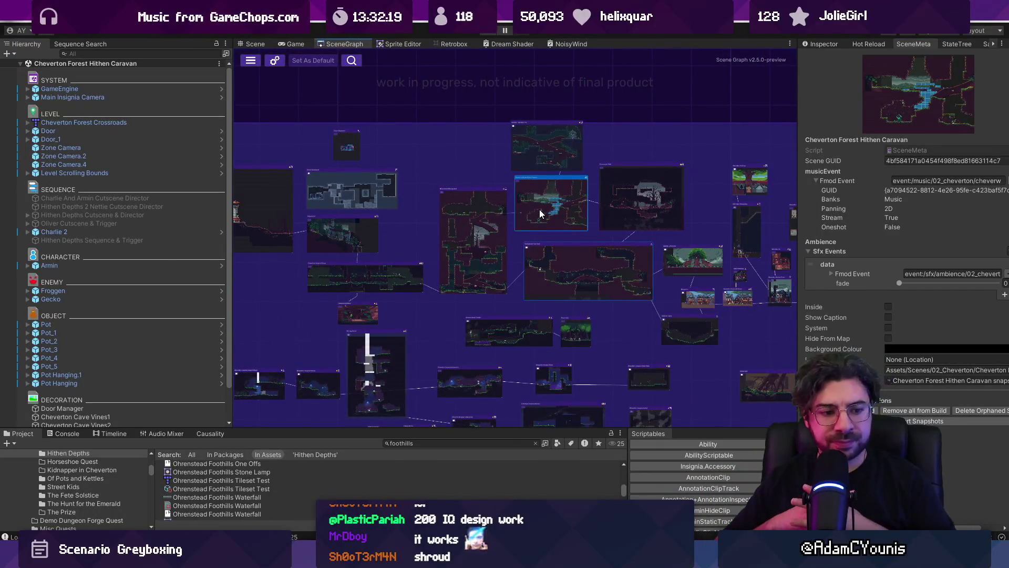
{"action": "double_click", "coordinate": [539, 209]}
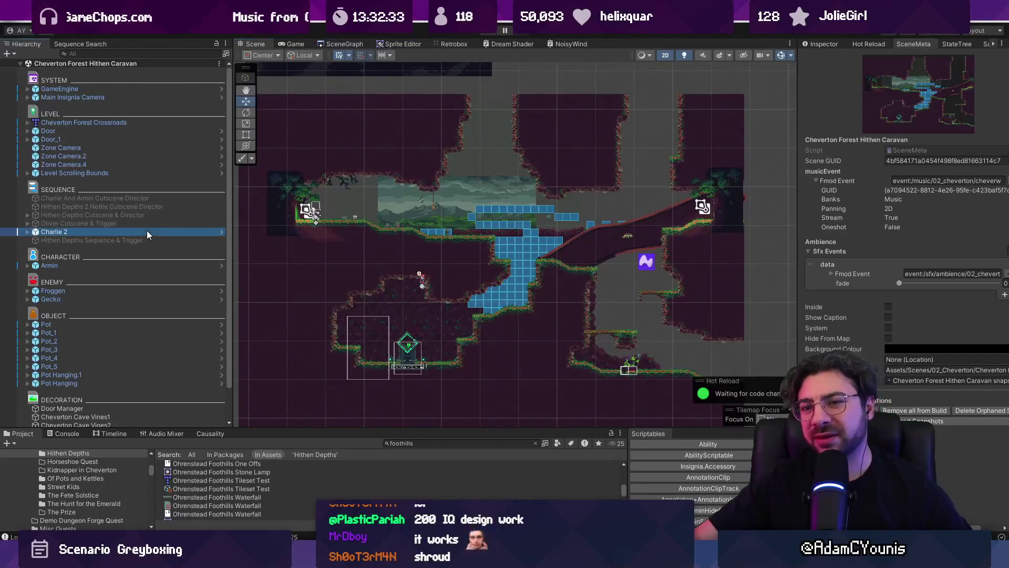
{"action": "left_click", "coordinate": [146, 232]}
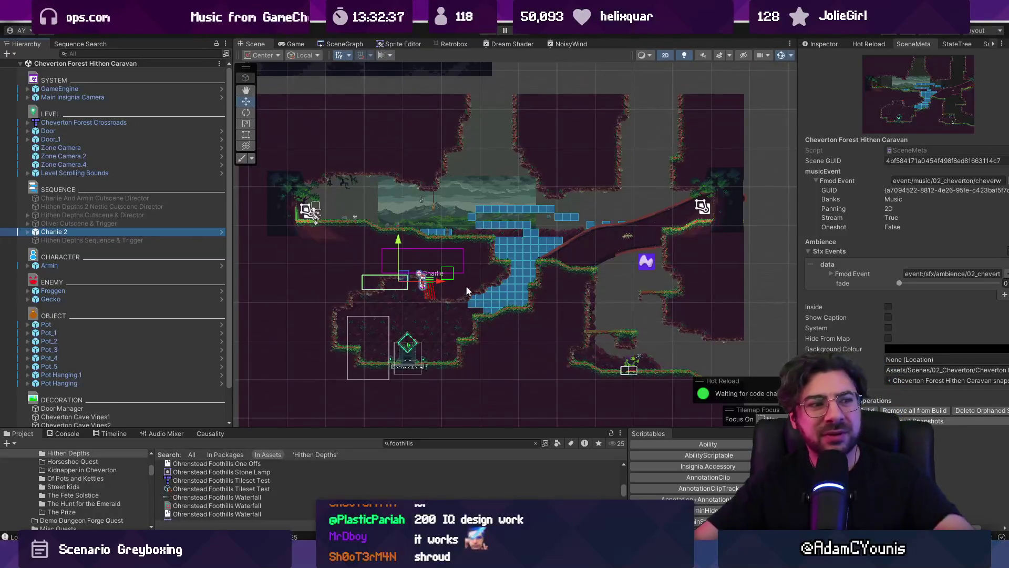
{"action": "left_click_drag", "start_coordinate": [493, 258], "coordinate": [416, 186]}
{"action": "scroll", "coordinate": [381, 225], "scroll_direction": "up", "scroll_amount": 3}
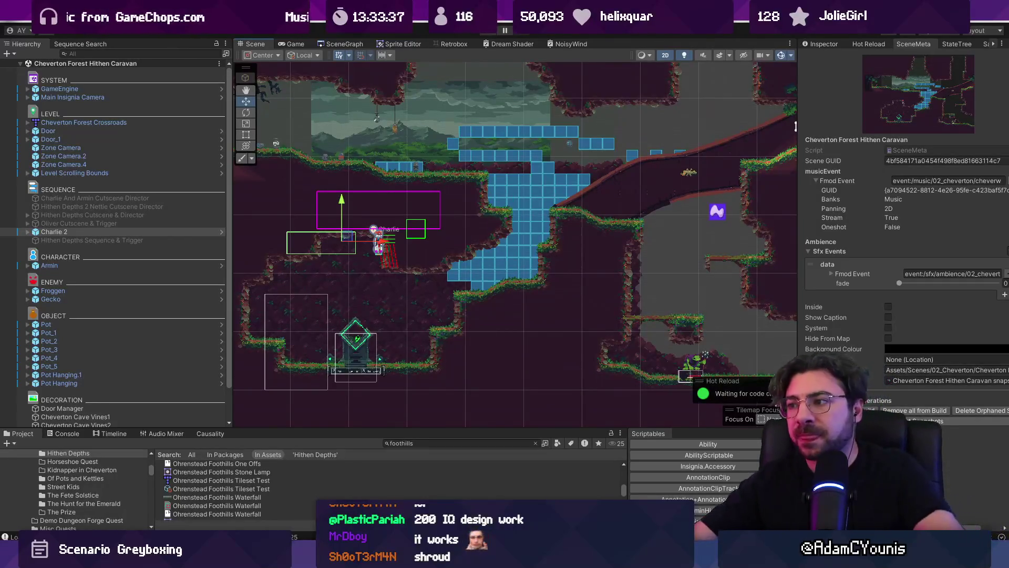
{"action": "scroll", "coordinate": [357, 210], "scroll_direction": "down", "scroll_amount": 2}
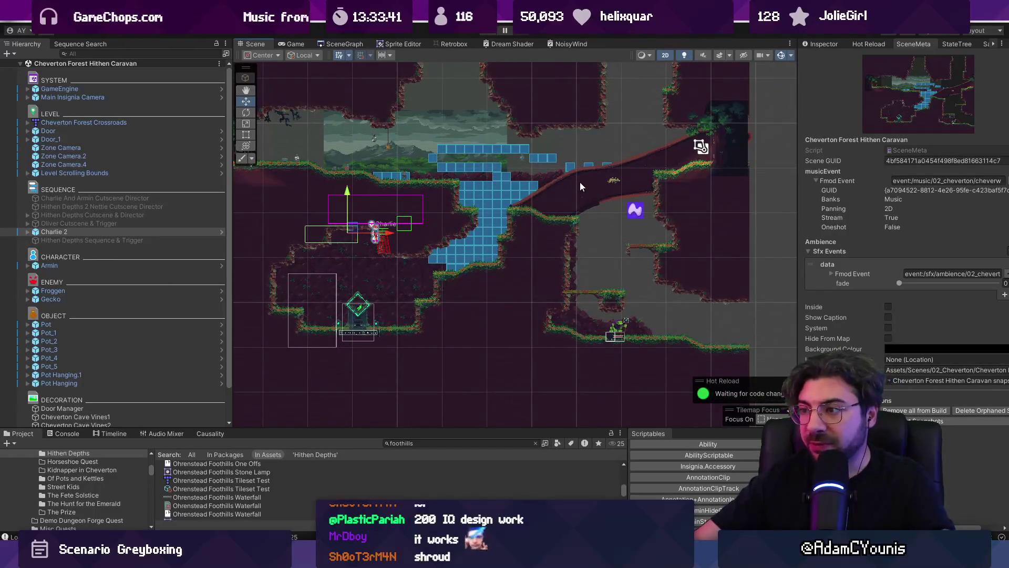
{"action": "scroll", "coordinate": [563, 181], "scroll_direction": "up", "scroll_amount": 1}
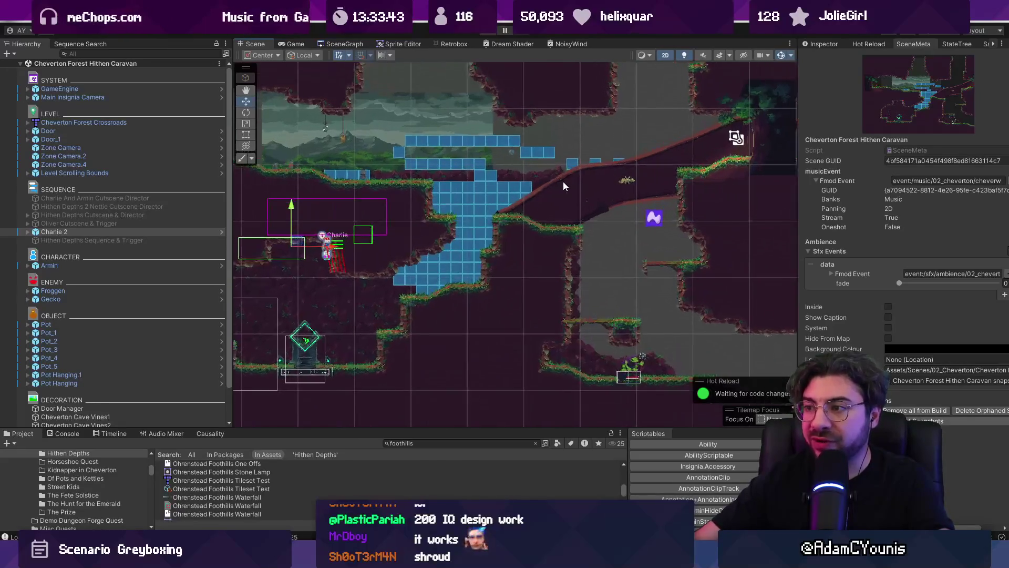
{"action": "left_click_drag", "start_coordinate": [314, 132], "coordinate": [436, 163]}
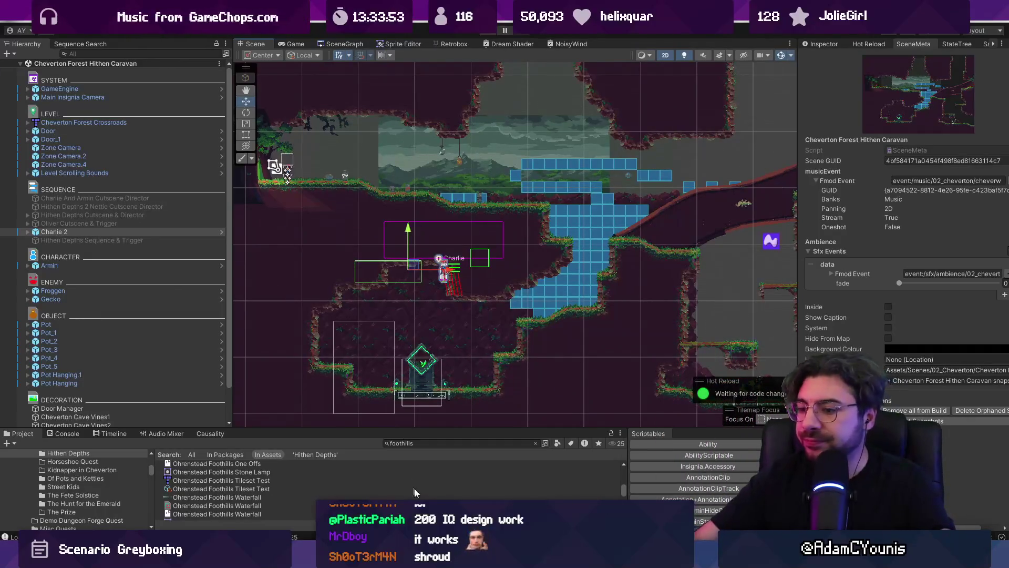
{"action": "key", "text": "alt+Tab"}
{"action": "key", "text": "alt+Tab"}
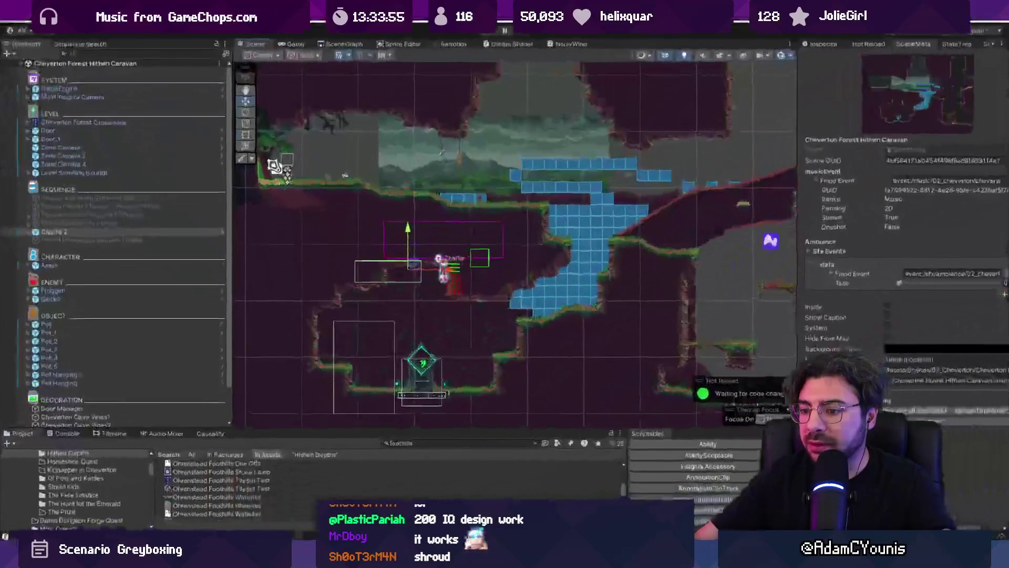
{"action": "key", "text": "alt+Tab"}
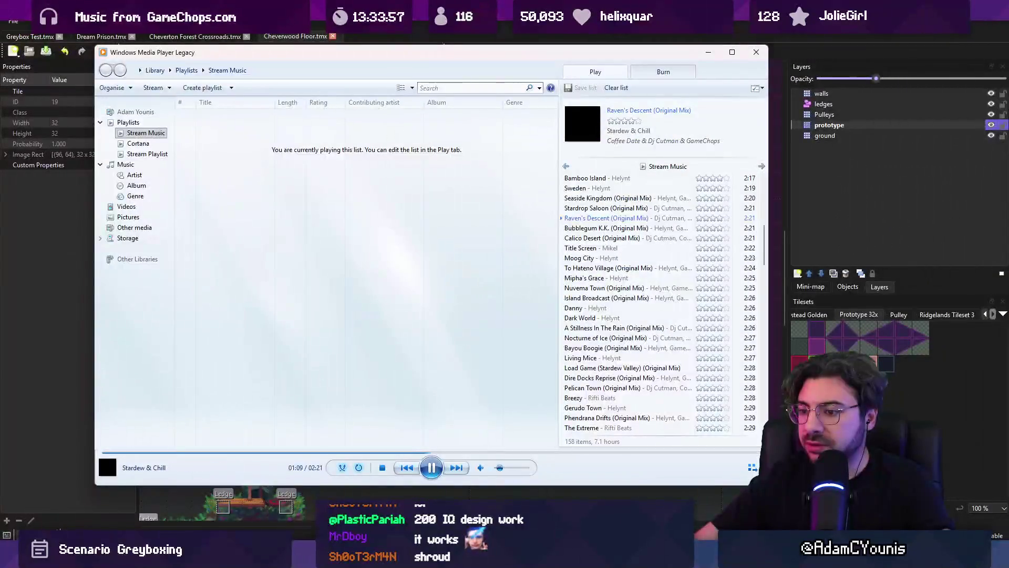
{"action": "key", "text": "alt+Tab"}
{"action": "scroll", "coordinate": [501, 301], "scroll_direction": "down", "scroll_amount": 5}
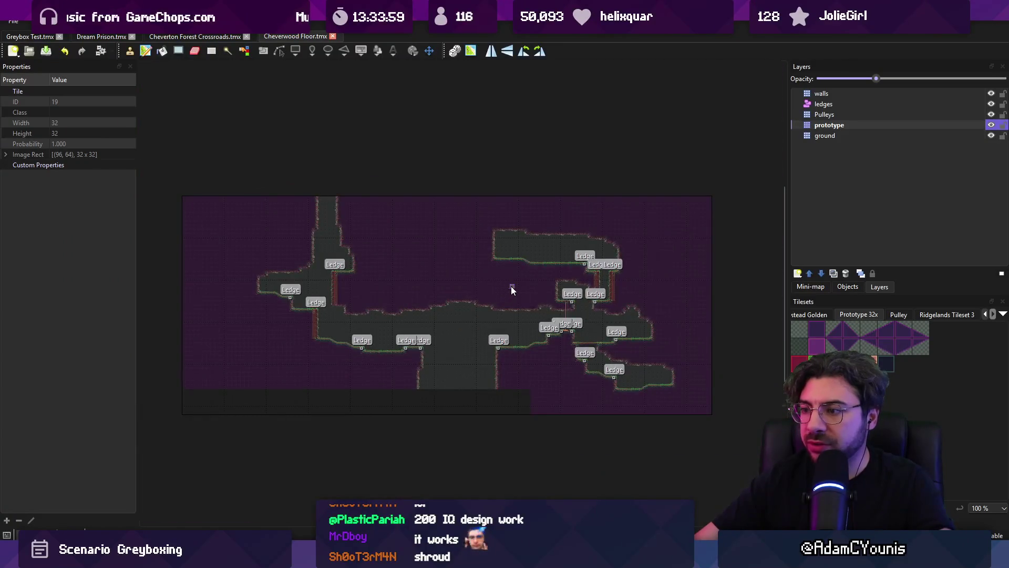
{"action": "key", "text": "alt+Tab"}
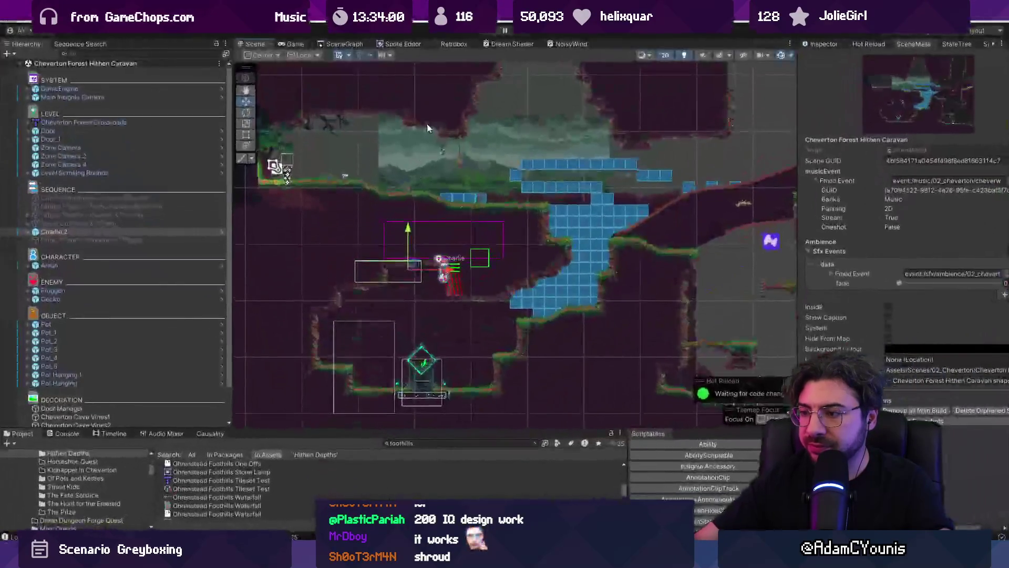
{"action": "left_click", "coordinate": [339, 46]}
Pan the scene graph and open the Hithen Caravan room for editing.
{"action": "scroll", "coordinate": [445, 187], "scroll_direction": "down", "scroll_amount": 5}
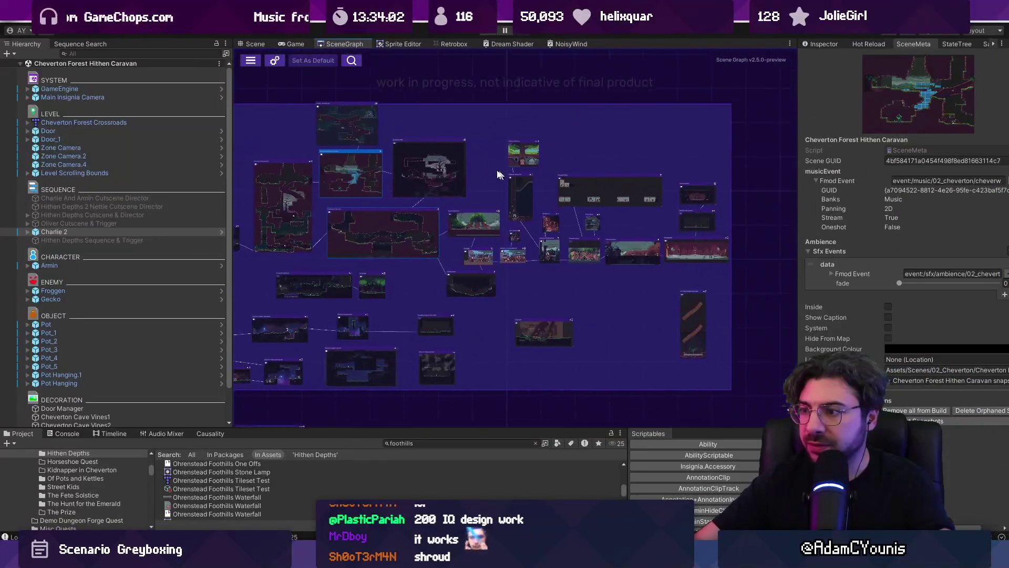
{"action": "scroll", "coordinate": [378, 188], "scroll_direction": "up", "scroll_amount": 5}
{"action": "scroll", "coordinate": [444, 135], "scroll_direction": "up", "scroll_amount": 5}
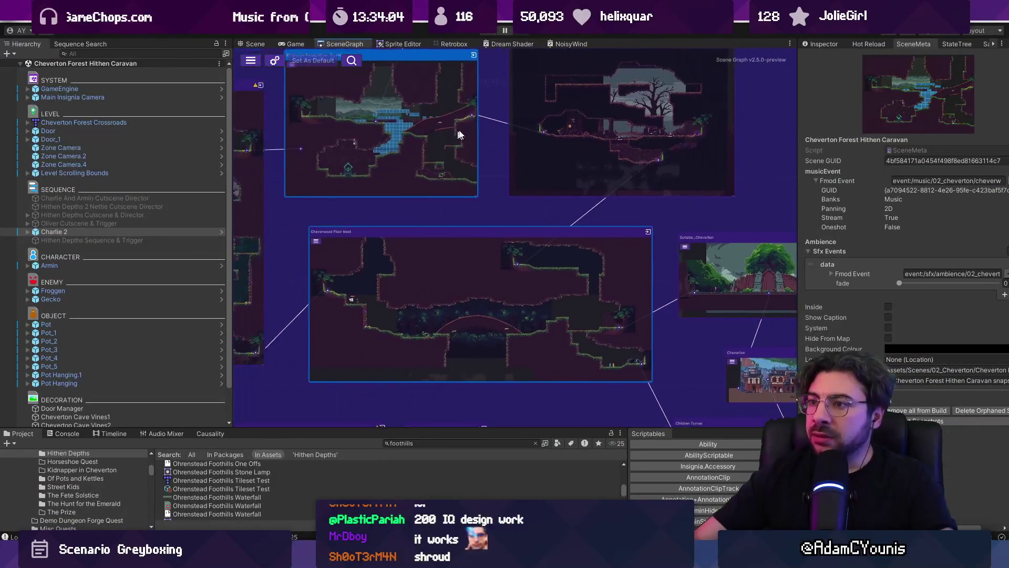
{"action": "left_click_drag", "start_coordinate": [525, 152], "coordinate": [460, 163]}
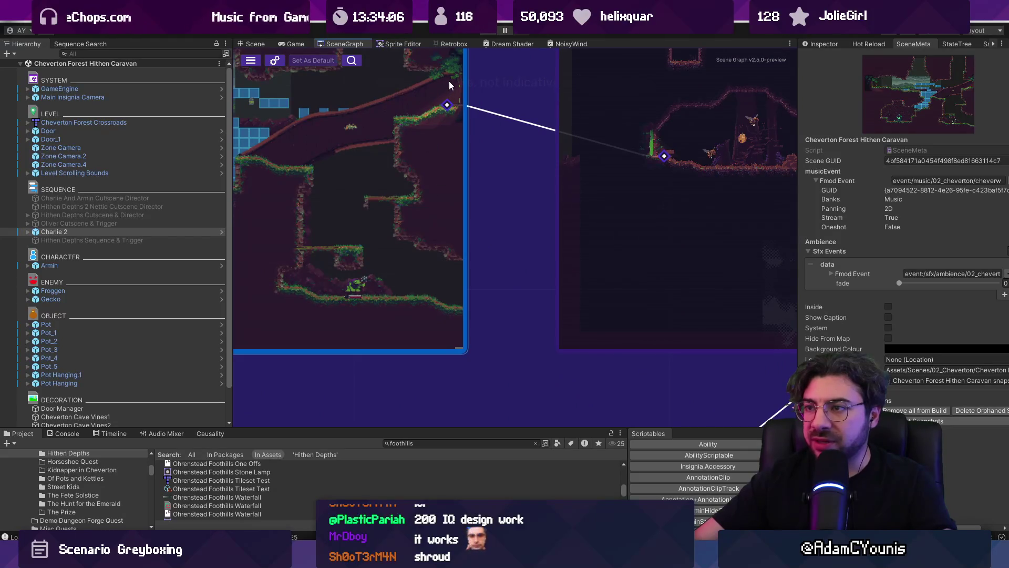
{"action": "double_click", "coordinate": [375, 216]}
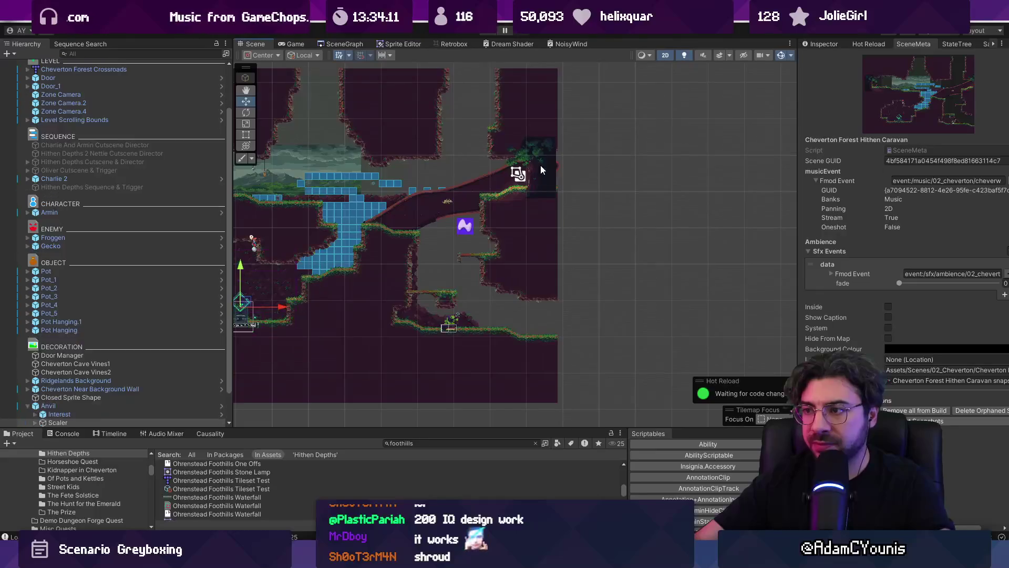
Move Door_1 down and right to the ground-level exit, then start play mode.
{"action": "left_click", "coordinate": [121, 138]}
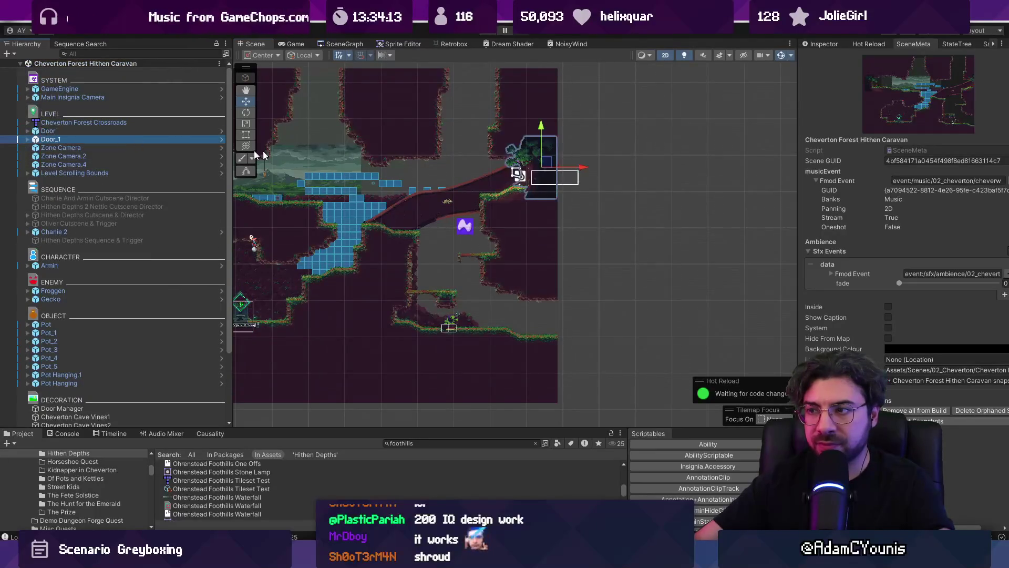
{"action": "left_click_drag", "start_coordinate": [541, 129], "coordinate": [543, 278]}
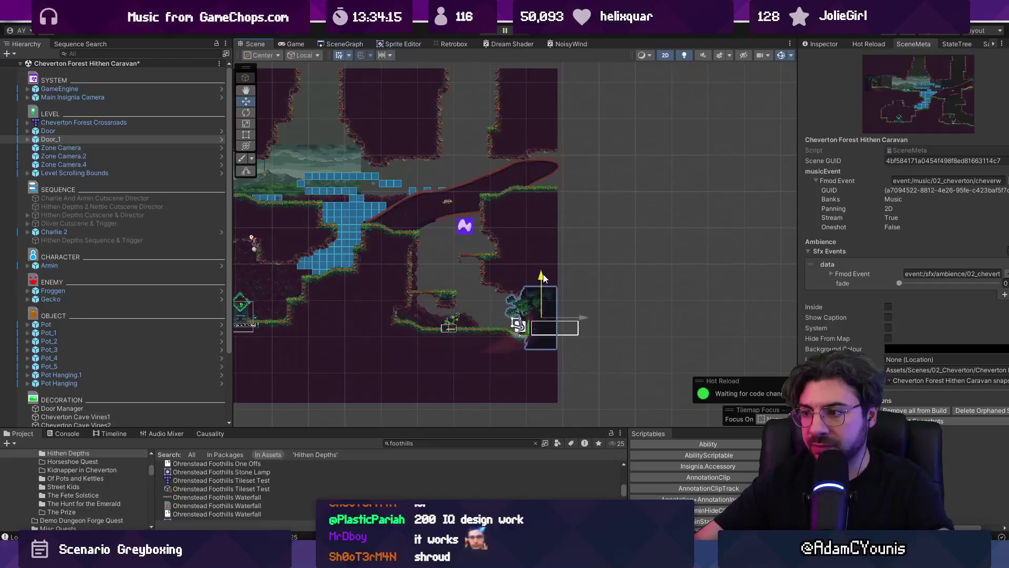
{"action": "scroll", "coordinate": [557, 323], "scroll_direction": "up", "scroll_amount": 4}
{"action": "scroll", "coordinate": [557, 313], "scroll_direction": "up", "scroll_amount": 1}
{"action": "left_click_drag", "start_coordinate": [558, 314], "coordinate": [574, 312]}
{"action": "left_click_drag", "start_coordinate": [535, 275], "coordinate": [536, 271]}
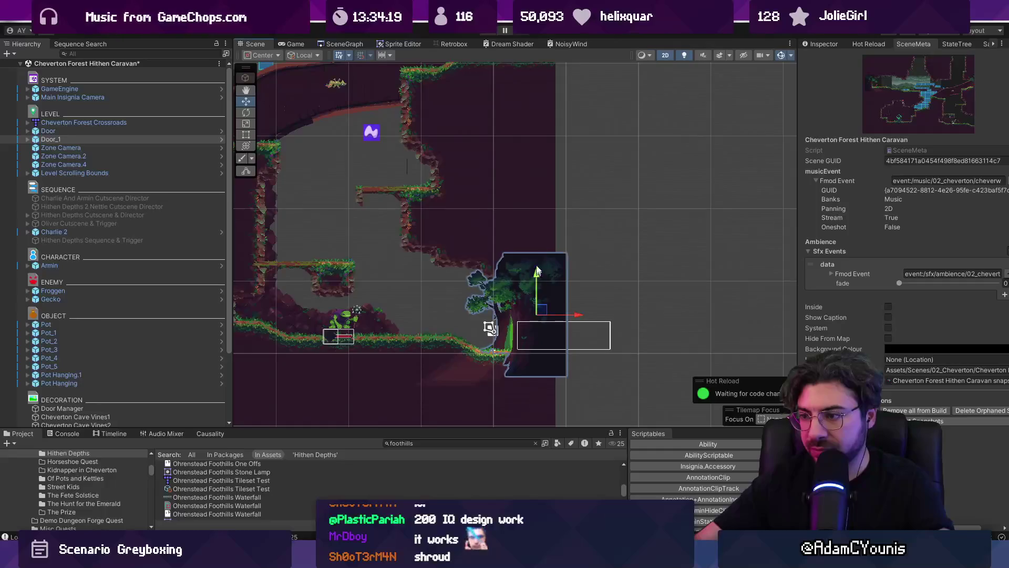
{"action": "left_click", "coordinate": [489, 32]}
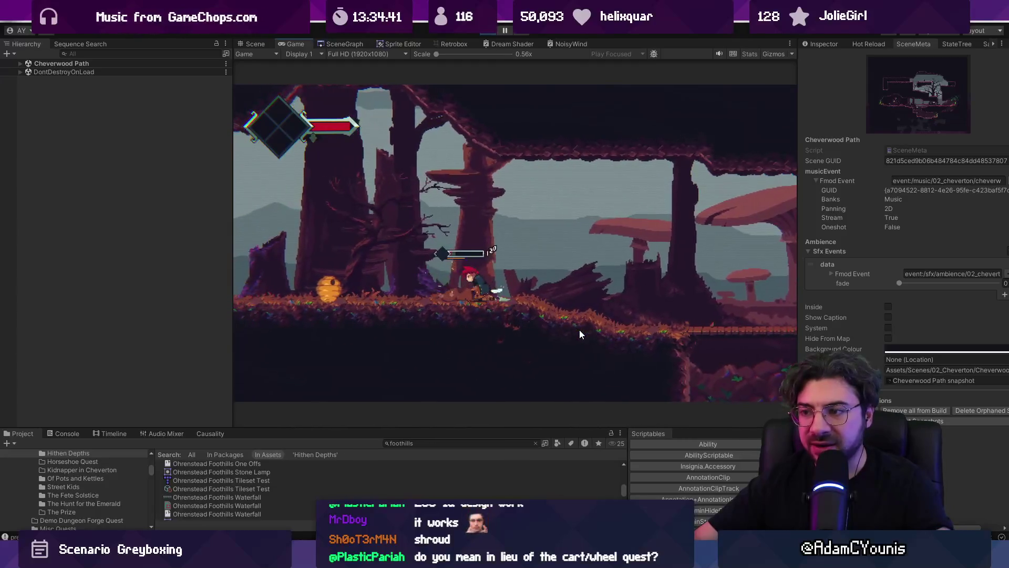
Open the journal's Audio settings and reset all volumes to 08.
{"action": "key", "text": "Escape"}
{"action": "key", "text": "Left"}
{"action": "key", "text": "z"}
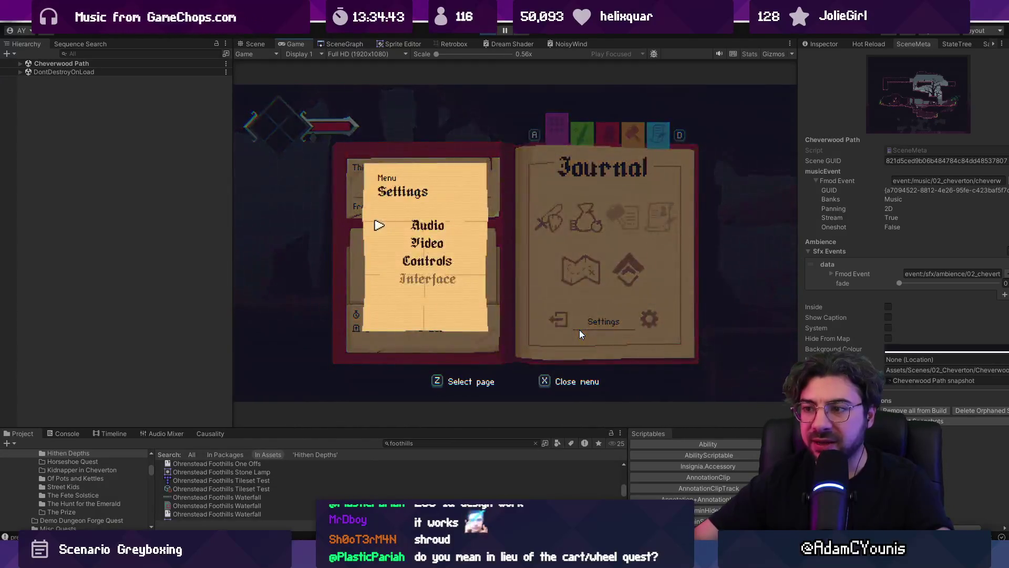
{"action": "key", "text": "Up"}
{"action": "key", "text": "z"}
{"action": "key", "text": "Left"}
{"action": "key", "text": "Down"}
{"action": "key", "text": "Left"}
{"action": "key", "text": "Left"}
{"action": "key", "text": "Left"}
{"action": "key", "text": "Left"}
{"action": "key", "text": "Left"}
{"action": "key", "text": "Left"}
{"action": "key", "text": "Left"}
{"action": "key", "text": "Up"}
{"action": "key", "text": "Right"}
{"action": "key", "text": "Down"}
{"action": "key", "text": "Down"}
Raise the Master, Sound Effects and User Interface volumes to 10.
{"action": "key", "text": "Down"}
{"action": "key", "text": "Down"}
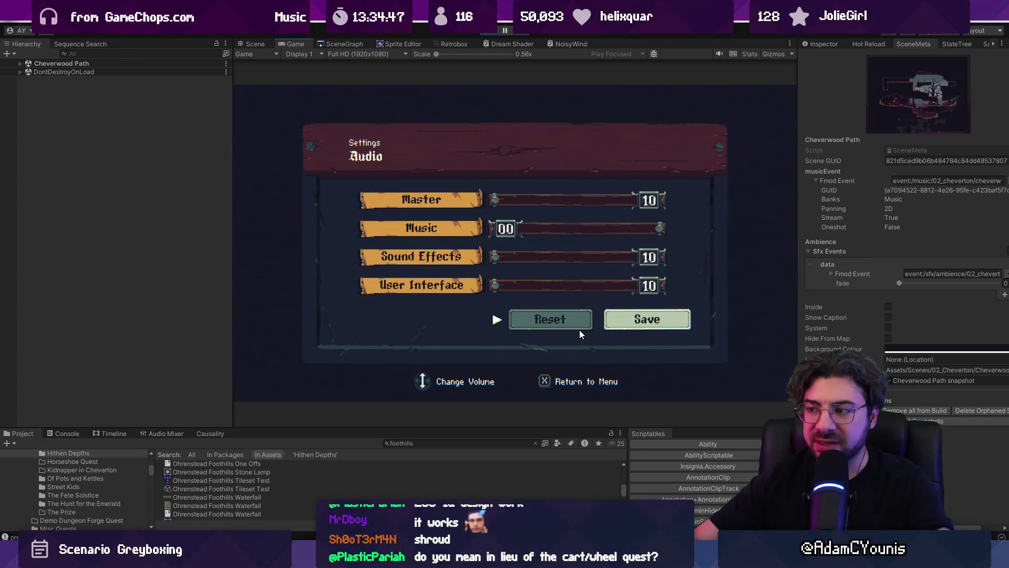
{"action": "key", "text": "z"}
{"action": "key", "text": "Down"}
{"action": "key", "text": "Right"}
{"action": "key", "text": "Right"}
{"action": "key", "text": "Down"}
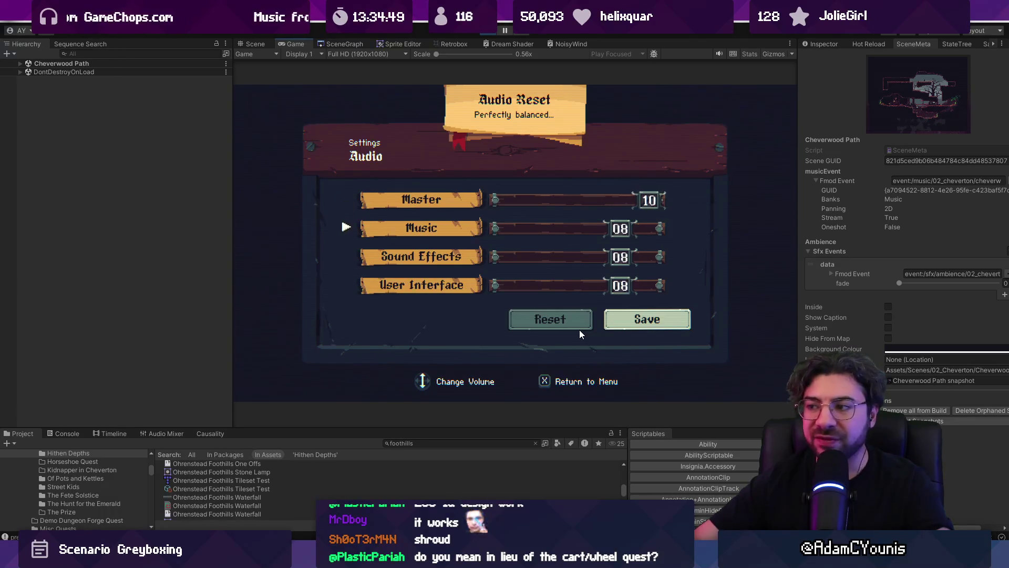
{"action": "key", "text": "Down"}
{"action": "key", "text": "Right"}
{"action": "key", "text": "Down"}
{"action": "key", "text": "Right"}
{"action": "key", "text": "Up"}
{"action": "key", "text": "Right"}
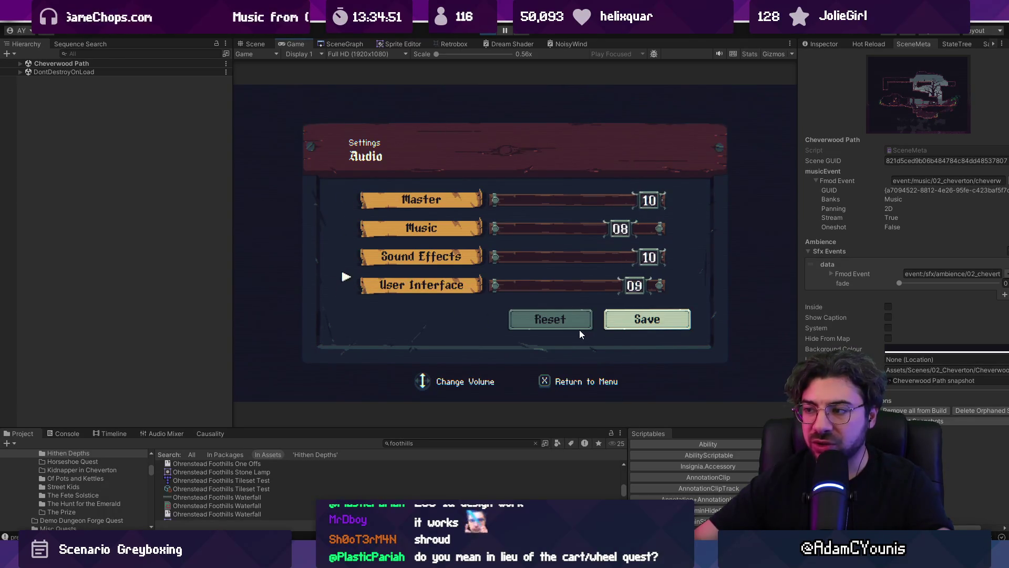
{"action": "key", "text": "Down"}
Turn Music down to 00, save the audio settings, close the journal and stop play mode.
{"action": "key", "text": "Right"}
{"action": "key", "text": "Up"}
{"action": "key", "text": "Up"}
{"action": "key", "text": "Left"}
{"action": "key", "text": "Left"}
{"action": "key", "text": "Left"}
{"action": "key", "text": "Down"}
{"action": "key", "text": "Down"}
{"action": "key", "text": "Down"}
{"action": "key", "text": "Right"}
{"action": "key", "text": "Return"}
{"action": "key", "text": "Escape"}
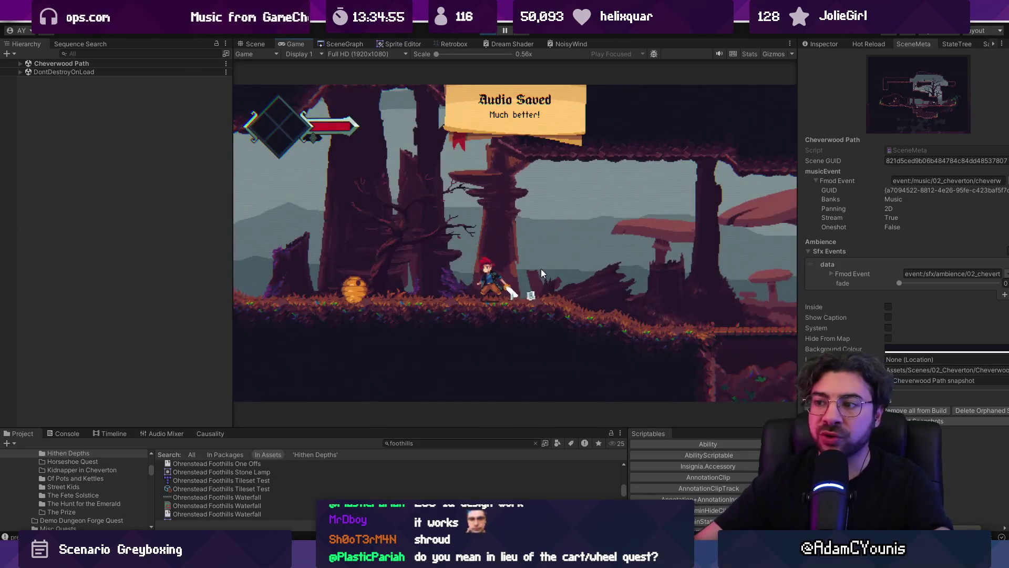
{"action": "left_click", "coordinate": [491, 30]}
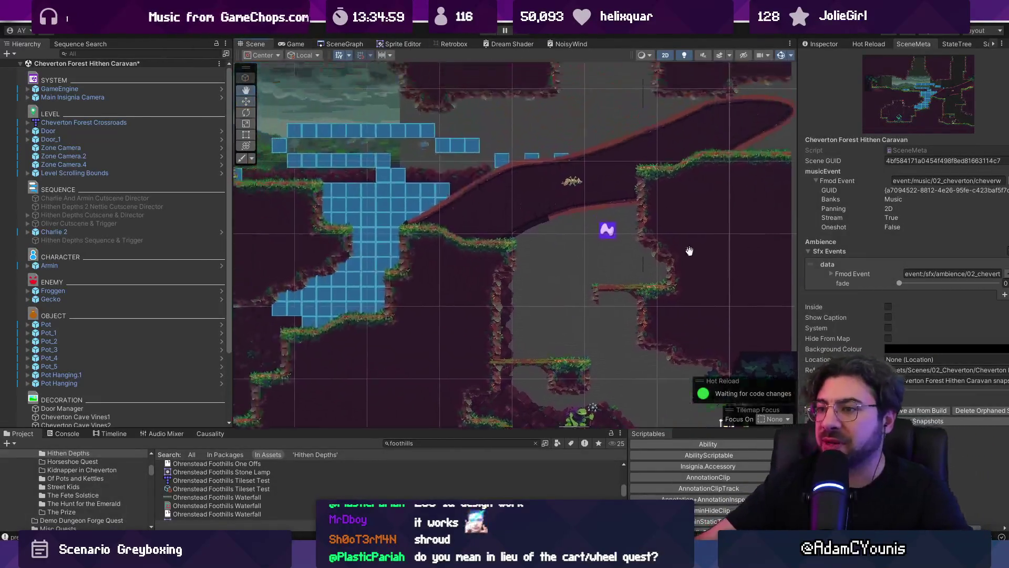
Pan the cave level, then switch to the scene graph of connected Cheverton rooms.
{"action": "scroll", "coordinate": [670, 164], "scroll_direction": "down", "scroll_amount": 3}
{"action": "scroll", "coordinate": [540, 168], "scroll_direction": "up", "scroll_amount": 2}
{"action": "left_click_drag", "start_coordinate": [451, 204], "coordinate": [459, 203]}
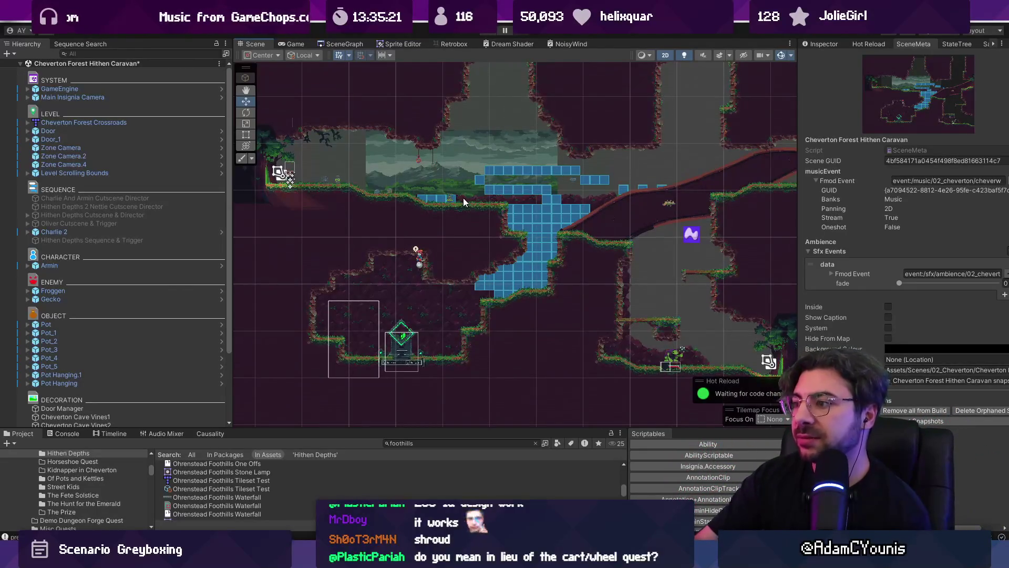
{"action": "left_click", "coordinate": [351, 44]}
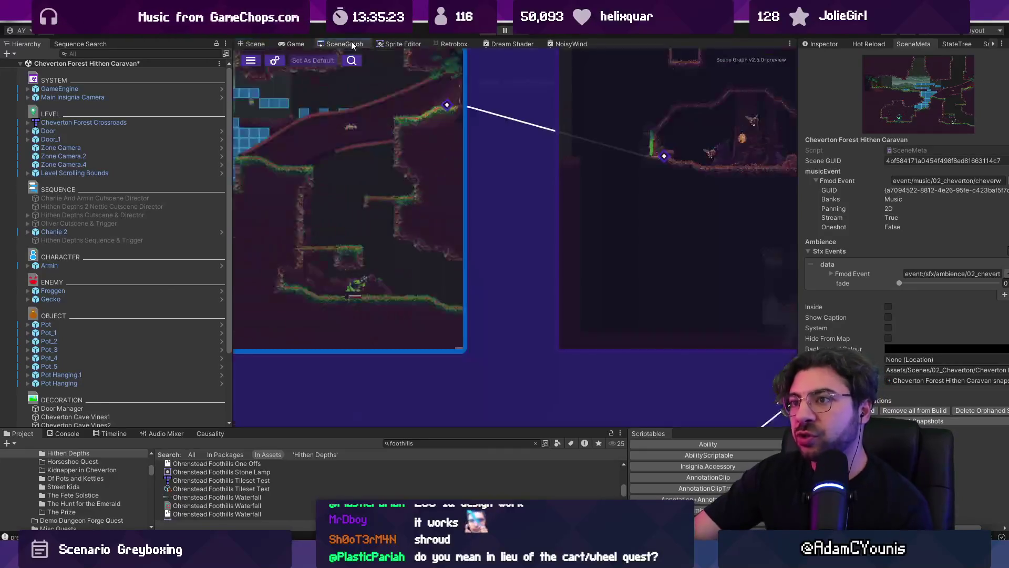
{"action": "scroll", "coordinate": [595, 157], "scroll_direction": "down", "scroll_amount": 3}
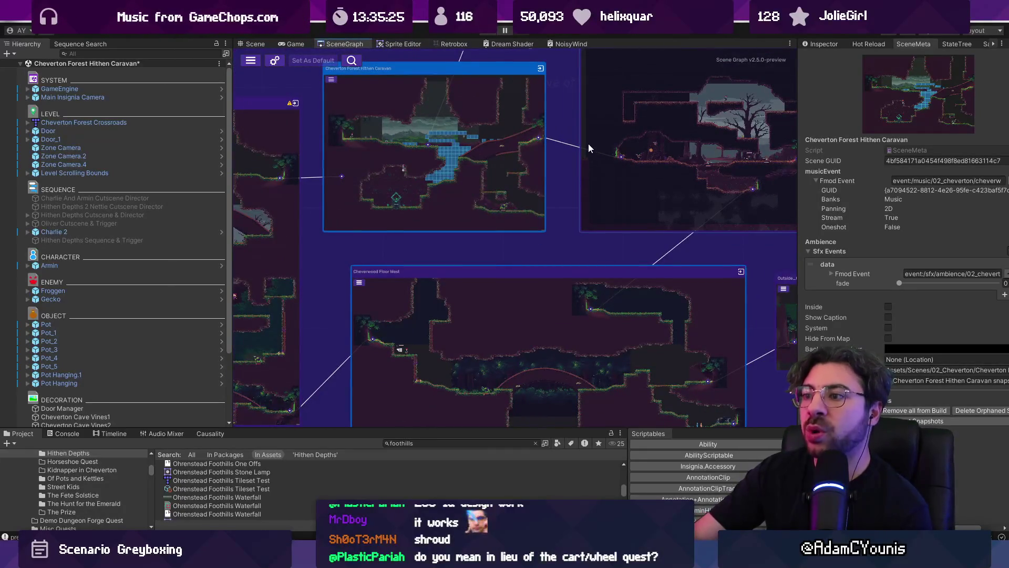
{"action": "scroll", "coordinate": [581, 158], "scroll_direction": "down", "scroll_amount": 2}
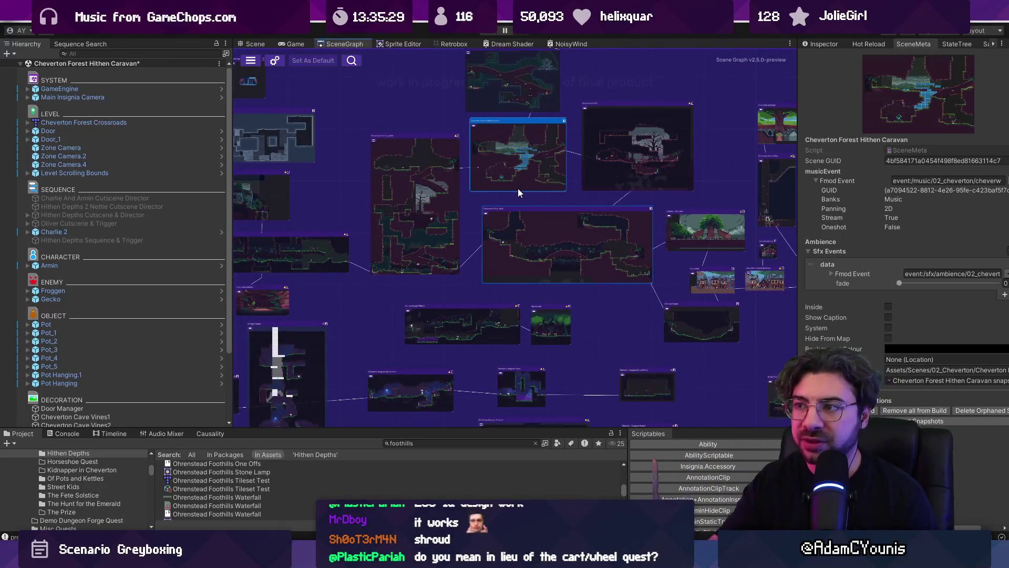
{"action": "scroll", "coordinate": [520, 136], "scroll_direction": "up", "scroll_amount": 2}
{"action": "mouse_move", "coordinate": [520, 107]}
{"action": "left_mouse_down"}
{"action": "mouse_move", "coordinate": [531, 200]}
{"action": "mouse_move", "coordinate": [482, 185]}
{"action": "mouse_move", "coordinate": [528, 185]}
{"action": "mouse_move", "coordinate": [529, 176]}
{"action": "left_mouse_up"}
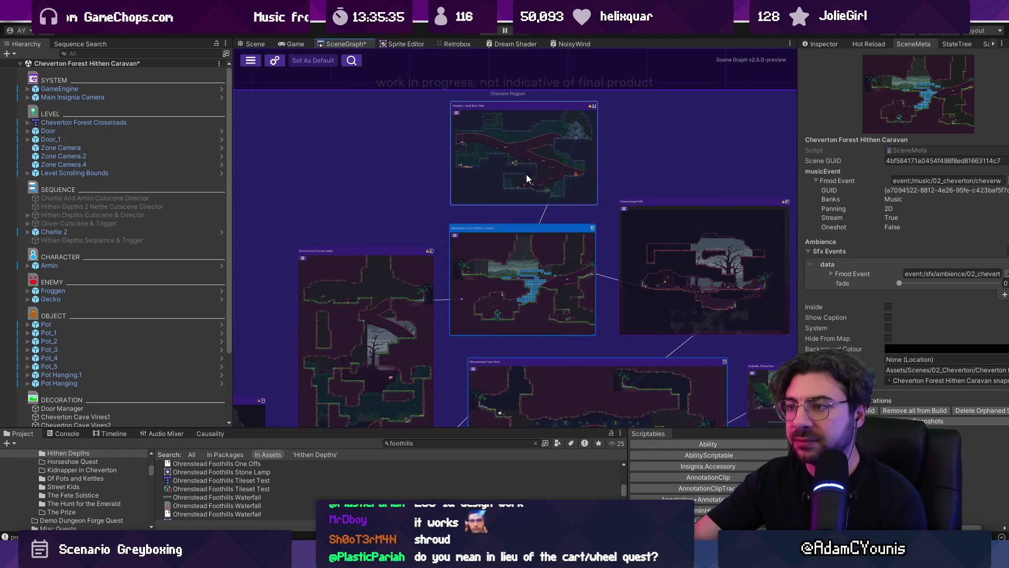
Save the Cheverton Forest Hithen Caravan scene with Ctrl+S and browse the region's nodes.
{"action": "key", "text": "ctrl+s"}
{"action": "scroll", "coordinate": [475, 248], "scroll_direction": "down", "scroll_amount": 1}
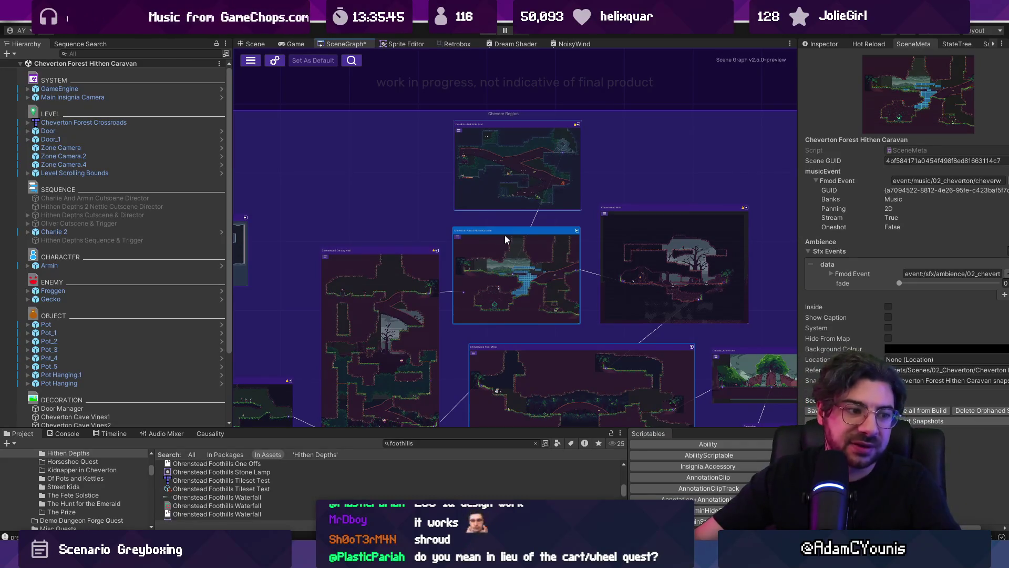
{"action": "scroll", "coordinate": [497, 237], "scroll_direction": "down", "scroll_amount": 2}
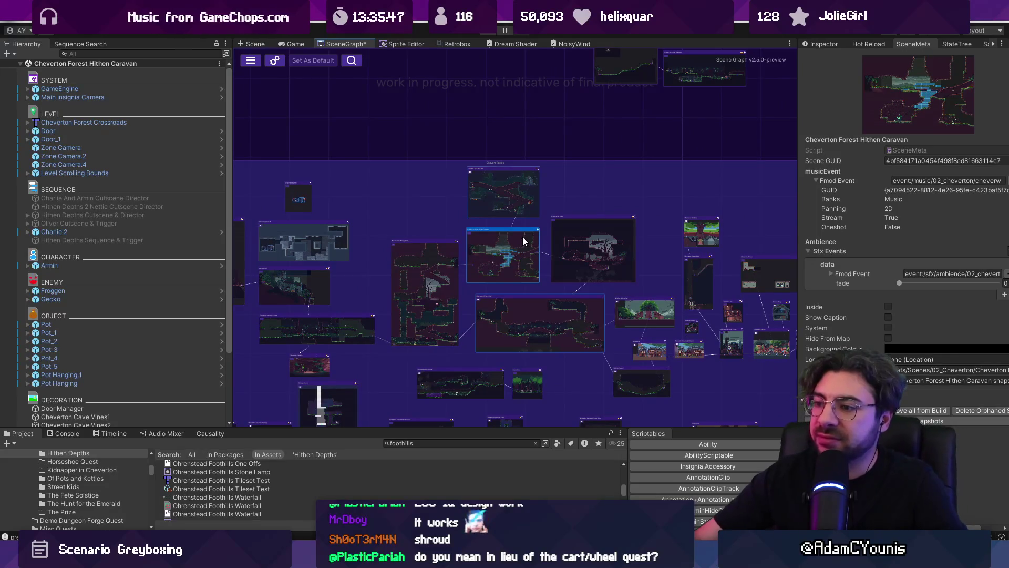
{"action": "scroll", "coordinate": [536, 244], "scroll_direction": "right", "scroll_amount": 3}
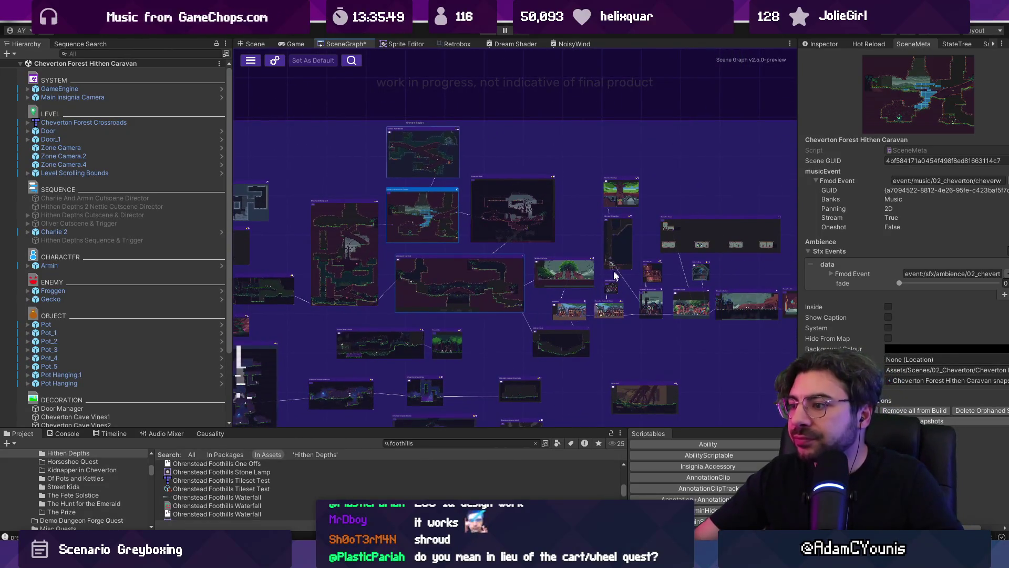
{"action": "scroll", "coordinate": [479, 290], "scroll_direction": "up", "scroll_amount": 3}
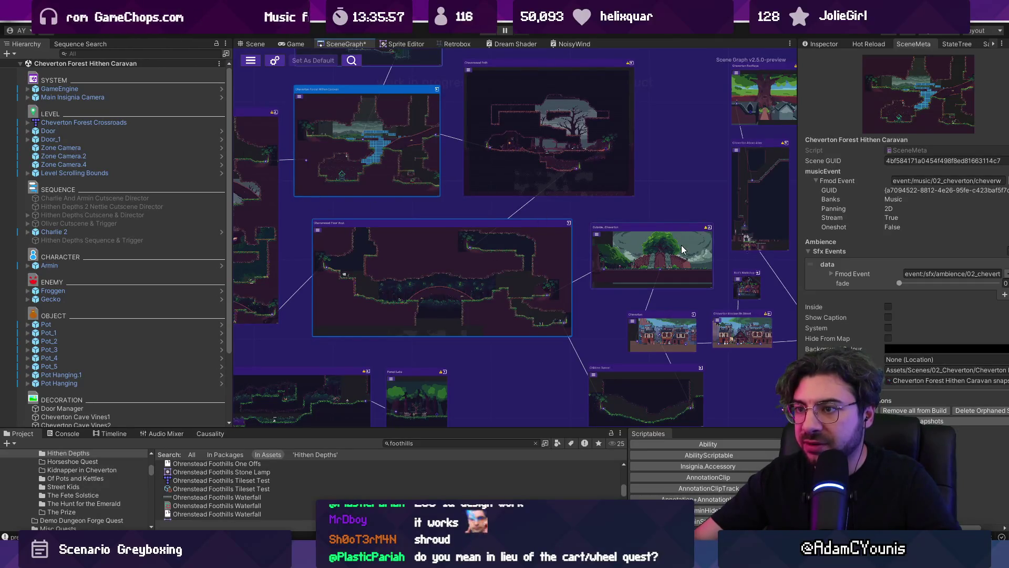
{"action": "scroll", "coordinate": [518, 233], "scroll_direction": "up", "scroll_amount": 5}
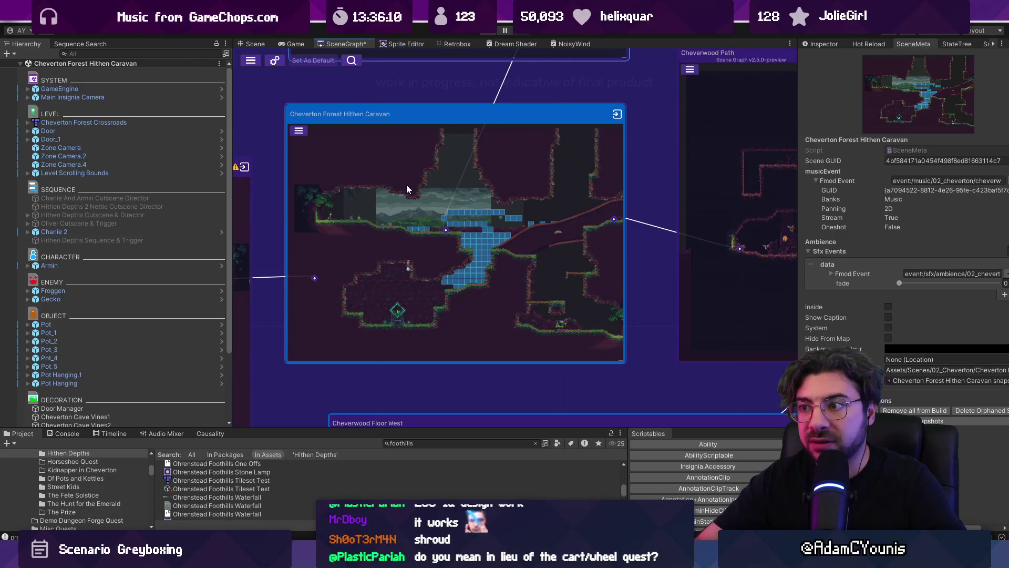
{"action": "scroll", "coordinate": [406, 184], "scroll_direction": "down", "scroll_amount": 5}
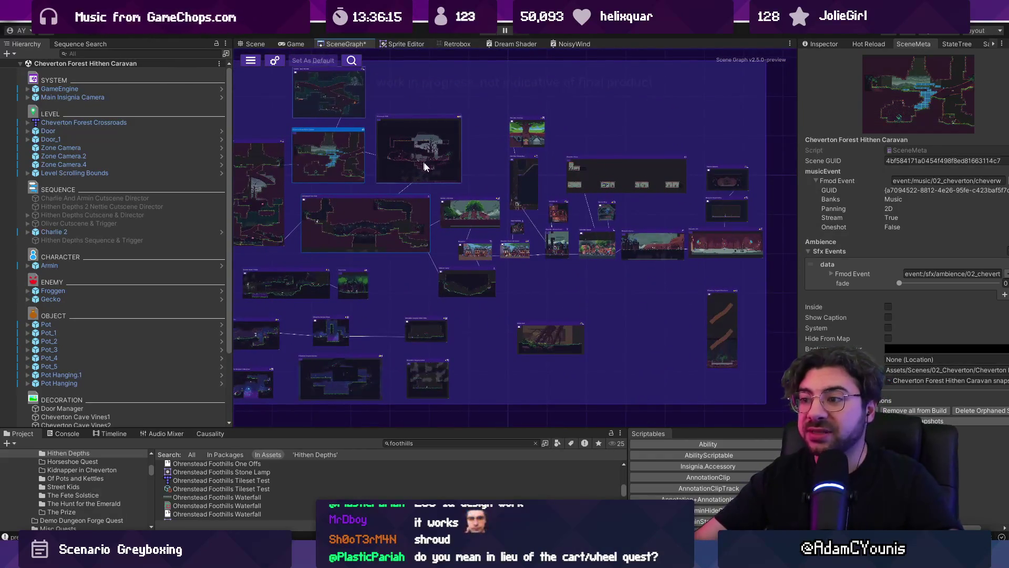
{"action": "scroll", "coordinate": [424, 166], "scroll_direction": "up", "scroll_amount": 8}
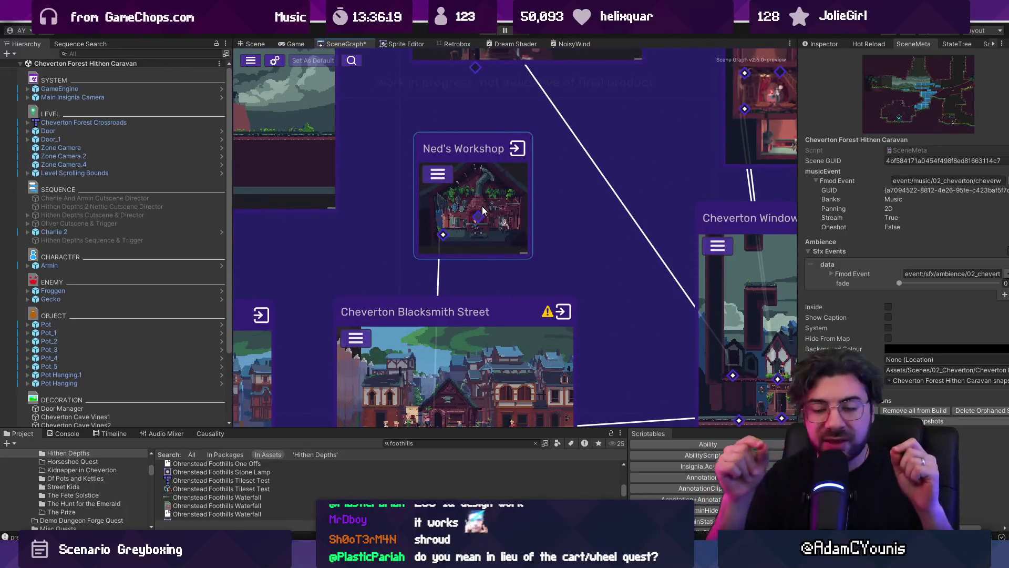
{"action": "scroll", "coordinate": [483, 210], "scroll_direction": "down", "scroll_amount": 2}
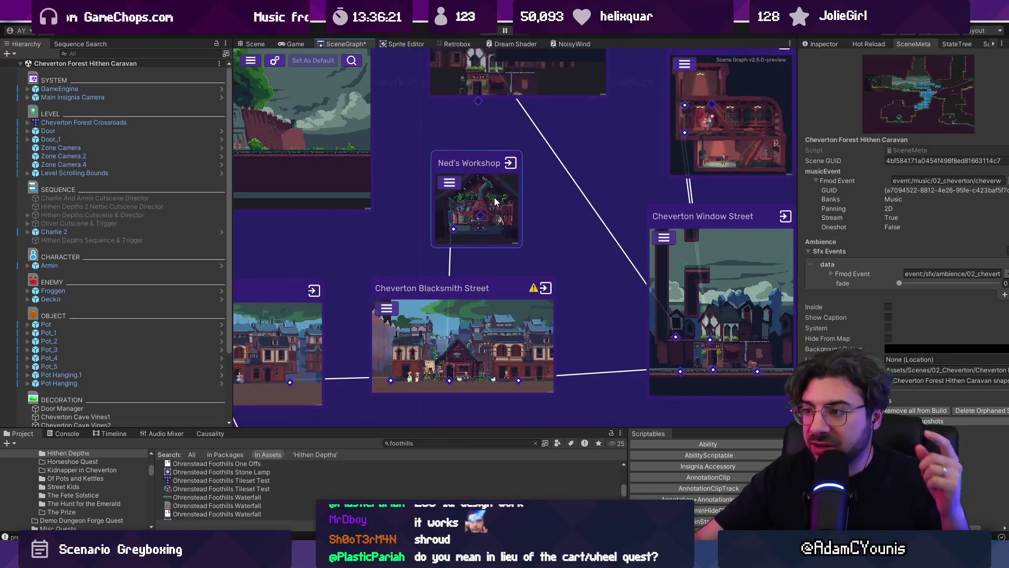
{"action": "scroll", "coordinate": [494, 205], "scroll_direction": "up", "scroll_amount": 2}
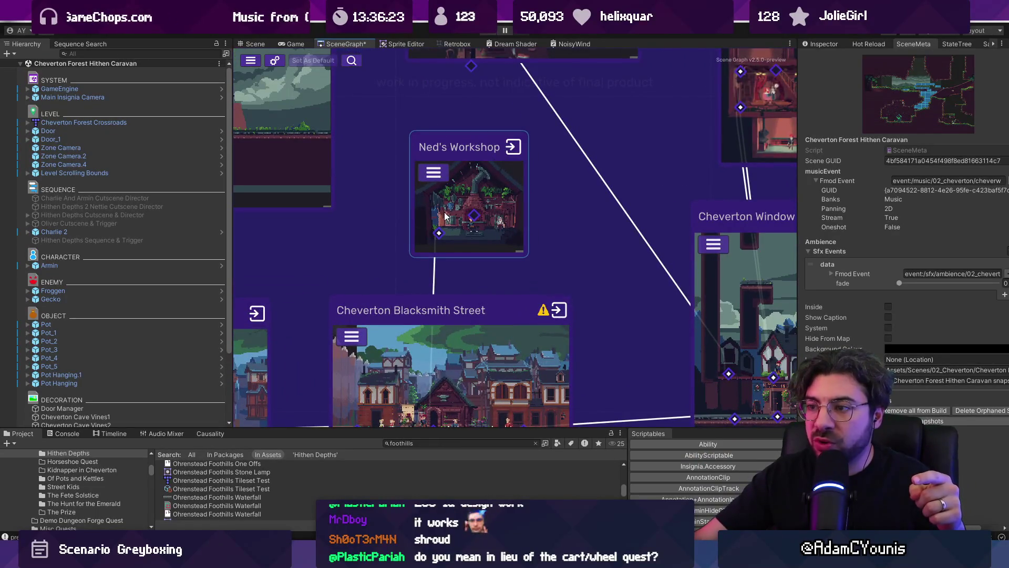
{"action": "left_click", "coordinate": [473, 217]}
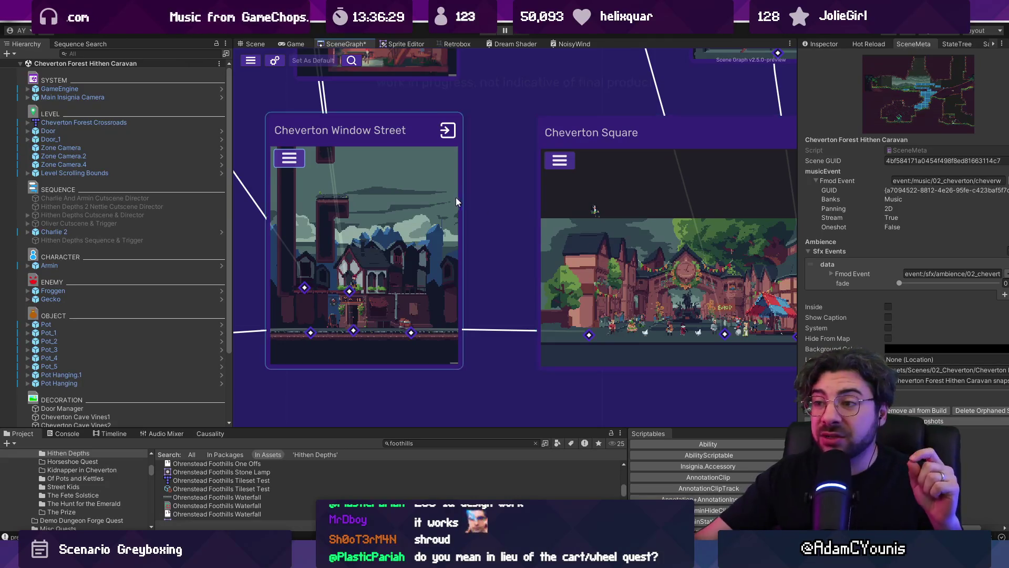
{"action": "scroll", "coordinate": [456, 197], "scroll_direction": "down", "scroll_amount": 3}
{"action": "scroll", "coordinate": [388, 264], "scroll_direction": "up", "scroll_amount": 3}
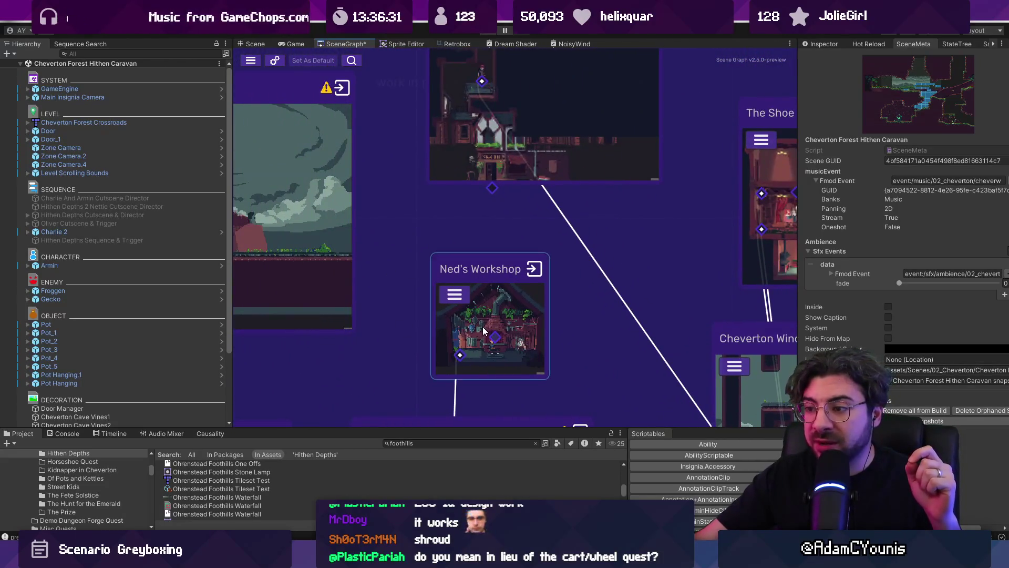
{"action": "left_click_drag", "start_coordinate": [484, 330], "coordinate": [383, 200]}
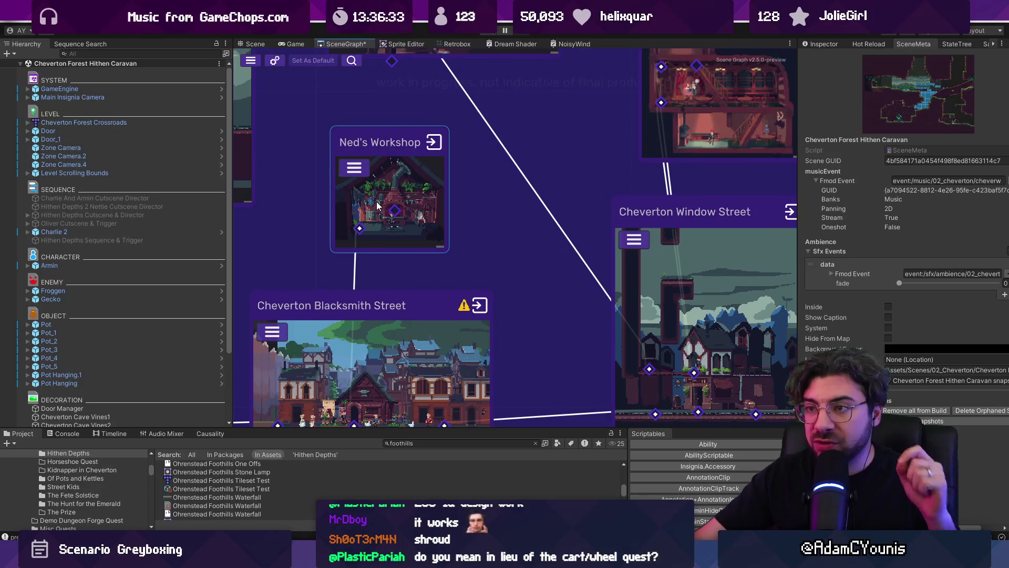
{"action": "mouse_move", "coordinate": [798, 237]}
{"action": "left_mouse_down"}
{"action": "mouse_move", "coordinate": [293, 231]}
{"action": "mouse_move", "coordinate": [790, 216]}
{"action": "left_mouse_up"}
{"action": "left_click_drag", "start_coordinate": [578, 210], "coordinate": [486, 324]}
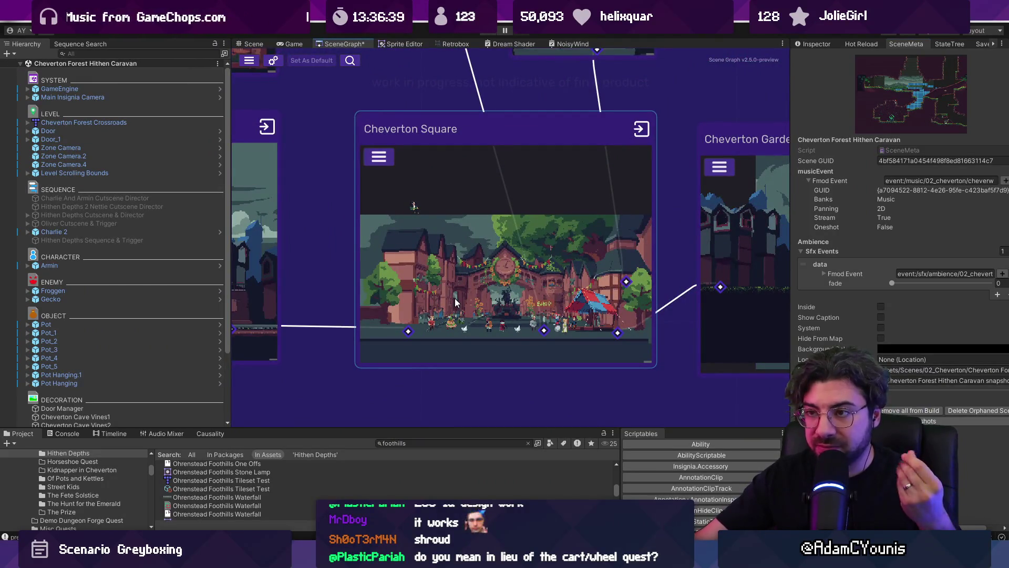
{"action": "scroll", "coordinate": [473, 273], "scroll_direction": "down", "scroll_amount": 4}
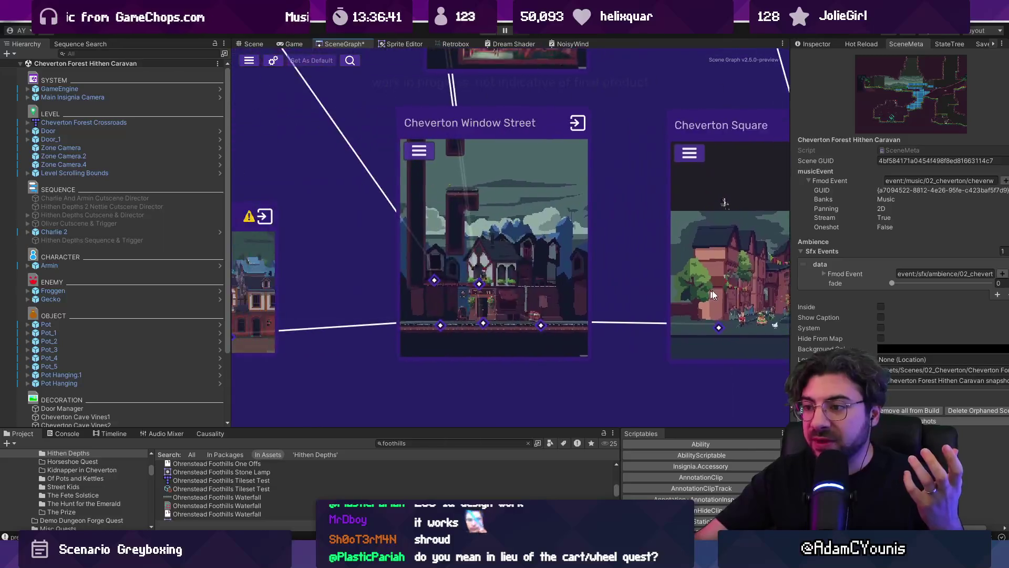
{"action": "left_click_drag", "start_coordinate": [497, 239], "coordinate": [607, 289]}
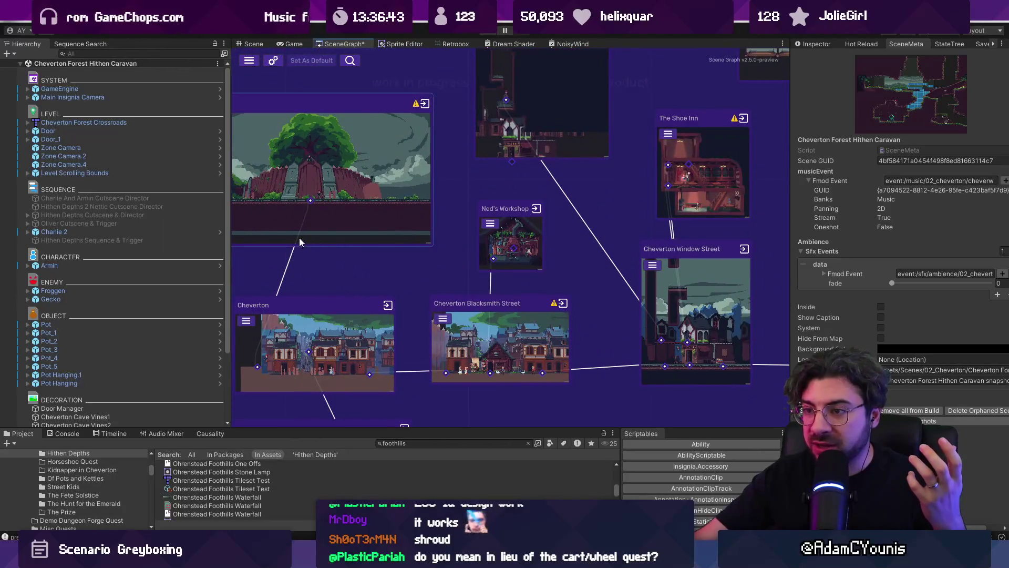
{"action": "scroll", "coordinate": [747, 293], "scroll_direction": "up", "scroll_amount": 5}
{"action": "key", "text": "f"}
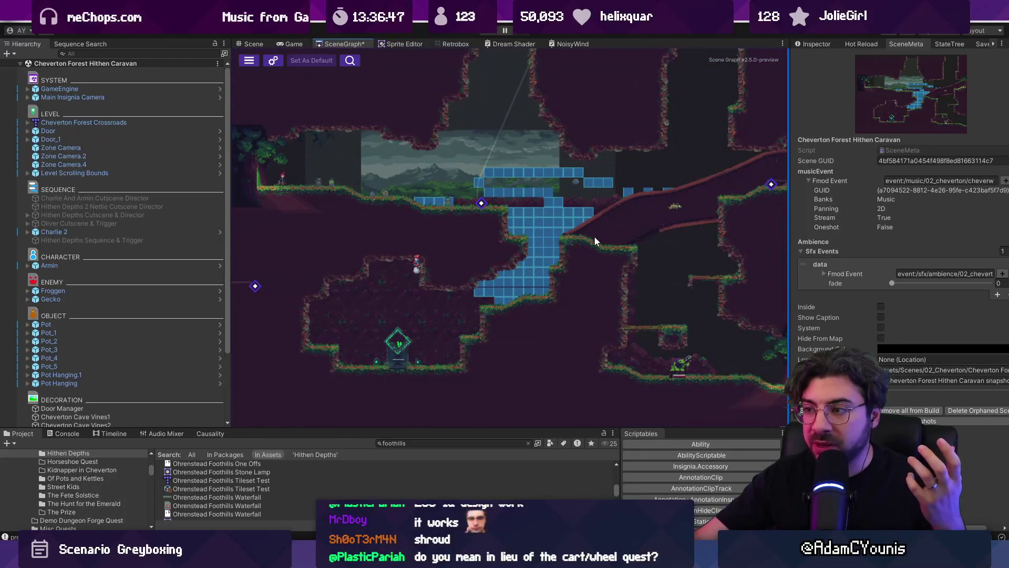
Pan the scene graph to the neighbouring node and frame the Cheverwood Path node.
{"action": "left_click_drag", "start_coordinate": [595, 241], "coordinate": [354, 269]}
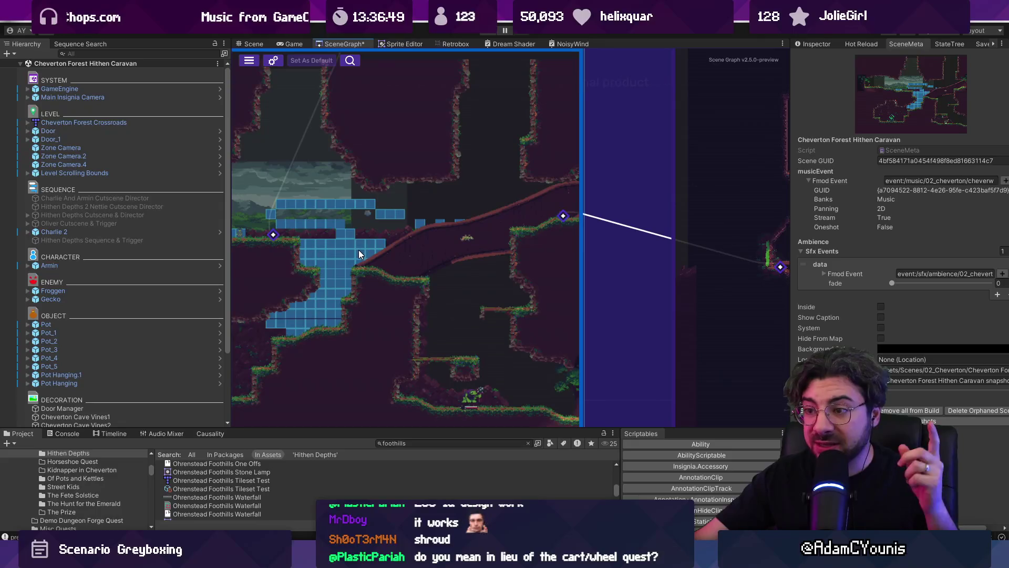
{"action": "key", "text": "f"}
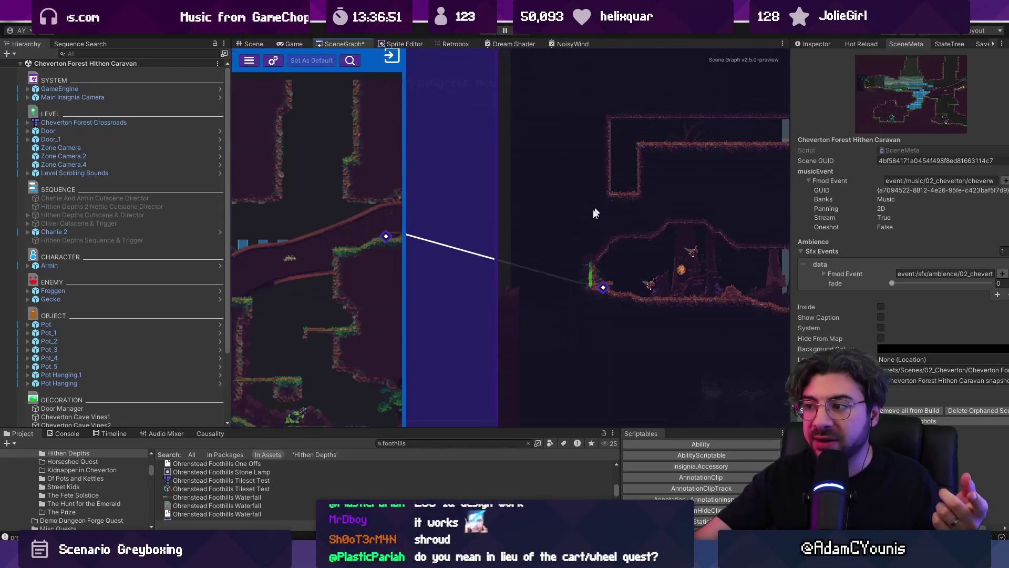
{"action": "scroll", "coordinate": [612, 229], "scroll_direction": "down", "scroll_amount": 5}
{"action": "scroll", "coordinate": [532, 285], "scroll_direction": "up", "scroll_amount": 2}
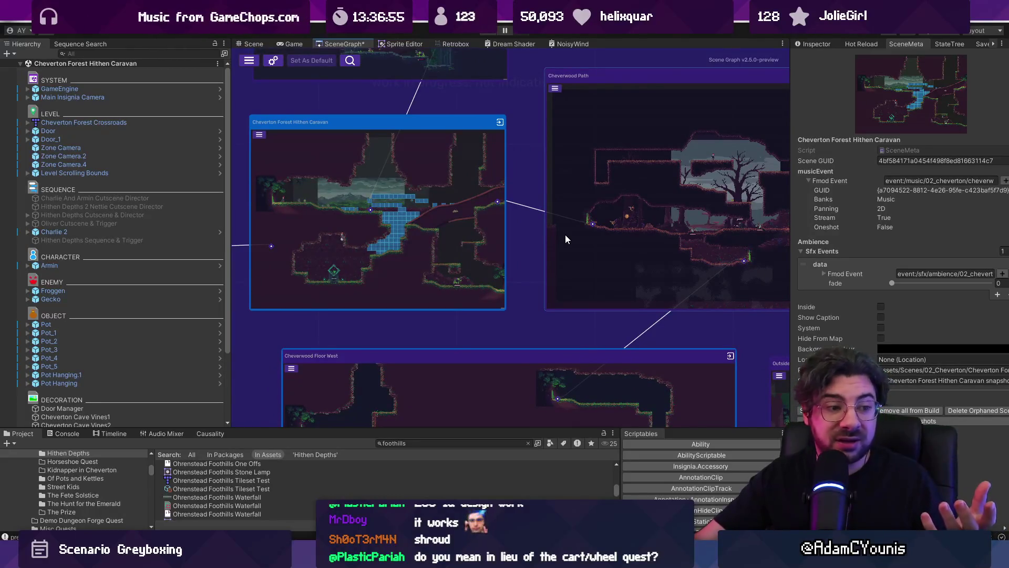
{"action": "scroll", "coordinate": [486, 189], "scroll_direction": "down", "scroll_amount": 3}
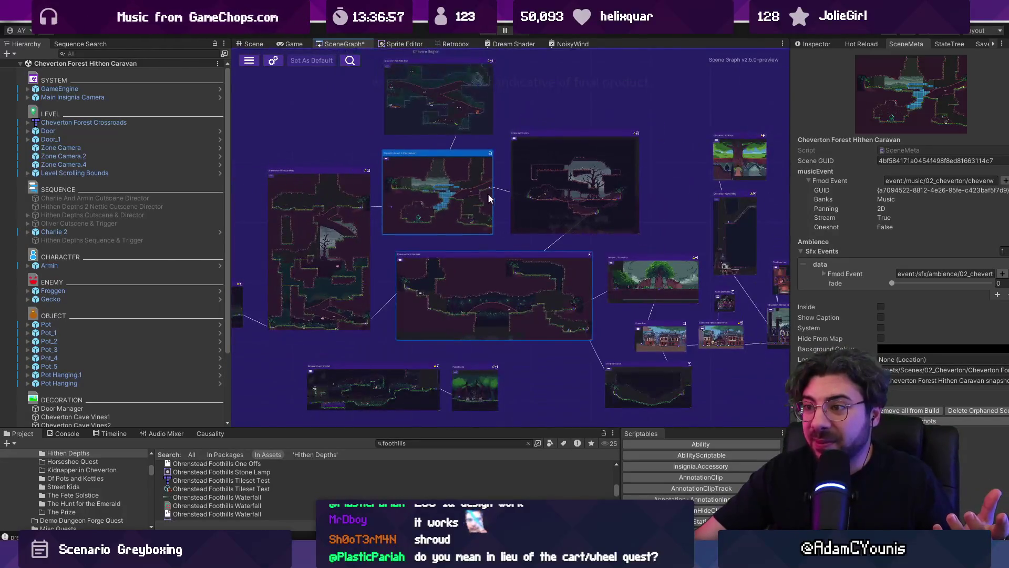
{"action": "scroll", "coordinate": [647, 278], "scroll_direction": "right", "scroll_amount": 3}
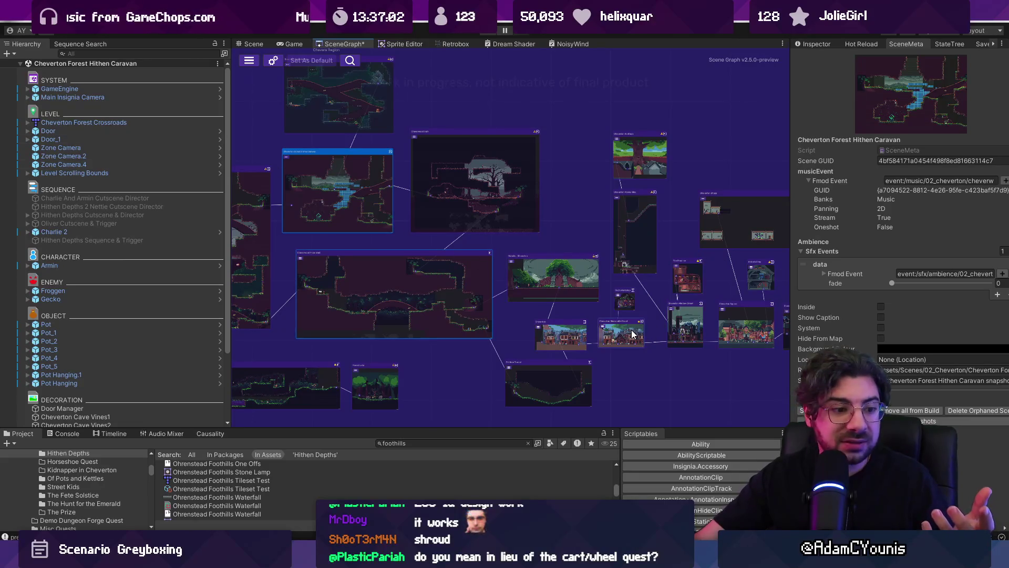
{"action": "scroll", "coordinate": [415, 313], "scroll_direction": "up", "scroll_amount": 5}
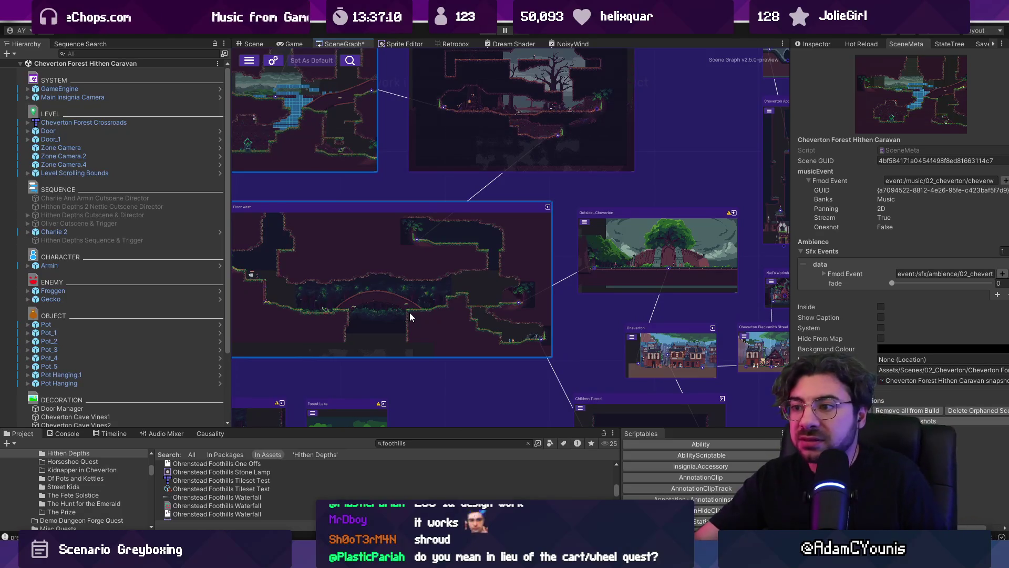
Bring the Cheverton town nodes into view and frame the Hithen Caravan node with F.
{"action": "left_click_drag", "start_coordinate": [636, 306], "coordinate": [329, 256]}
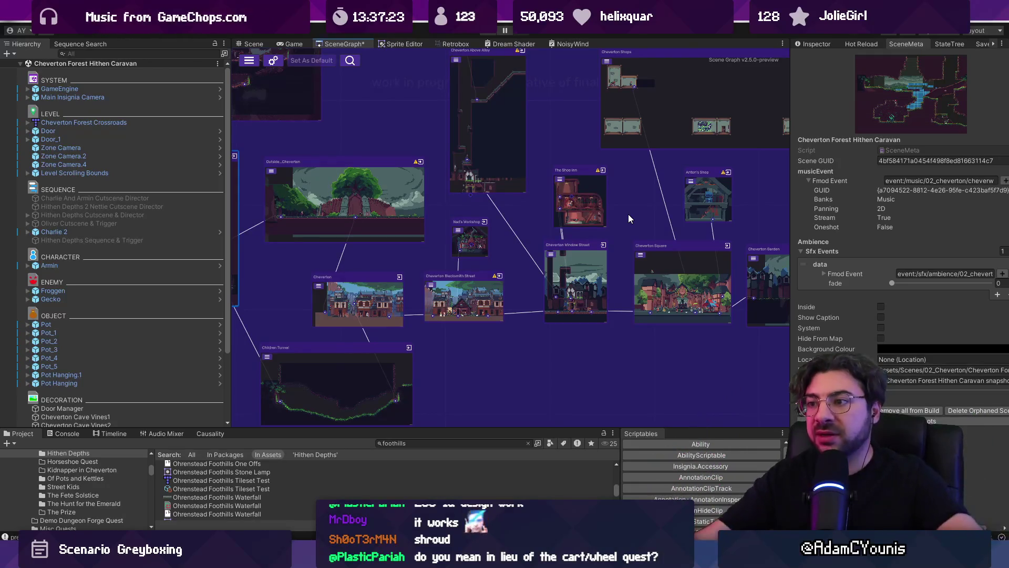
{"action": "scroll", "coordinate": [546, 239], "scroll_direction": "down", "scroll_amount": 3}
{"action": "key", "text": "f"}
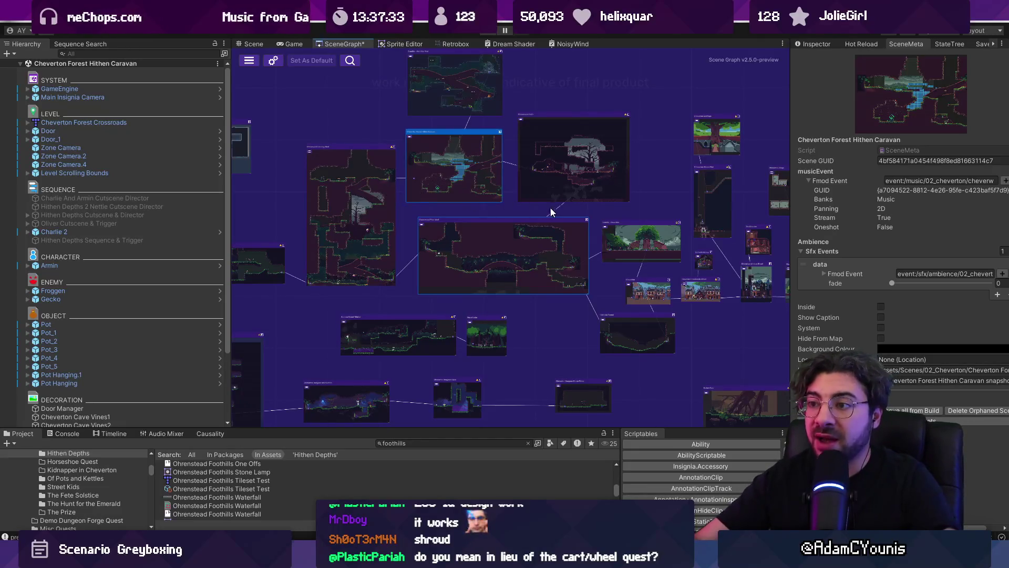
{"action": "scroll", "coordinate": [544, 210], "scroll_direction": "down", "scroll_amount": 3}
{"action": "scroll", "coordinate": [521, 210], "scroll_direction": "up", "scroll_amount": 3}
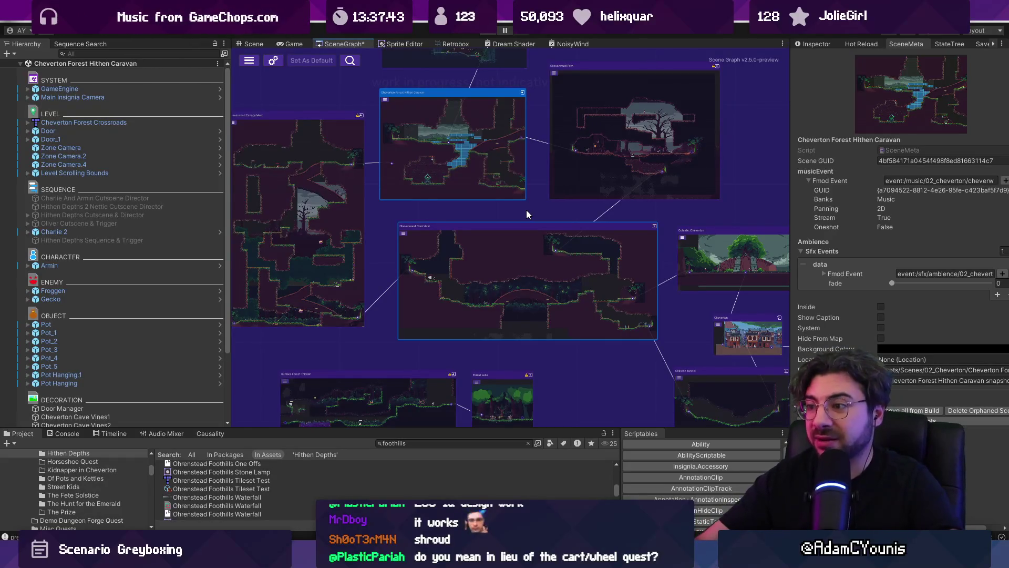
{"action": "left_click_drag", "start_coordinate": [572, 205], "coordinate": [476, 201]}
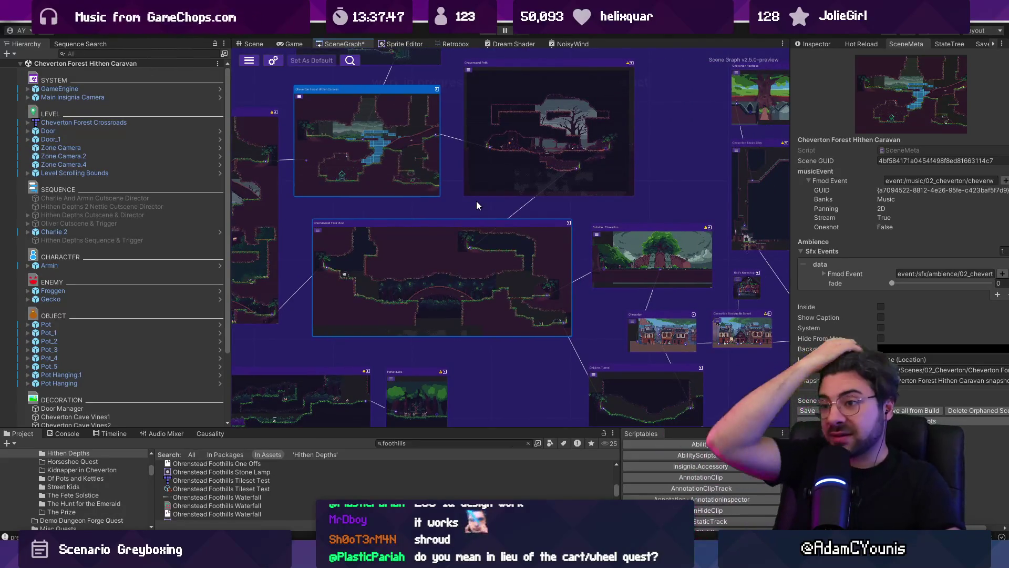
{"action": "left_click_drag", "start_coordinate": [491, 209], "coordinate": [489, 209]}
{"action": "left_click_drag", "start_coordinate": [651, 190], "coordinate": [439, 183]}
{"action": "scroll", "coordinate": [464, 197], "scroll_direction": "down", "scroll_amount": 3}
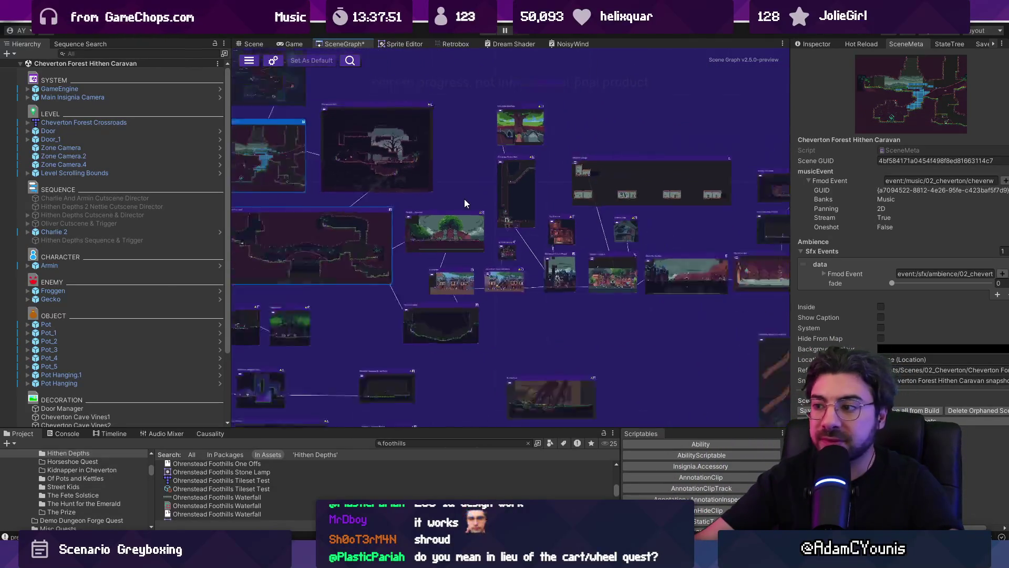
{"action": "scroll", "coordinate": [564, 291], "scroll_direction": "down", "scroll_amount": 5}
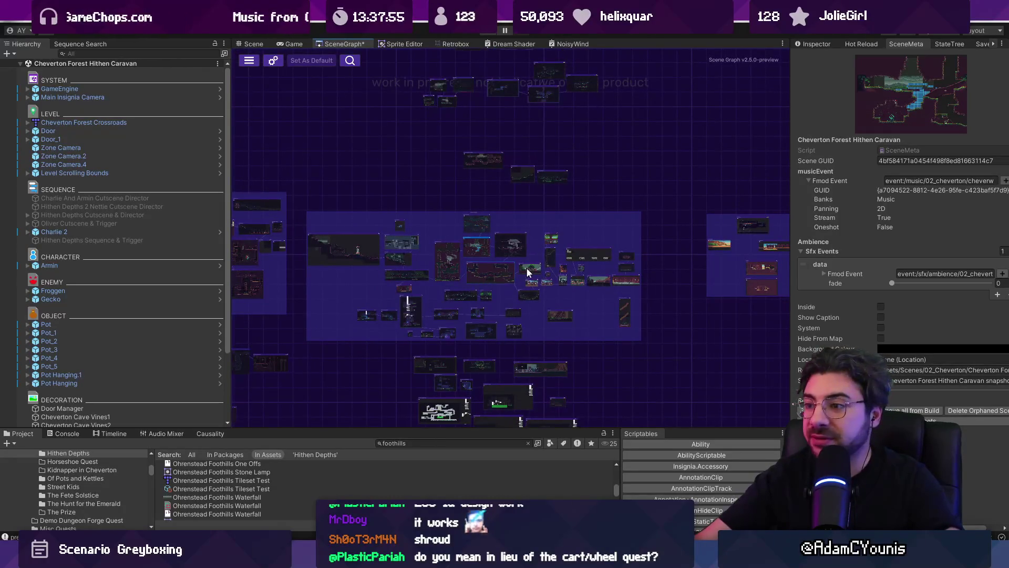
{"action": "scroll", "coordinate": [525, 283], "scroll_direction": "up", "scroll_amount": 3}
{"action": "scroll", "coordinate": [499, 293], "scroll_direction": "up", "scroll_amount": 5}
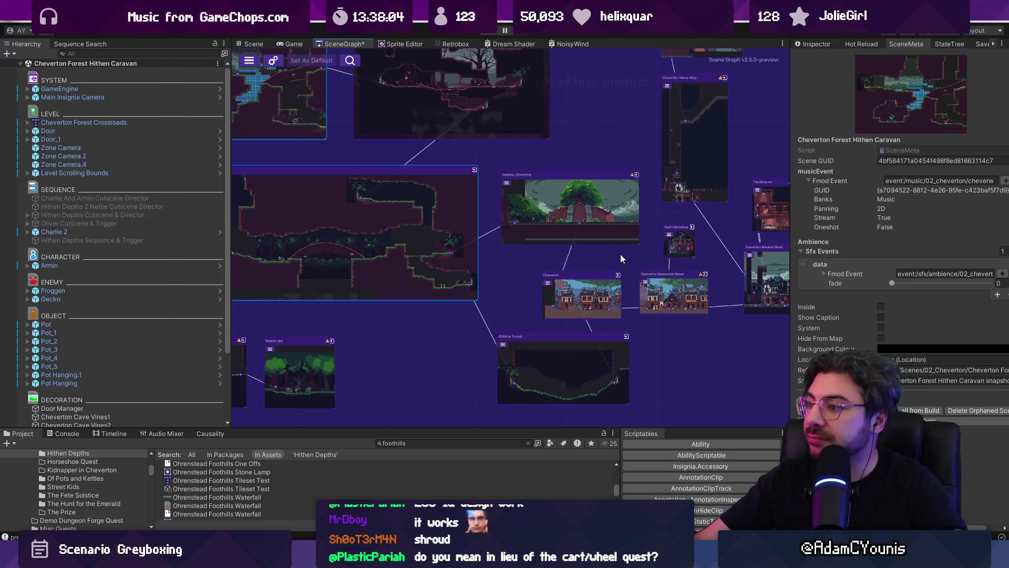
{"action": "mouse_move", "coordinate": [525, 268]}
{"action": "left_mouse_down"}
{"action": "mouse_move", "coordinate": [371, 283]}
{"action": "mouse_move", "coordinate": [539, 320]}
{"action": "mouse_move", "coordinate": [714, 342]}
{"action": "mouse_move", "coordinate": [701, 341]}
{"action": "left_mouse_up"}
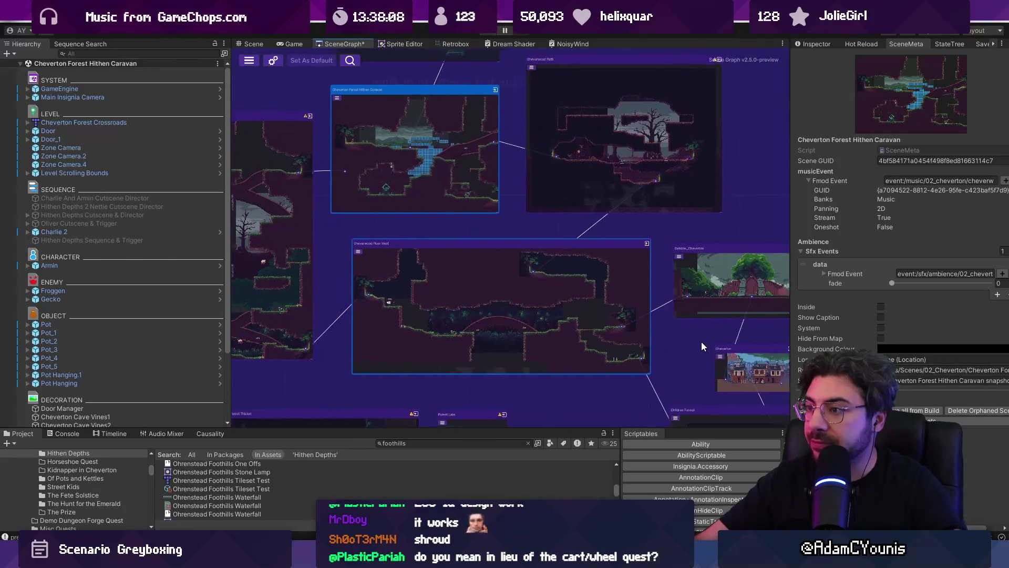
{"action": "scroll", "coordinate": [500, 229], "scroll_direction": "up", "scroll_amount": 1}
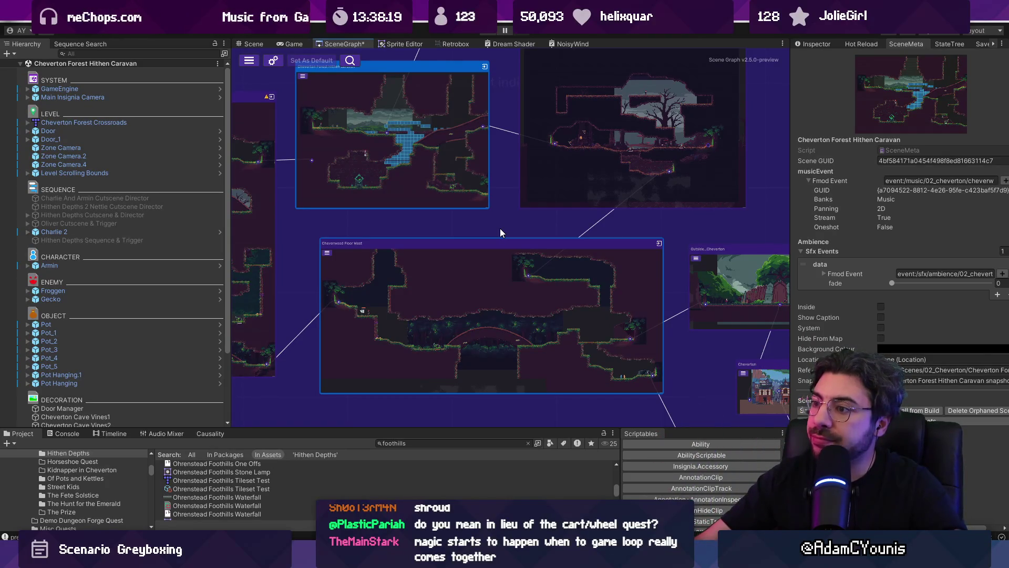
{"action": "mouse_move", "coordinate": [599, 230]}
{"action": "left_mouse_down"}
{"action": "mouse_move", "coordinate": [478, 250]}
{"action": "mouse_move", "coordinate": [456, 183]}
{"action": "left_mouse_up"}
{"action": "scroll", "coordinate": [453, 189], "scroll_direction": "down", "scroll_amount": 5}
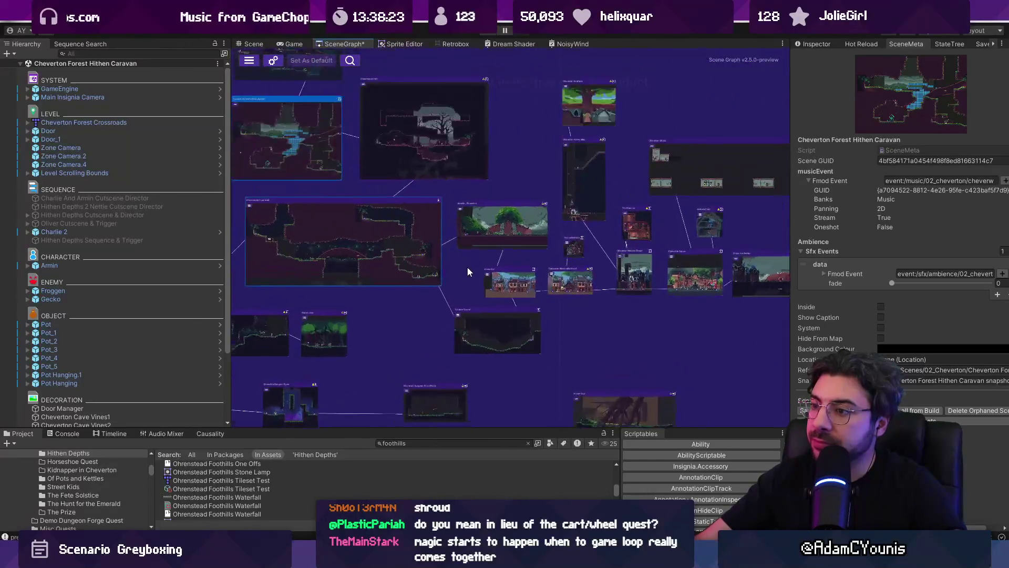
{"action": "scroll", "coordinate": [468, 271], "scroll_direction": "up", "scroll_amount": 2}
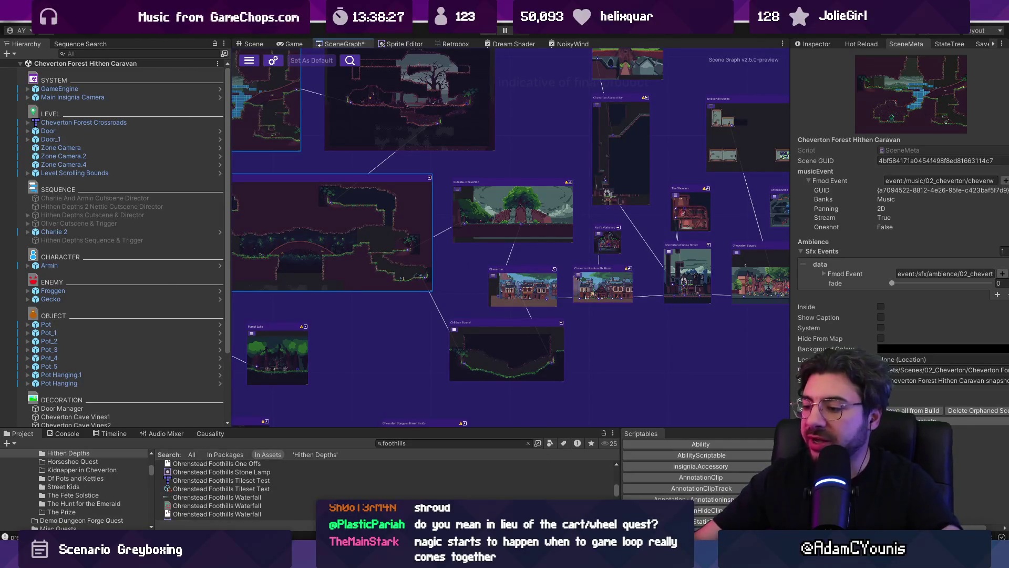
{"action": "key", "text": "alt+Tab"}
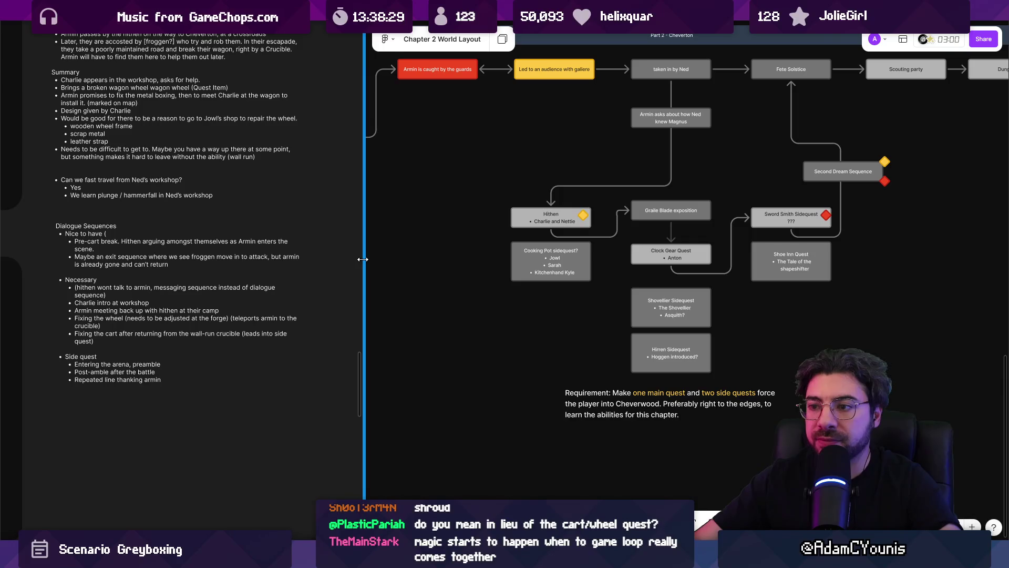
Dock the FigJam flowchart to the left half and widen it over the notes.
{"action": "left_click_drag", "start_coordinate": [364, 258], "coordinate": [362, 259]}
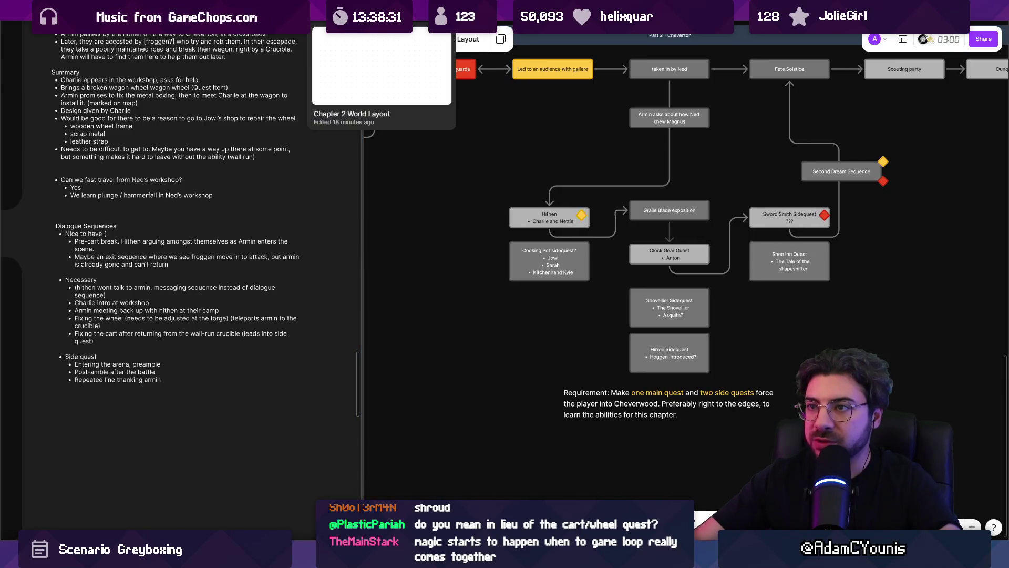
{"action": "key", "text": "super+Up"}
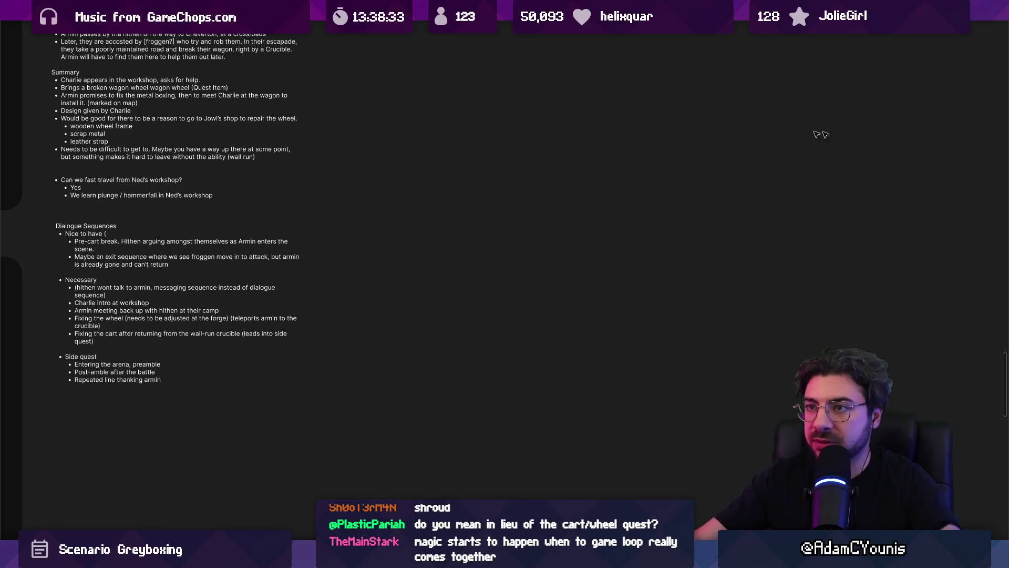
{"action": "key", "text": "super+Left"}
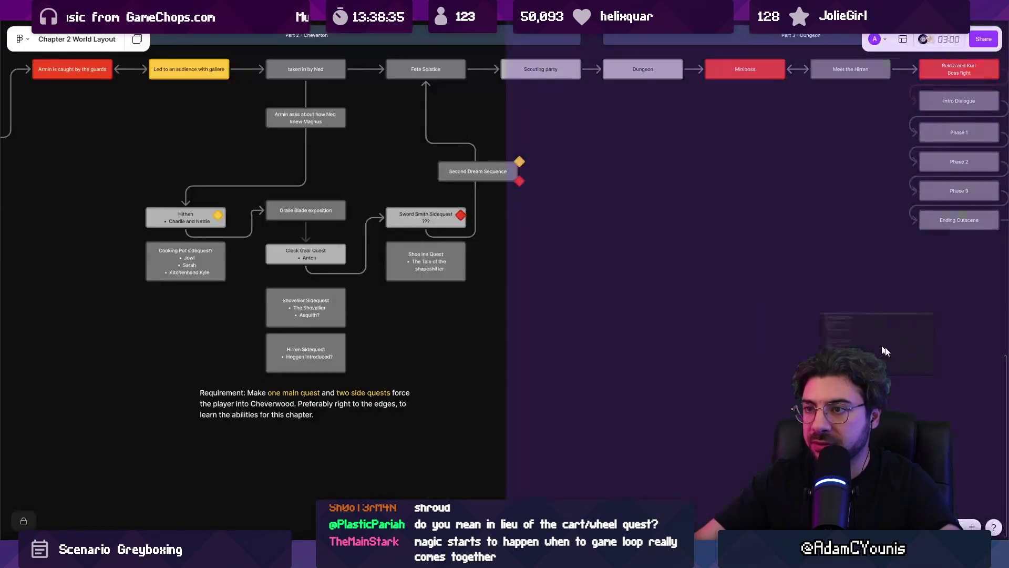
{"action": "left_click", "coordinate": [900, 352]}
{"action": "left_click_drag", "start_coordinate": [506, 263], "coordinate": [687, 263]}
{"action": "scroll", "coordinate": [421, 195], "scroll_direction": "down", "scroll_amount": 2}
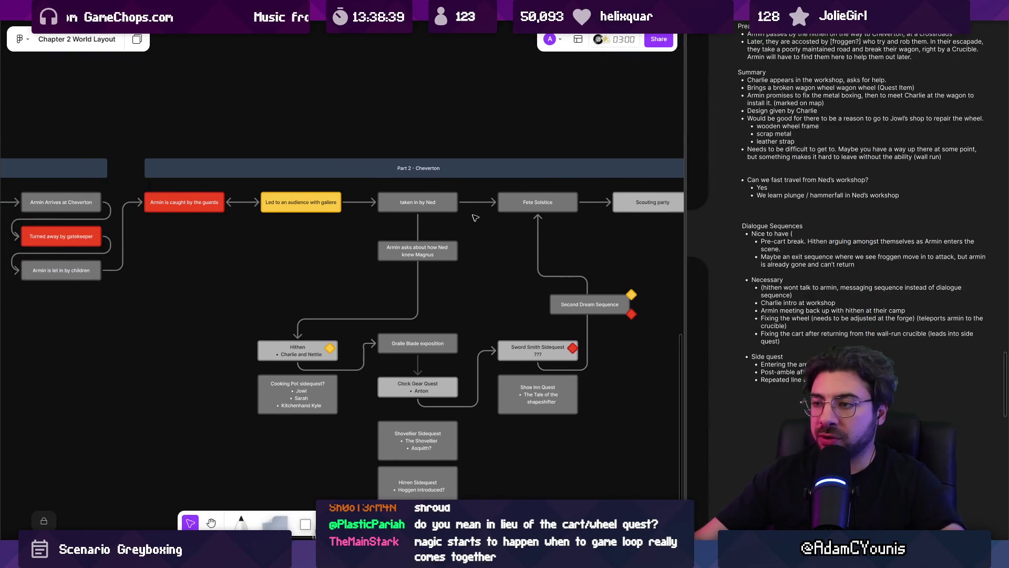
{"action": "scroll", "coordinate": [417, 210], "scroll_direction": "down", "scroll_amount": 1}
{"action": "scroll", "coordinate": [414, 218], "scroll_direction": "down", "scroll_amount": 1}
{"action": "scroll", "coordinate": [305, 255], "scroll_direction": "up", "scroll_amount": 3}
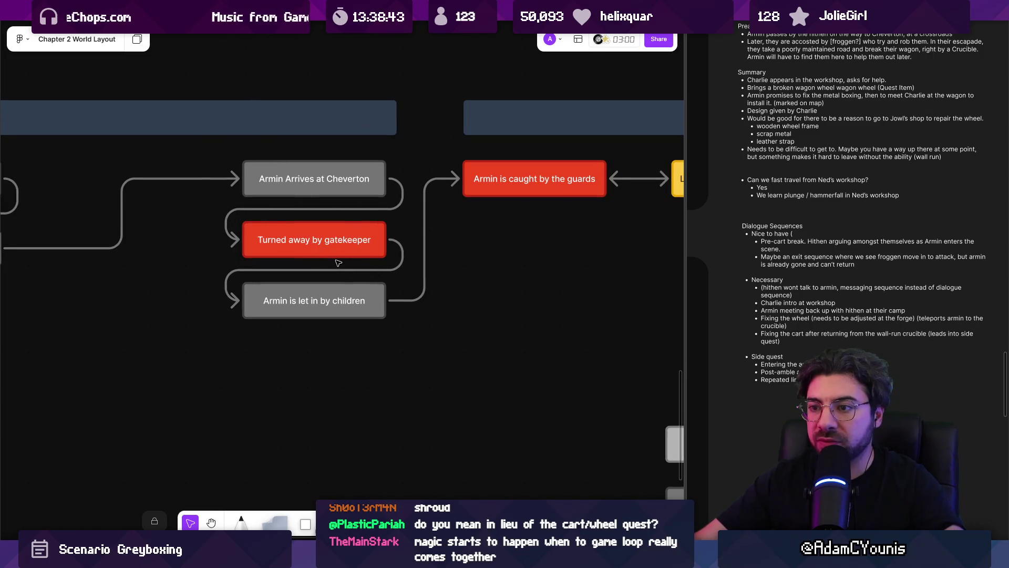
{"action": "scroll", "coordinate": [342, 234], "scroll_direction": "right", "scroll_amount": 10}
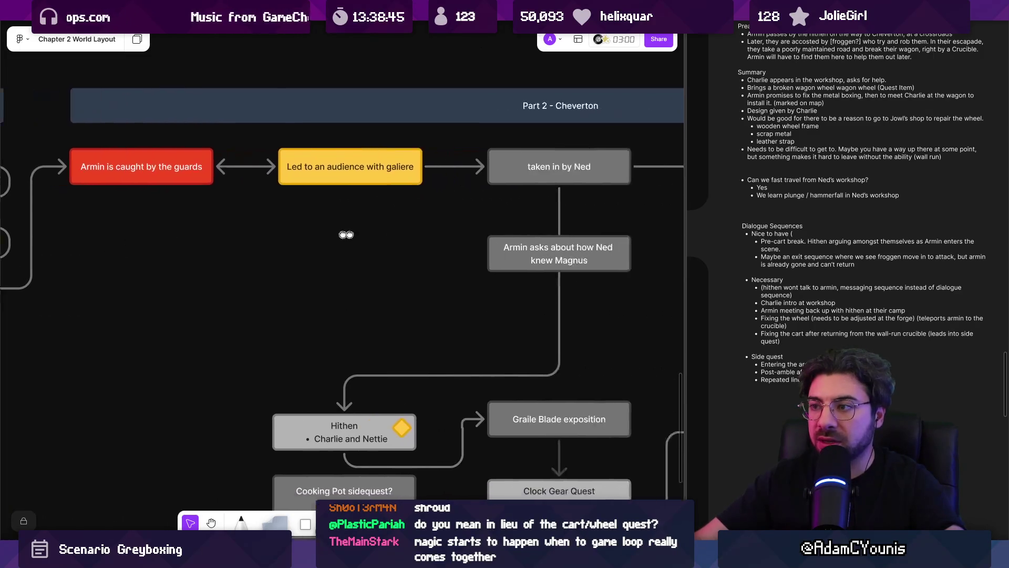
{"action": "scroll", "coordinate": [274, 233], "scroll_direction": "down", "scroll_amount": 5}
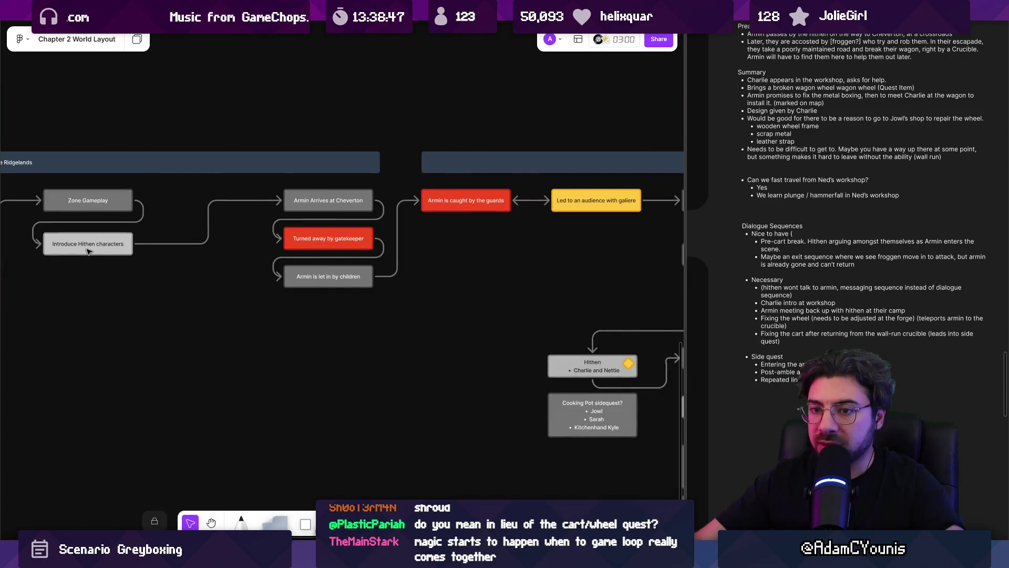
Bring the Part 2 Cheverton flow into view and drag the Part 1 header bar shorter.
{"action": "scroll", "coordinate": [88, 252], "scroll_direction": "up", "scroll_amount": 3}
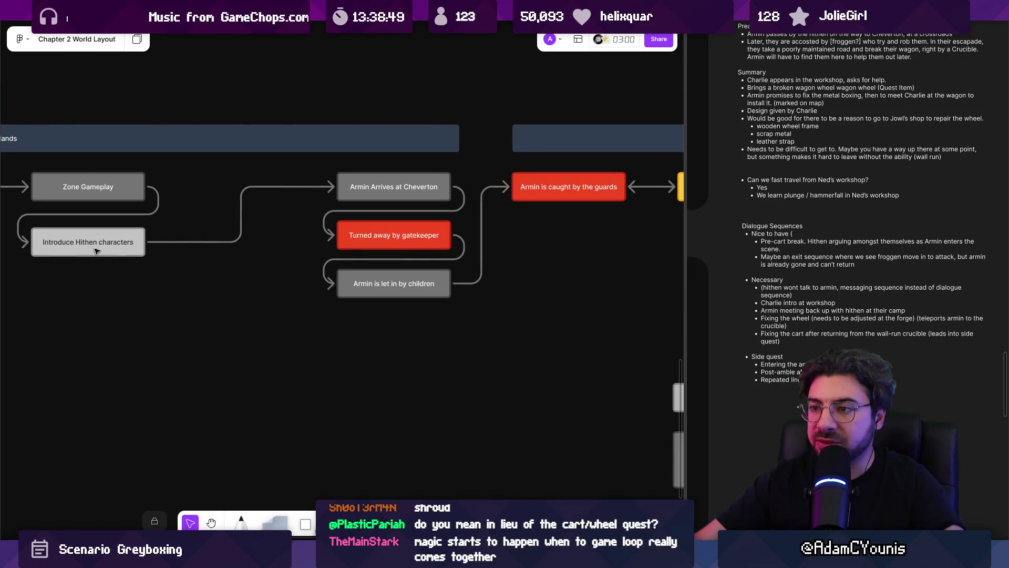
{"action": "scroll", "coordinate": [208, 261], "scroll_direction": "left", "scroll_amount": 5}
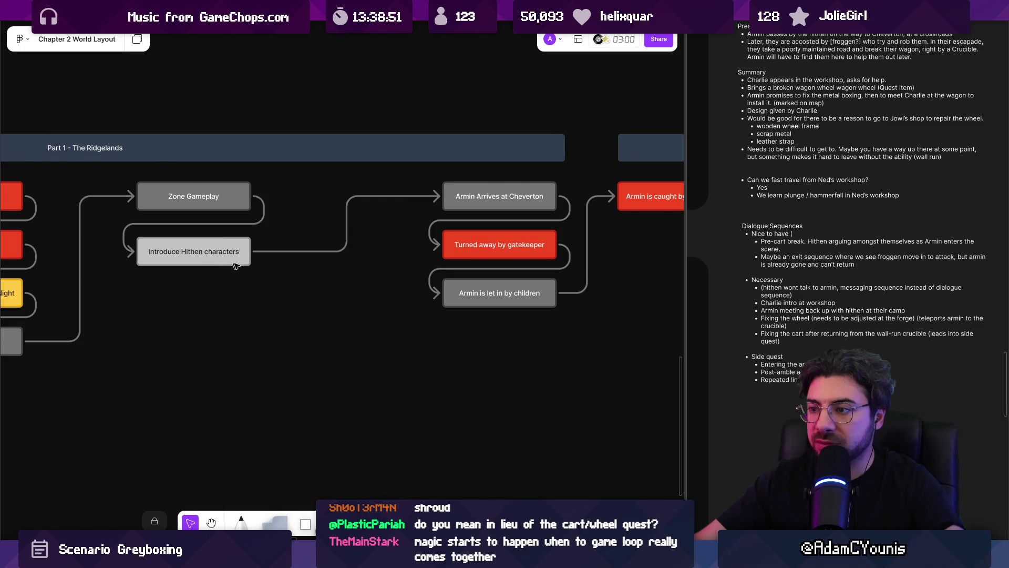
{"action": "left_click_drag", "start_coordinate": [399, 260], "coordinate": [175, 254]}
{"action": "mouse_move", "coordinate": [531, 250]}
{"action": "left_mouse_down"}
{"action": "mouse_move", "coordinate": [159, 256]}
{"action": "mouse_move", "coordinate": [548, 322]}
{"action": "left_mouse_up"}
{"action": "left_click", "coordinate": [379, 218]}
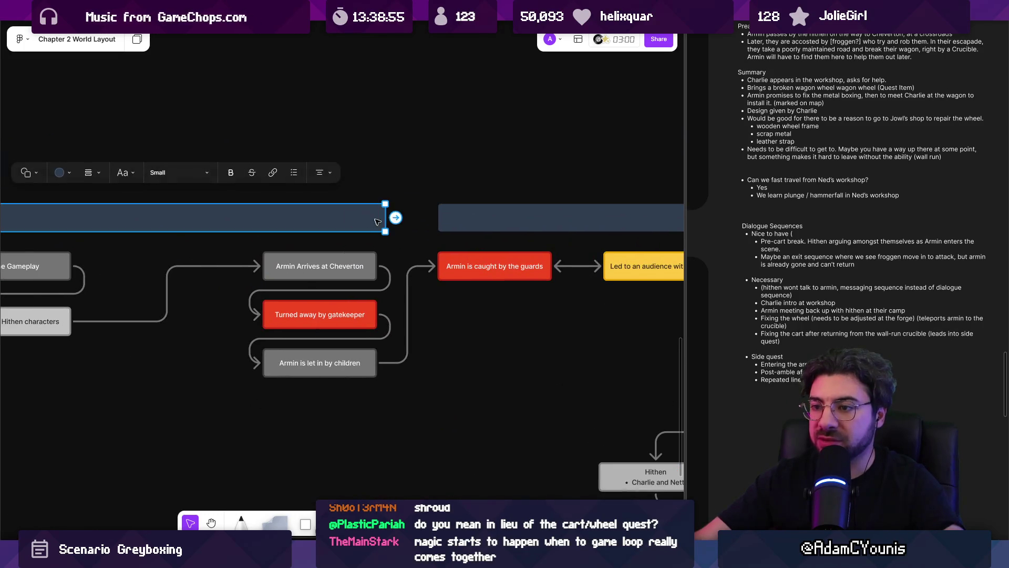
{"action": "left_click_drag", "start_coordinate": [382, 216], "coordinate": [231, 216]}
Inspect the Part 2 header bar, then select the Zone Gameplay node.
{"action": "left_click", "coordinate": [439, 217]}
{"action": "scroll", "coordinate": [420, 252], "scroll_direction": "down", "scroll_amount": 5}
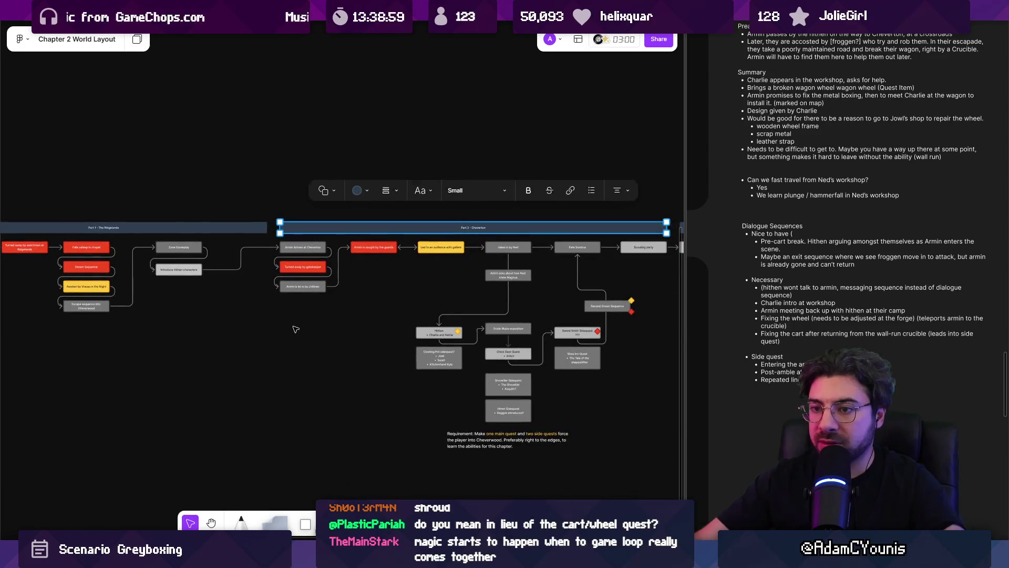
{"action": "left_click", "coordinate": [403, 292]}
{"action": "scroll", "coordinate": [403, 292], "scroll_direction": "up", "scroll_amount": 5}
{"action": "scroll", "coordinate": [420, 276], "scroll_direction": "right", "scroll_amount": 2}
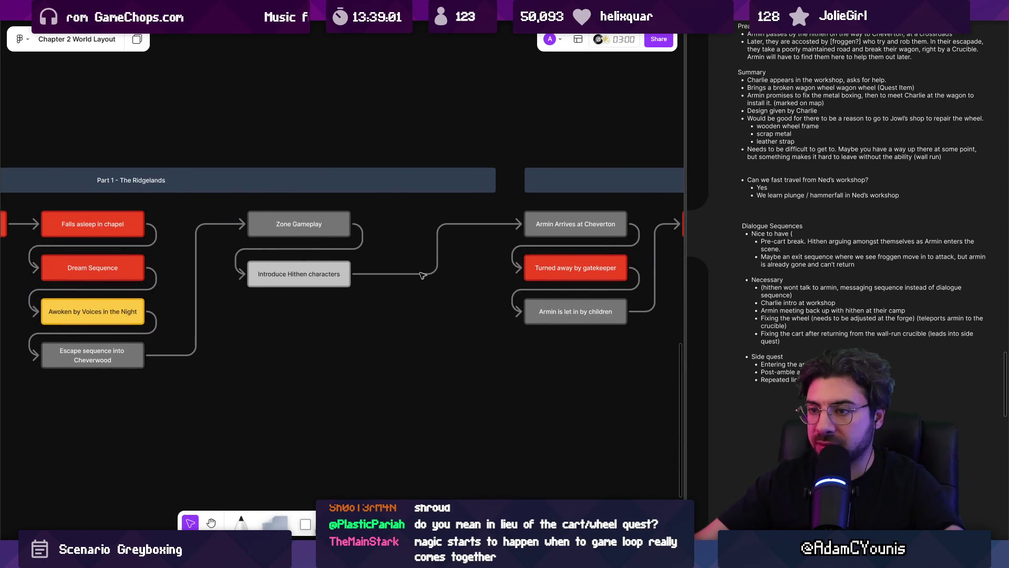
{"action": "left_click", "coordinate": [311, 229]}
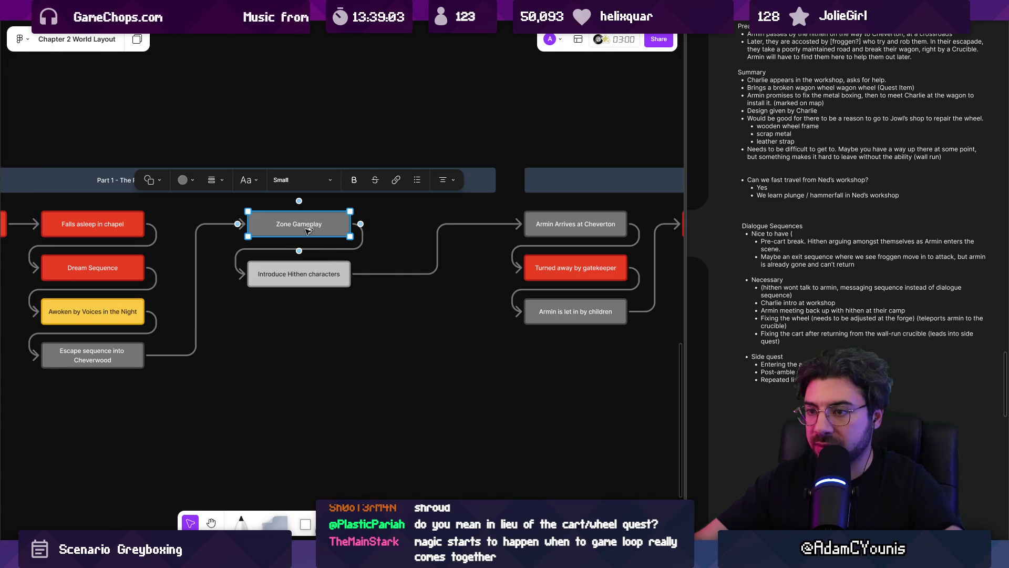
Duplicate Zone Gameplay below Introduce Hithen characters and connect the two nodes.
{"action": "left_click_drag", "start_coordinate": [308, 229], "coordinate": [309, 310]}
{"action": "scroll", "coordinate": [267, 301], "scroll_direction": "up", "scroll_amount": 2}
{"action": "left_click", "coordinate": [226, 236]}
{"action": "left_click", "coordinate": [375, 273]}
{"action": "left_click_drag", "start_coordinate": [389, 264], "coordinate": [310, 316]}
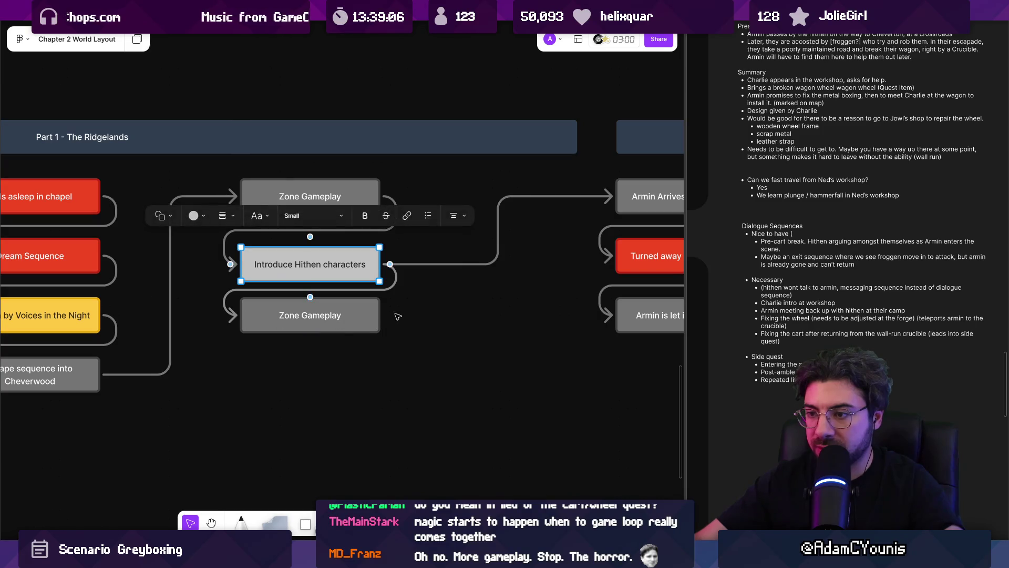
Reroute the Armin Arrives at Cheverton connector to start from the new Zone Gameplay node.
{"action": "left_click", "coordinate": [370, 315]}
{"action": "left_click", "coordinate": [481, 254]}
{"action": "left_click", "coordinate": [395, 265]}
{"action": "mouse_move", "coordinate": [380, 263]}
{"action": "left_mouse_down"}
{"action": "mouse_move", "coordinate": [379, 315]}
{"action": "mouse_move", "coordinate": [336, 314]}
{"action": "left_mouse_up"}
{"action": "scroll", "coordinate": [341, 307], "scroll_direction": "down", "scroll_amount": 3}
{"action": "left_click", "coordinate": [370, 315]}
{"action": "scroll", "coordinate": [387, 318], "scroll_direction": "right", "scroll_amount": 3}
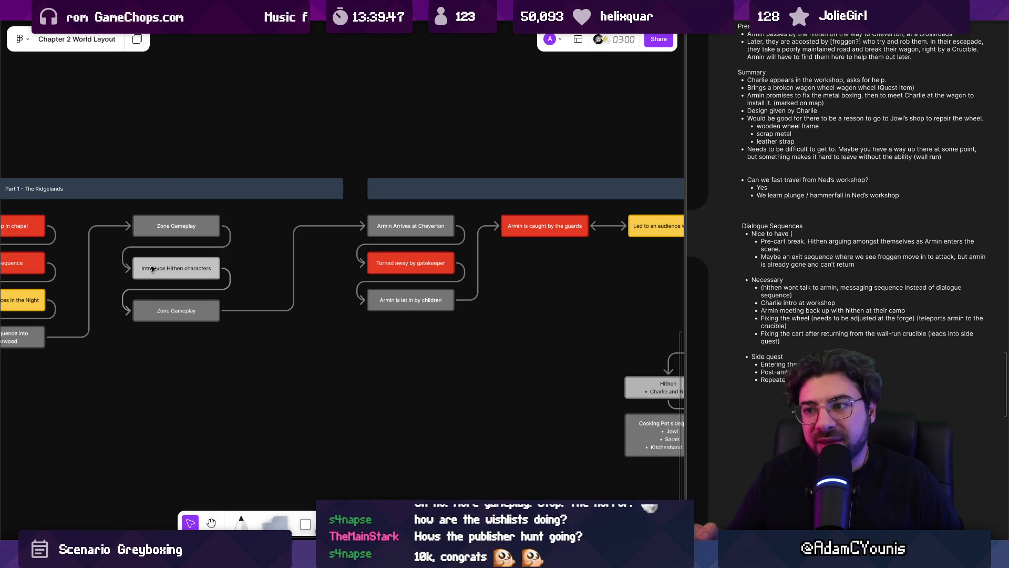
{"action": "left_click", "coordinate": [367, 193]}
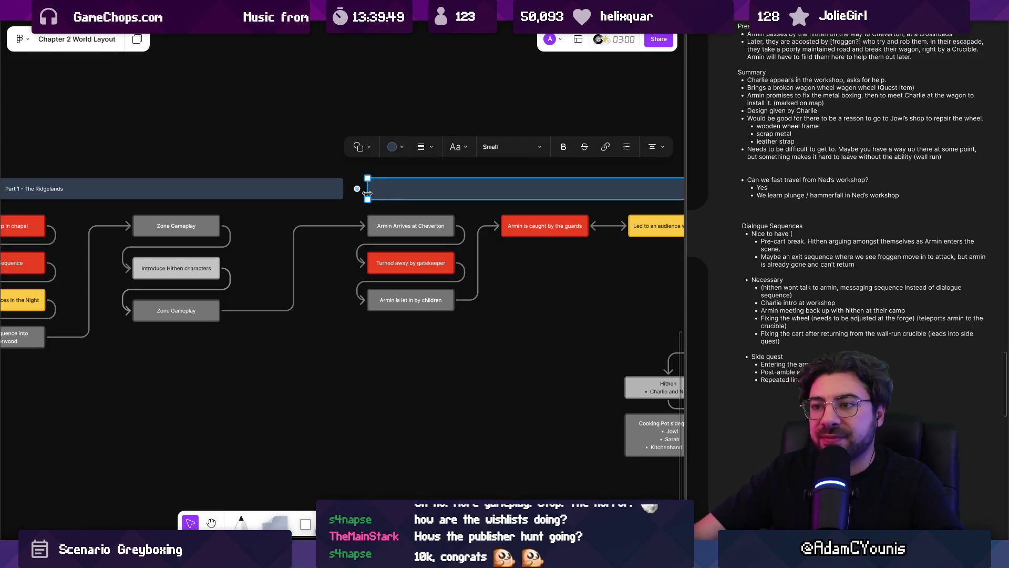
{"action": "left_click_drag", "start_coordinate": [368, 193], "coordinate": [359, 193]}
{"action": "left_click", "coordinate": [335, 112]}
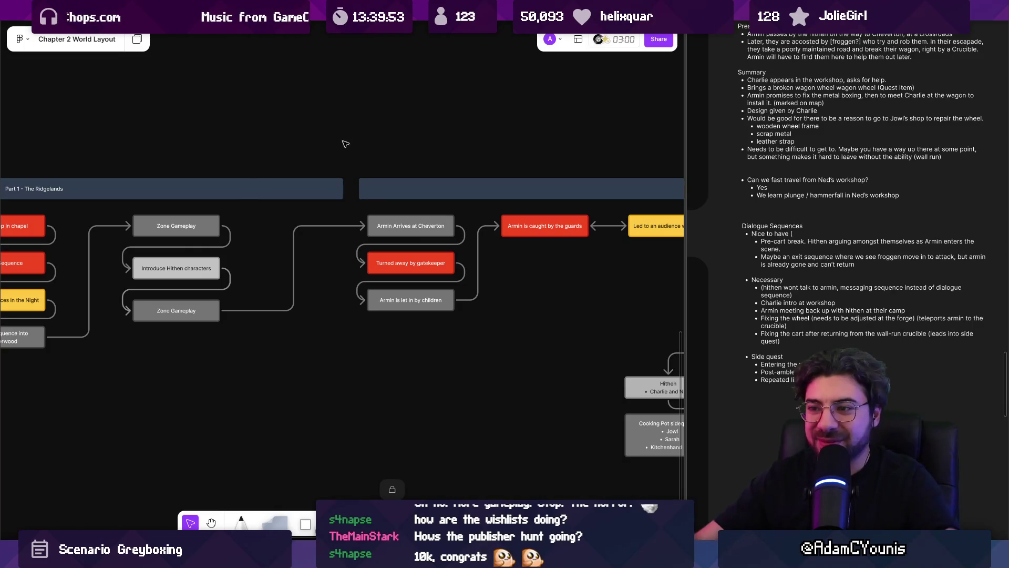
{"action": "left_click_drag", "start_coordinate": [456, 181], "coordinate": [297, 182]}
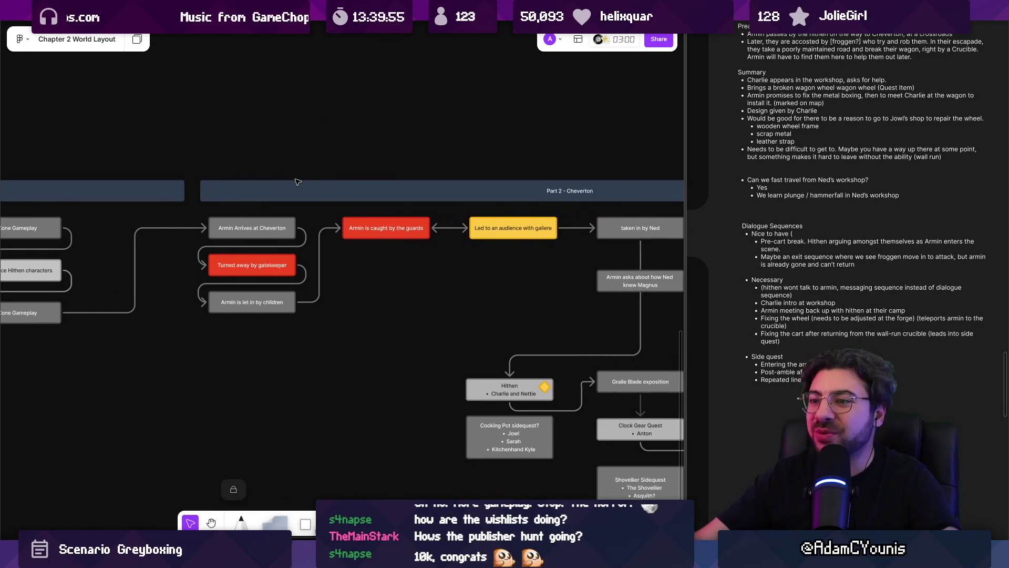
{"action": "scroll", "coordinate": [442, 222], "scroll_direction": "right", "scroll_amount": 3}
{"action": "scroll", "coordinate": [442, 221], "scroll_direction": "down", "scroll_amount": 1}
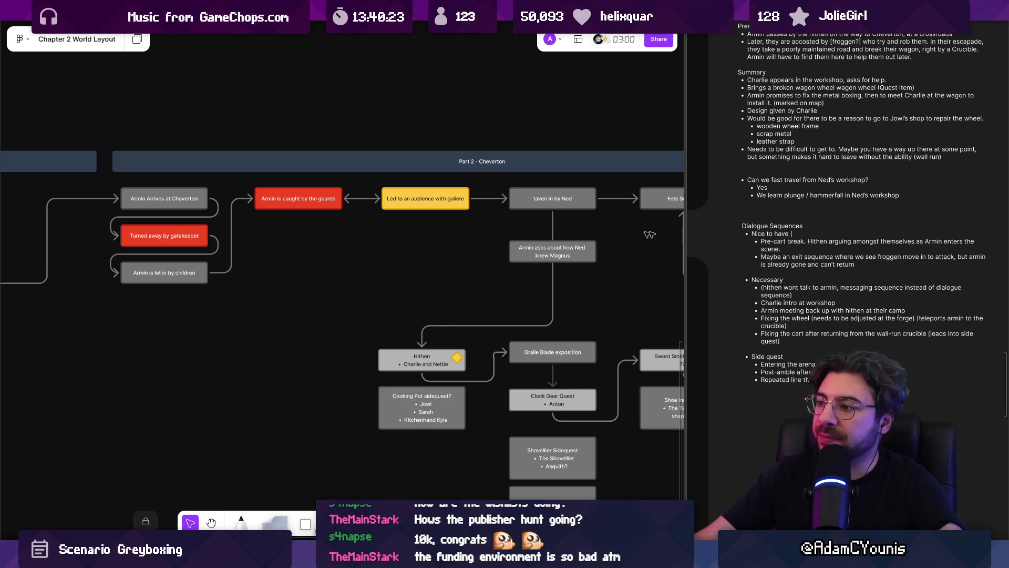
{"action": "left_click_drag", "start_coordinate": [684, 230], "coordinate": [707, 236]}
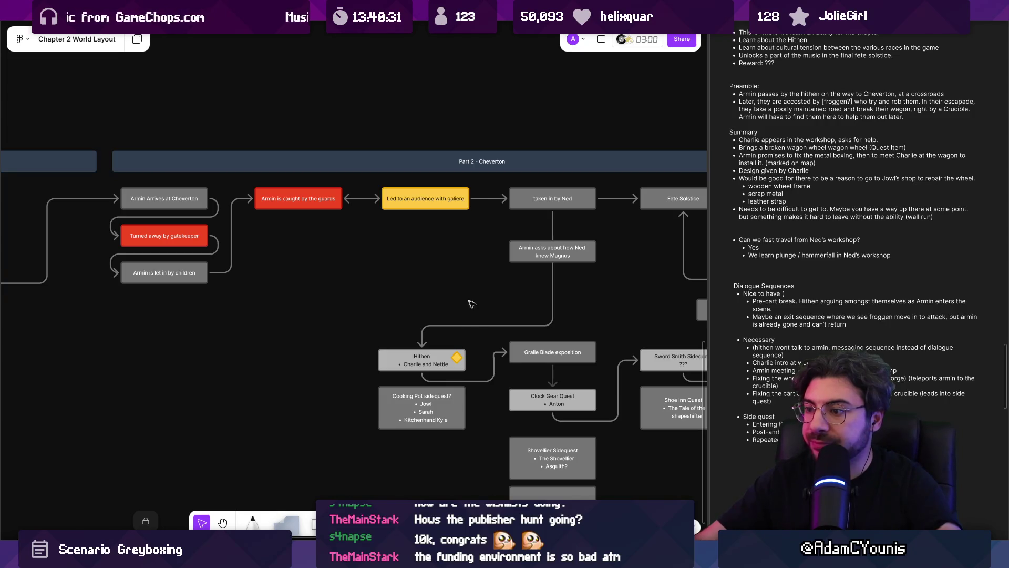
Reshape the Hithen→Graile Blade connector with a wider bend and its vertical run shifted left.
{"action": "scroll", "coordinate": [494, 372], "scroll_direction": "up", "scroll_amount": 5}
{"action": "left_click", "coordinate": [484, 351]}
{"action": "scroll", "coordinate": [488, 343], "scroll_direction": "up", "scroll_amount": 5}
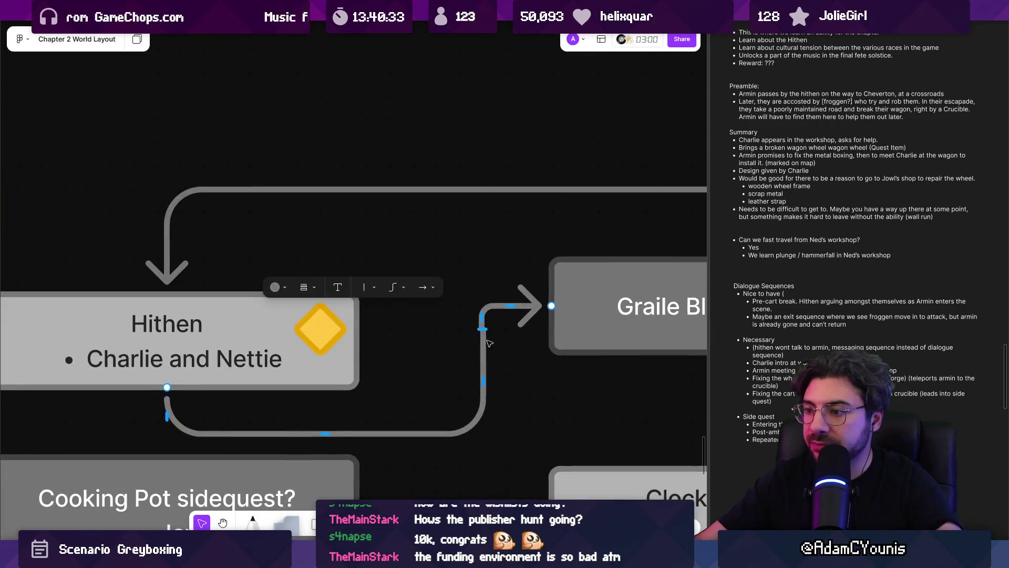
{"action": "left_click_drag", "start_coordinate": [482, 330], "coordinate": [483, 415]}
{"action": "left_click_drag", "start_coordinate": [481, 372], "coordinate": [449, 367]}
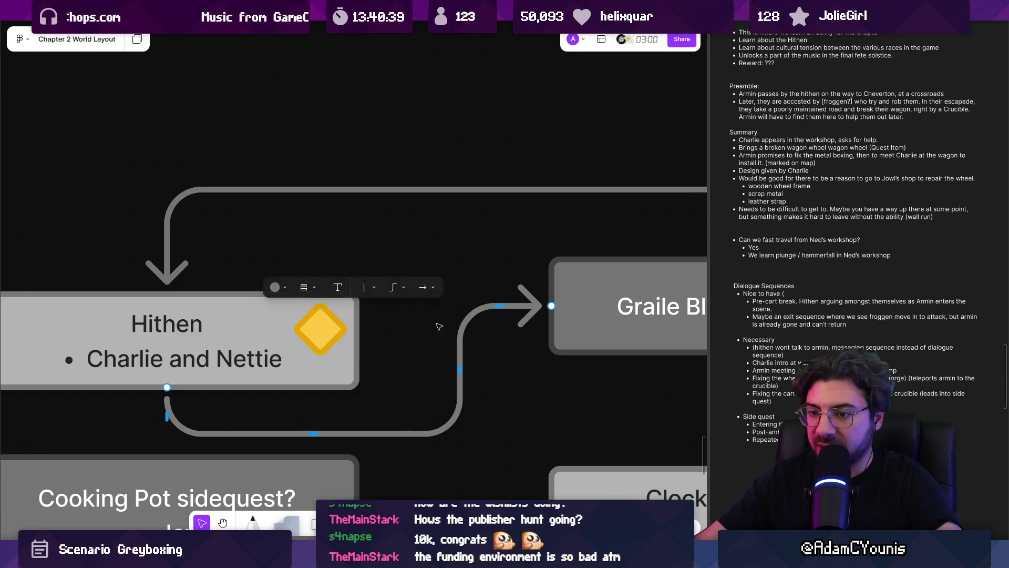
{"action": "scroll", "coordinate": [431, 321], "scroll_direction": "down", "scroll_amount": 5}
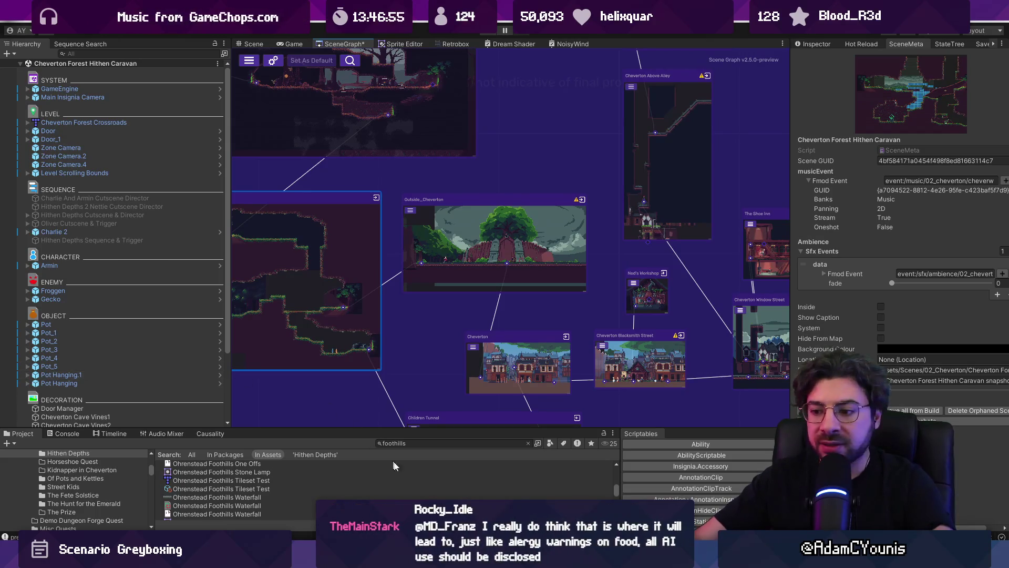
Bring up the system search to look for the web browser.
{"action": "key", "text": "super"}
Launch Chrome via 'chrome' search and open the Rocky Idle Steam store page.
{"action": "type", "text": "chrome"}
{"action": "key", "text": "Return"}
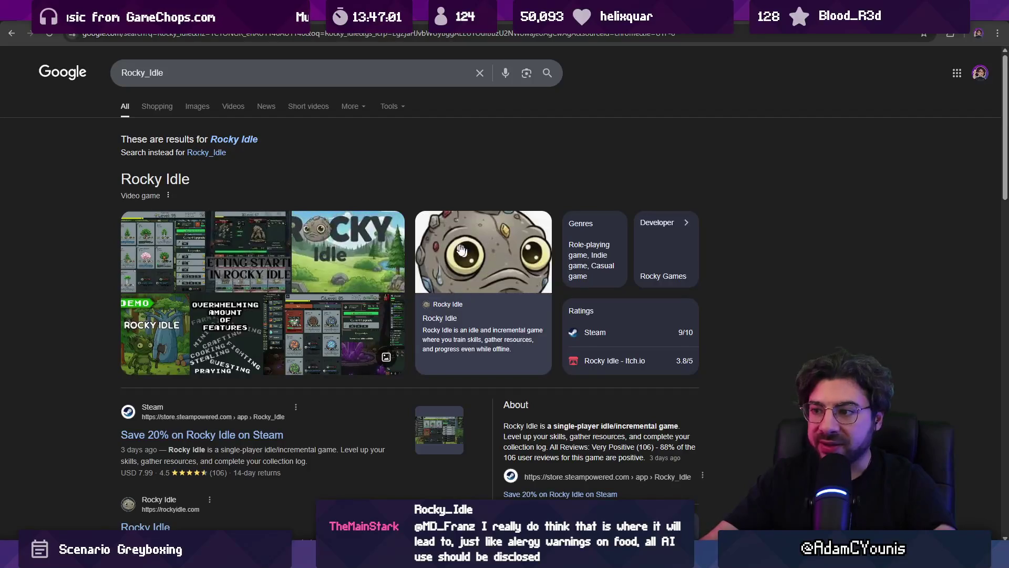
{"action": "left_click", "coordinate": [254, 434]}
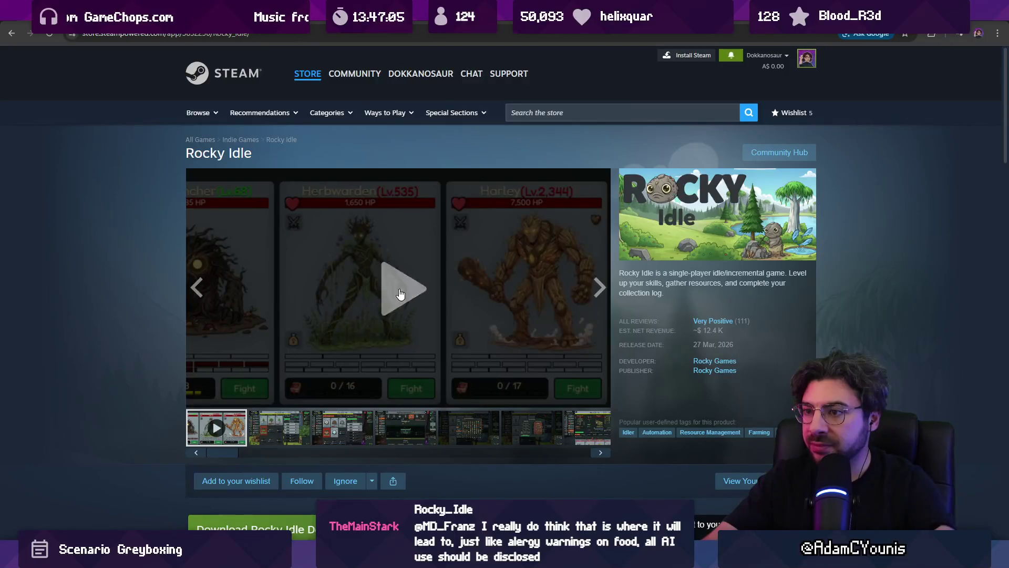
Play the Rocky Idle trailer and browse screenshots, including Achievements and gear sets.
{"action": "left_click", "coordinate": [400, 293]}
{"action": "scroll", "coordinate": [289, 336], "scroll_direction": "down", "scroll_amount": 2}
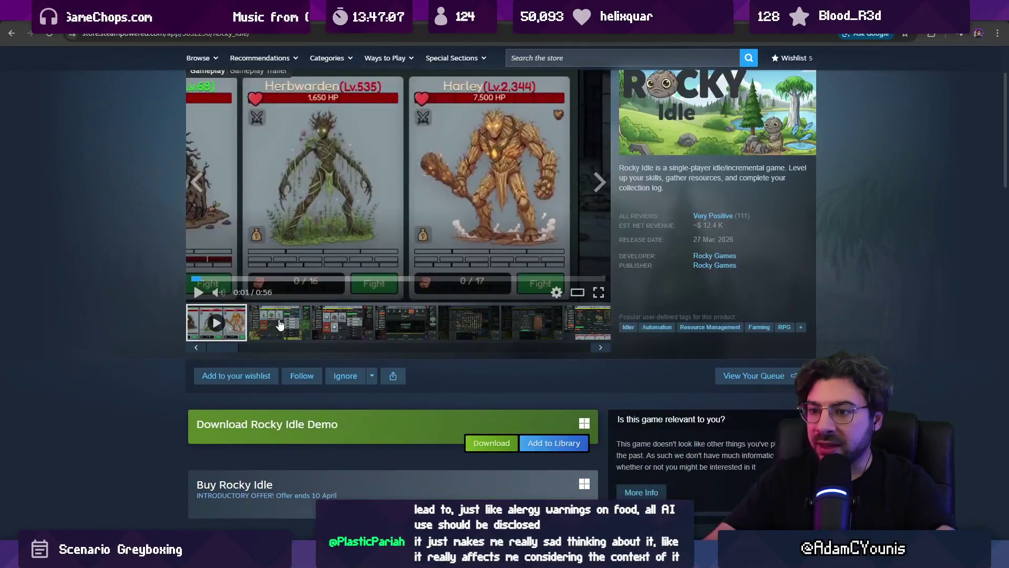
{"action": "left_click", "coordinate": [280, 325]}
{"action": "left_click", "coordinate": [342, 326]}
{"action": "left_click", "coordinate": [405, 326]}
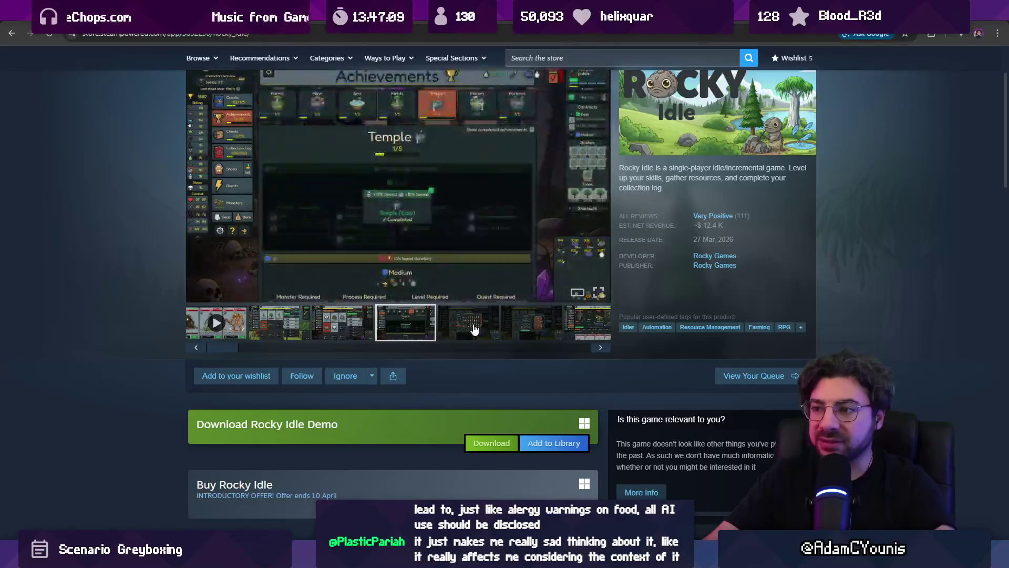
{"action": "left_click", "coordinate": [473, 329]}
{"action": "left_click", "coordinate": [528, 332]}
Step through more gallery screenshots, from farming to the alchemy shot.
{"action": "scroll", "coordinate": [557, 368], "scroll_direction": "up", "scroll_amount": 2}
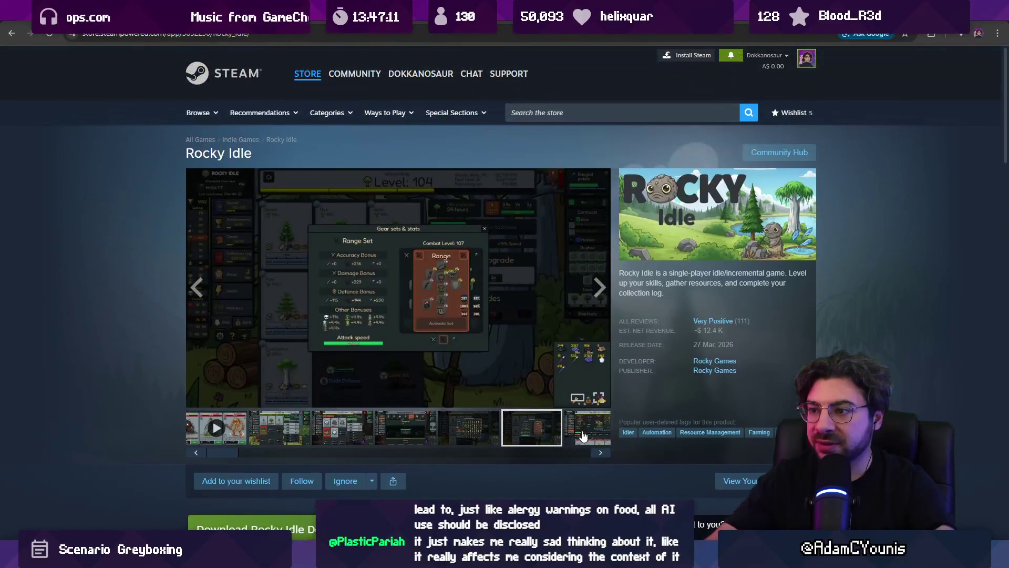
{"action": "left_click", "coordinate": [582, 435]}
{"action": "left_click", "coordinate": [408, 428]}
{"action": "left_click", "coordinate": [459, 430]}
{"action": "left_click", "coordinate": [517, 432]}
{"action": "left_click", "coordinate": [577, 434]}
Scroll the thumbnail strip and page, then enlarge the alchemy screenshot to full size.
{"action": "left_click_drag", "start_coordinate": [584, 455], "coordinate": [378, 455]}
{"action": "scroll", "coordinate": [199, 343], "scroll_direction": "down", "scroll_amount": 8}
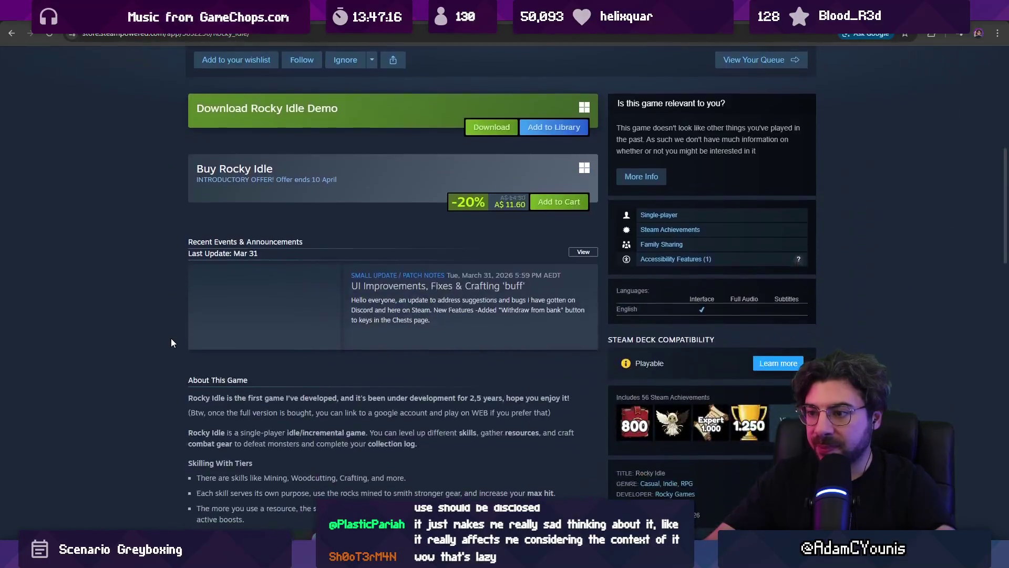
{"action": "scroll", "coordinate": [172, 345], "scroll_direction": "down", "scroll_amount": 4}
{"action": "scroll", "coordinate": [171, 350], "scroll_direction": "down", "scroll_amount": 10}
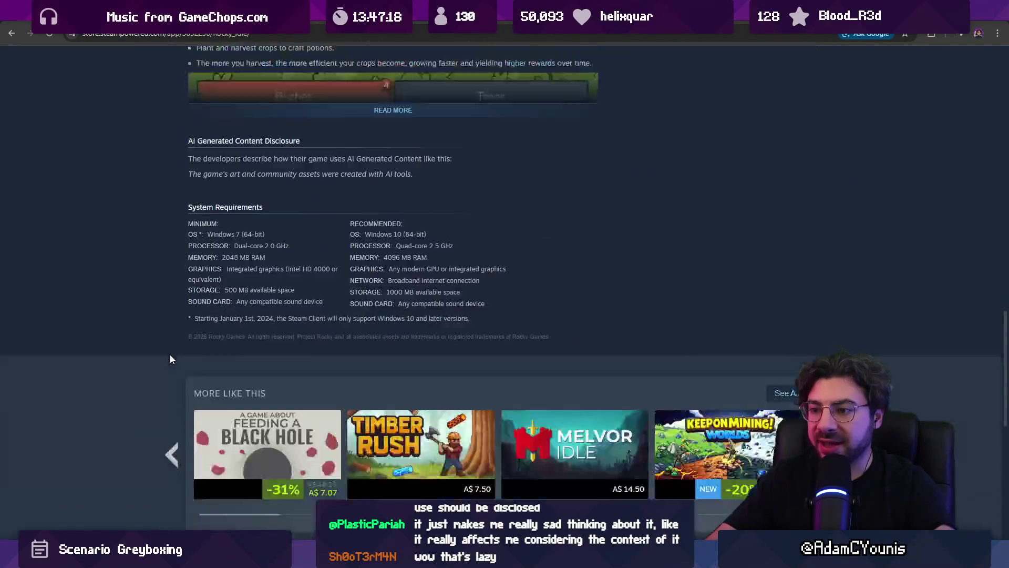
{"action": "scroll", "coordinate": [171, 358], "scroll_direction": "down", "scroll_amount": 3}
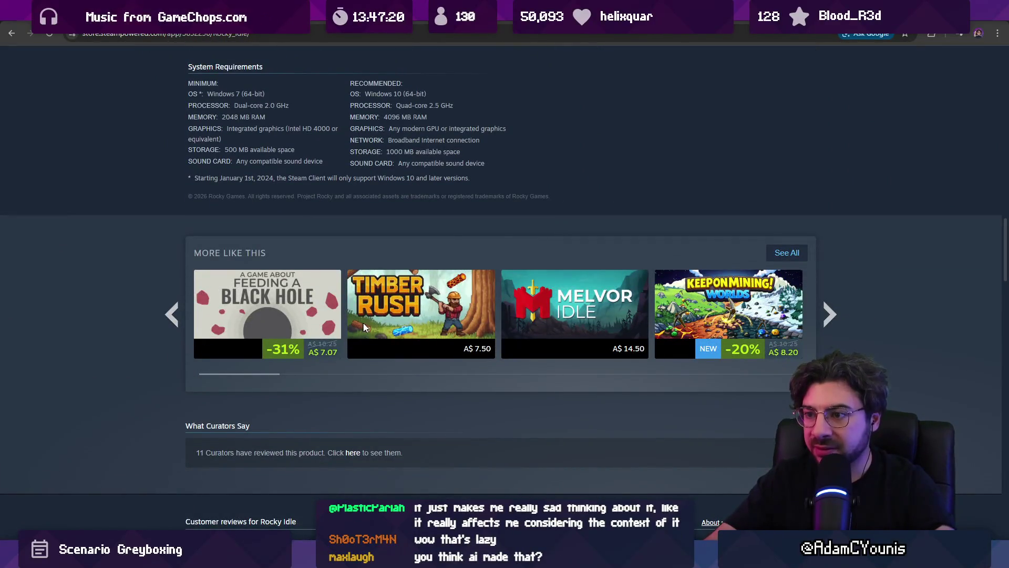
{"action": "mouse_move", "coordinate": [367, 325]}
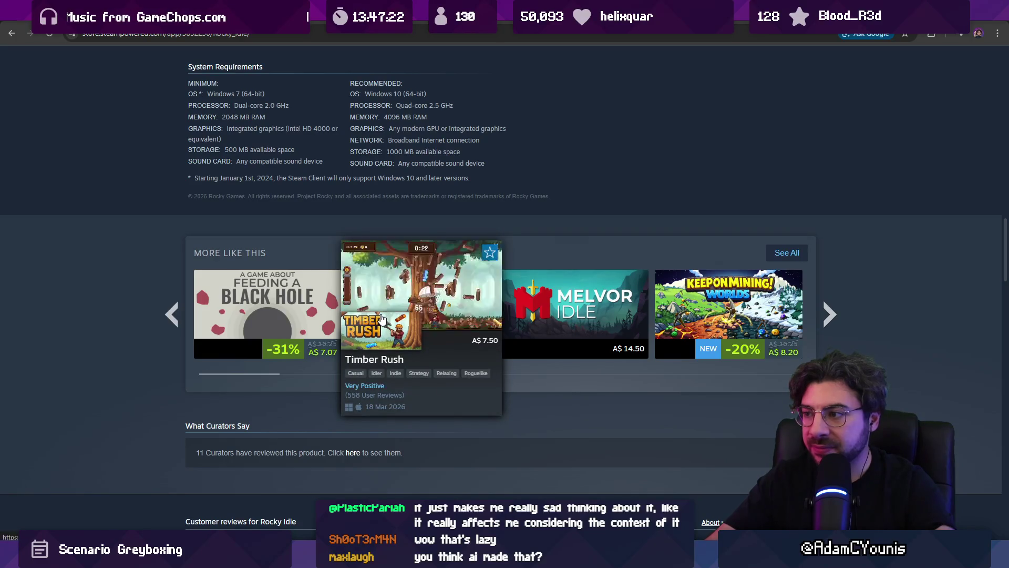
{"action": "scroll", "coordinate": [88, 176], "scroll_direction": "up", "scroll_amount": 15}
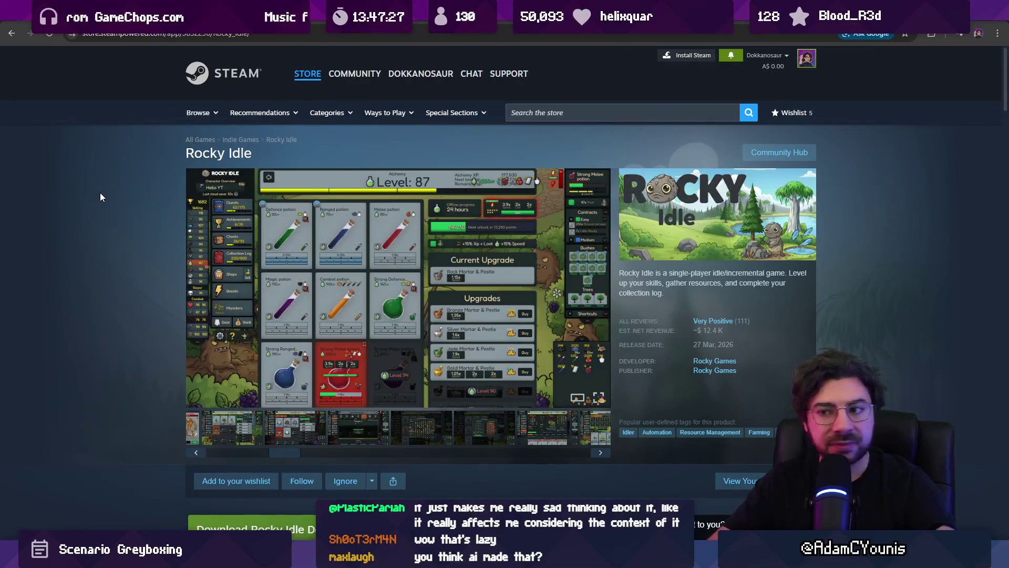
{"action": "left_click", "coordinate": [204, 242]}
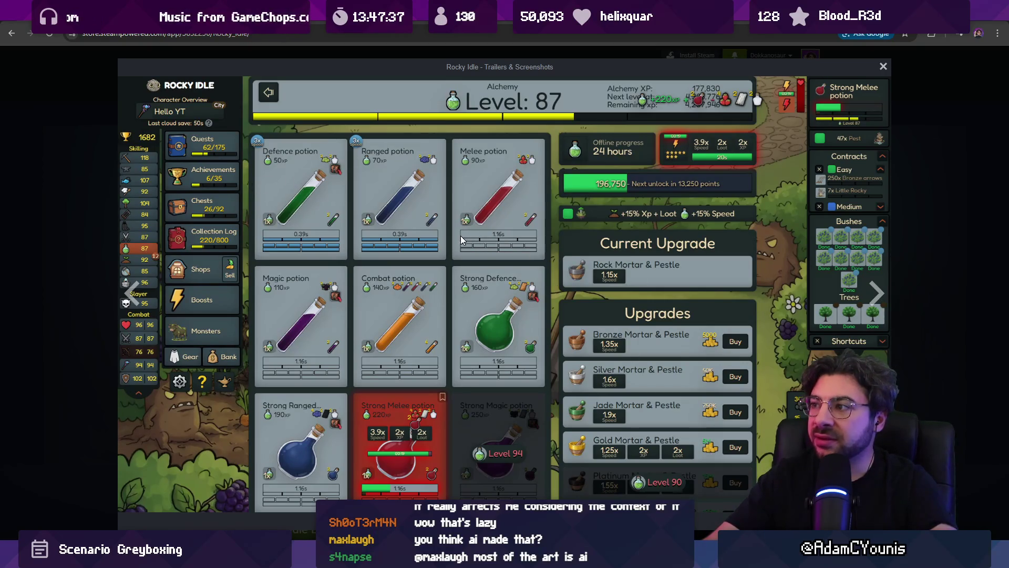
Swap the enlarged alchemy shot for the full-size monster combat screenshot, then exit the viewer.
{"action": "key", "text": "Escape"}
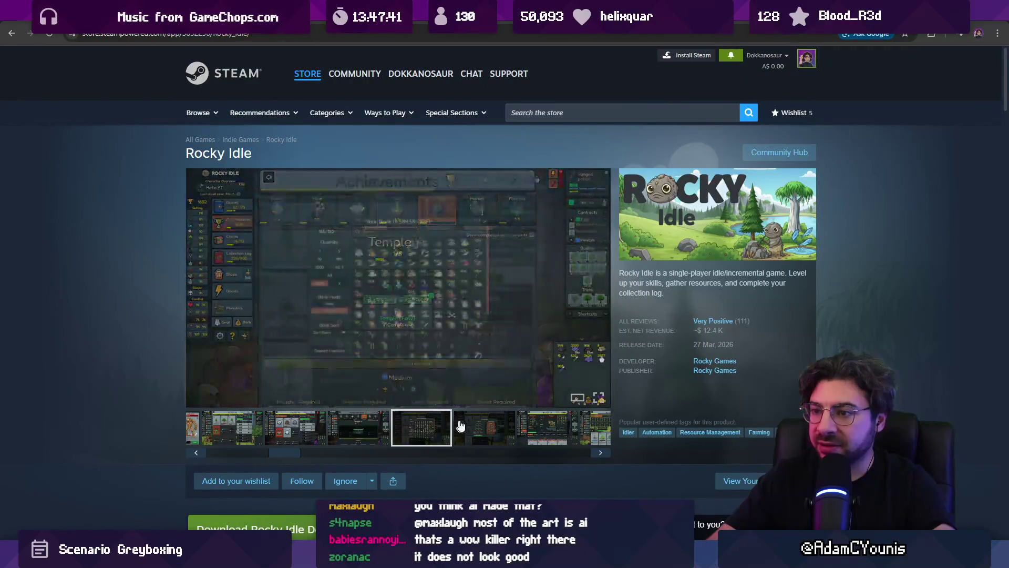
{"action": "left_click", "coordinate": [434, 269]}
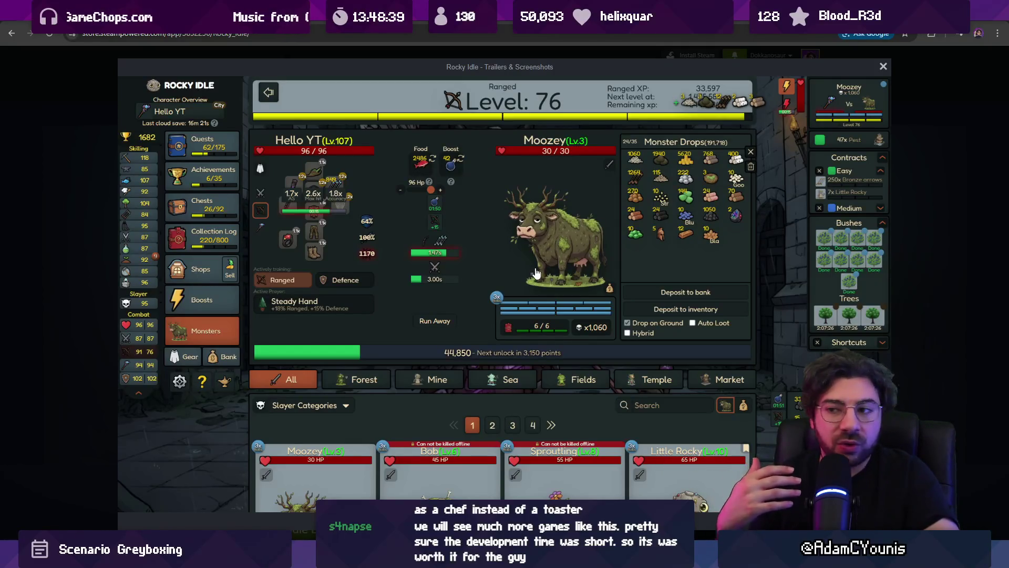
{"action": "key", "text": "Escape"}
Select and clear the 12.4 revenue figure, re-enlarge the combat screenshot, then close the viewer.
{"action": "left_click_drag", "start_coordinate": [703, 330], "coordinate": [719, 330]}
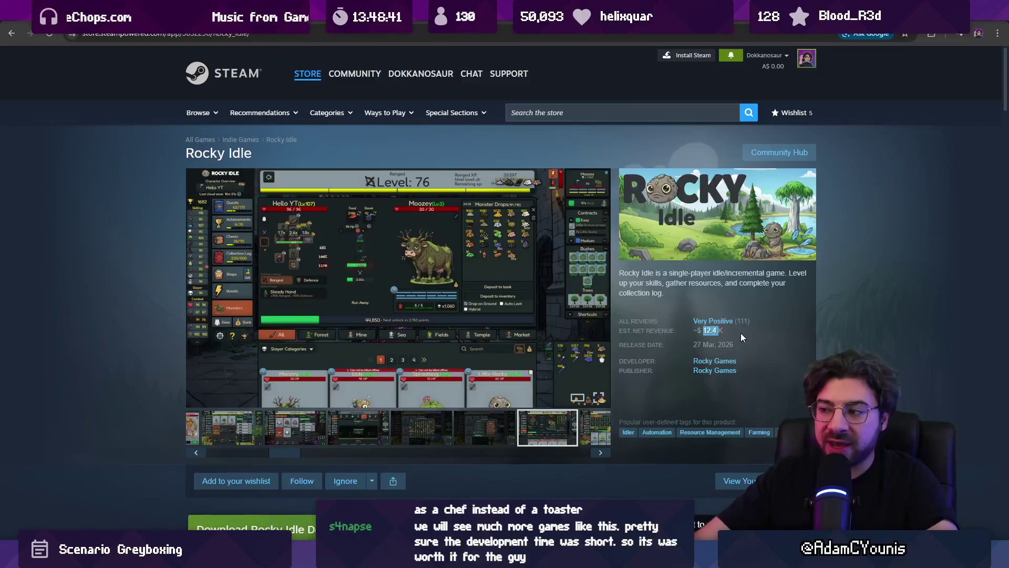
{"action": "left_click", "coordinate": [738, 332]}
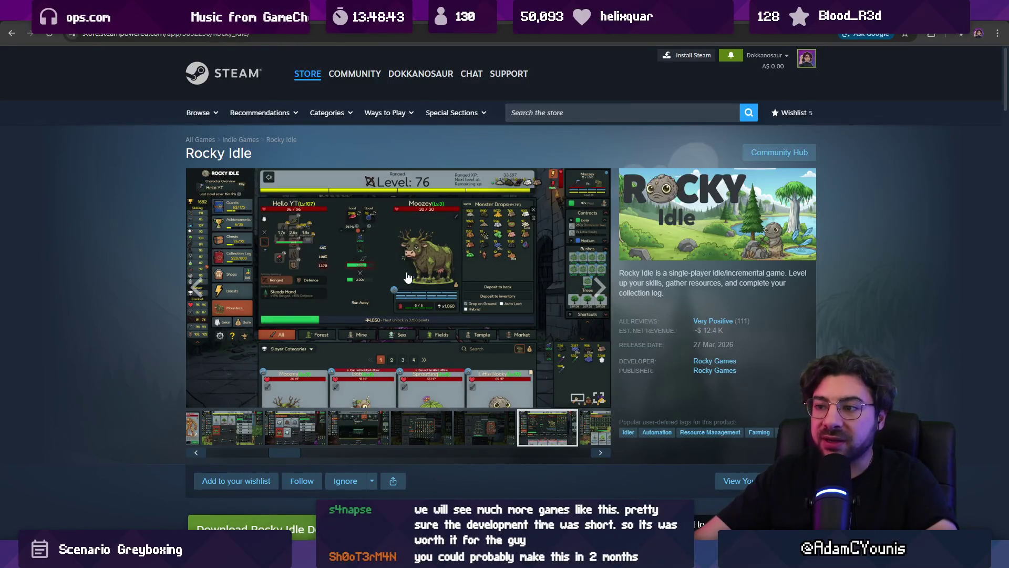
{"action": "left_click", "coordinate": [407, 277]}
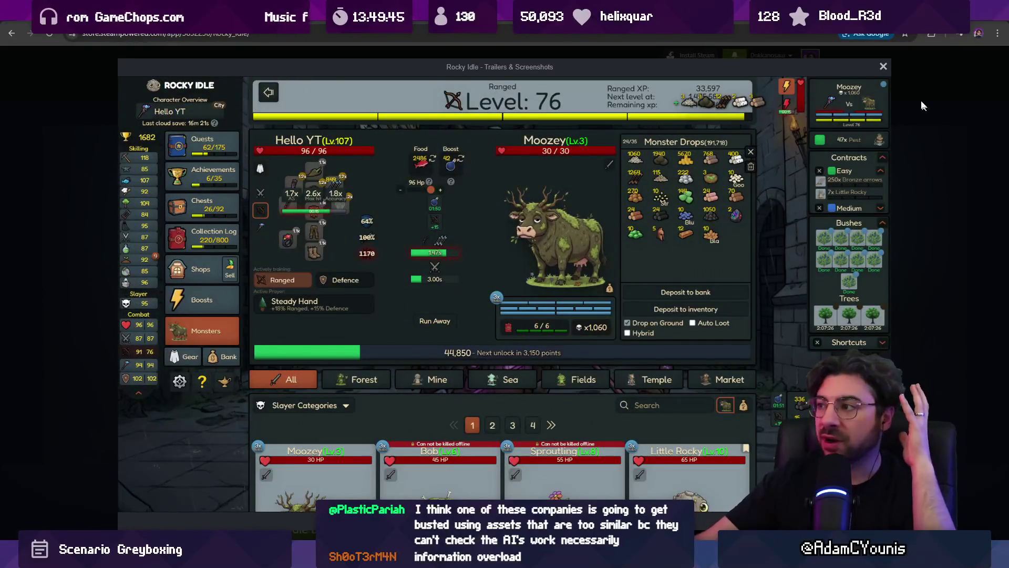
{"action": "left_click", "coordinate": [884, 67]}
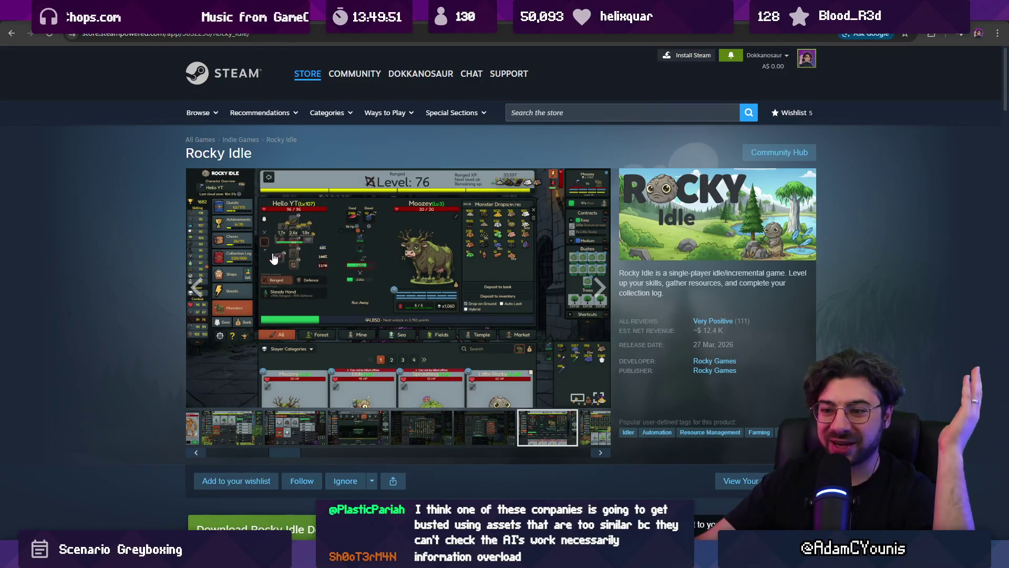
Browse the media strip to the Level 92 upgrades screenshot, then return to the Gameplay Trailer.
{"action": "scroll", "coordinate": [273, 257], "scroll_direction": "down", "scroll_amount": 2}
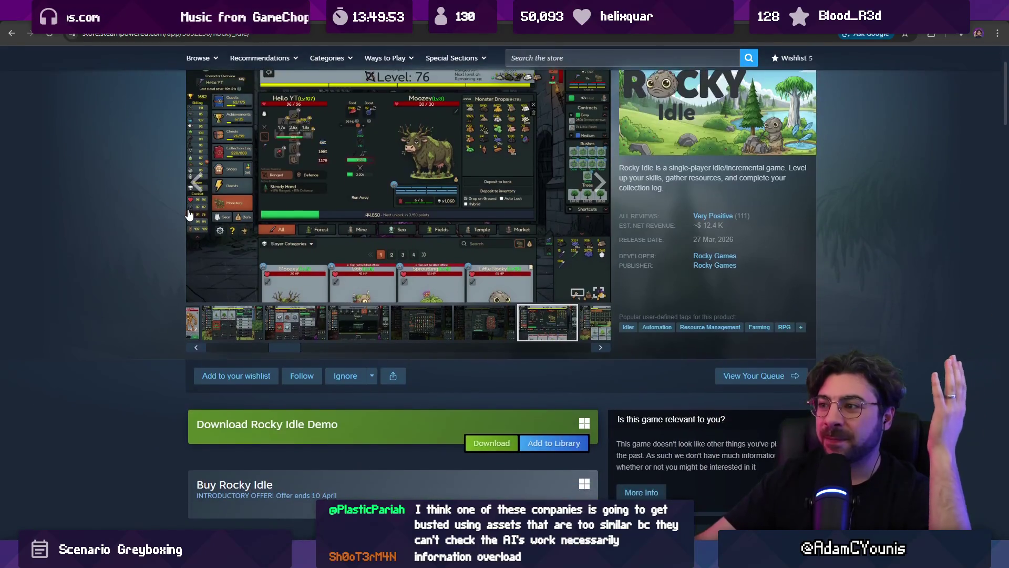
{"action": "scroll", "coordinate": [189, 214], "scroll_direction": "up", "scroll_amount": 2}
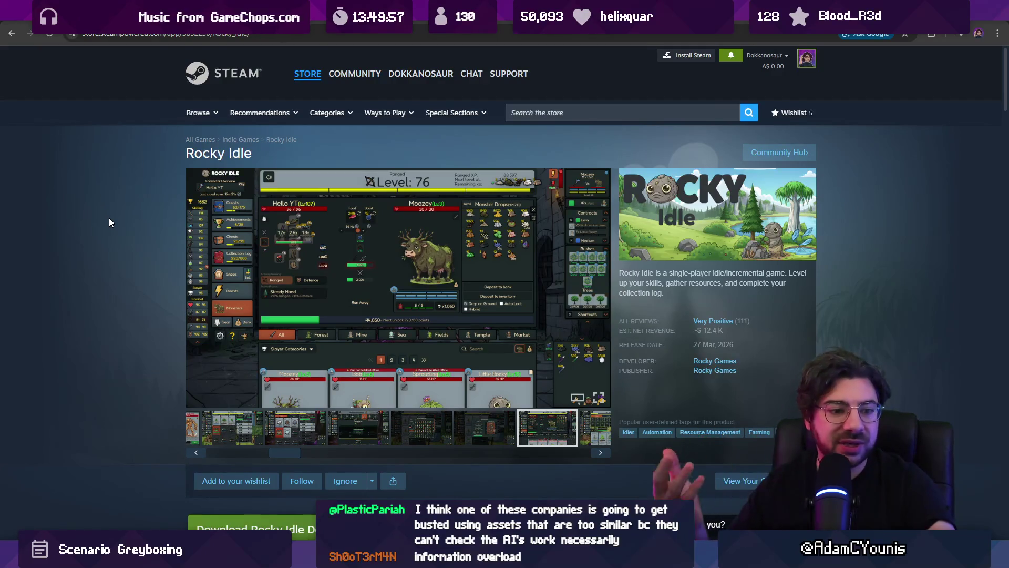
{"action": "left_click", "coordinate": [257, 450]}
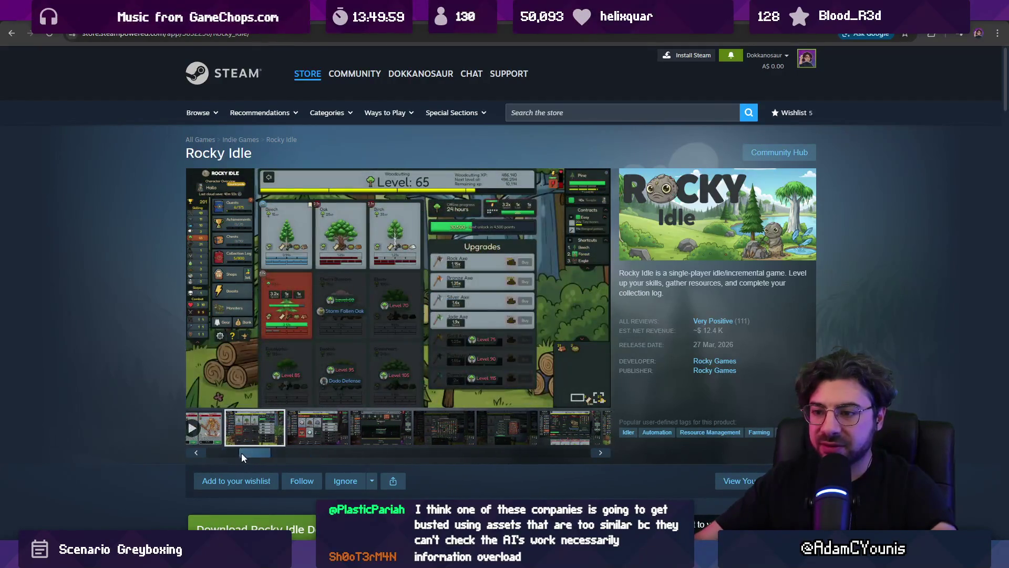
{"action": "left_click", "coordinate": [215, 439]}
{"action": "left_click_drag", "start_coordinate": [282, 453], "coordinate": [574, 453]}
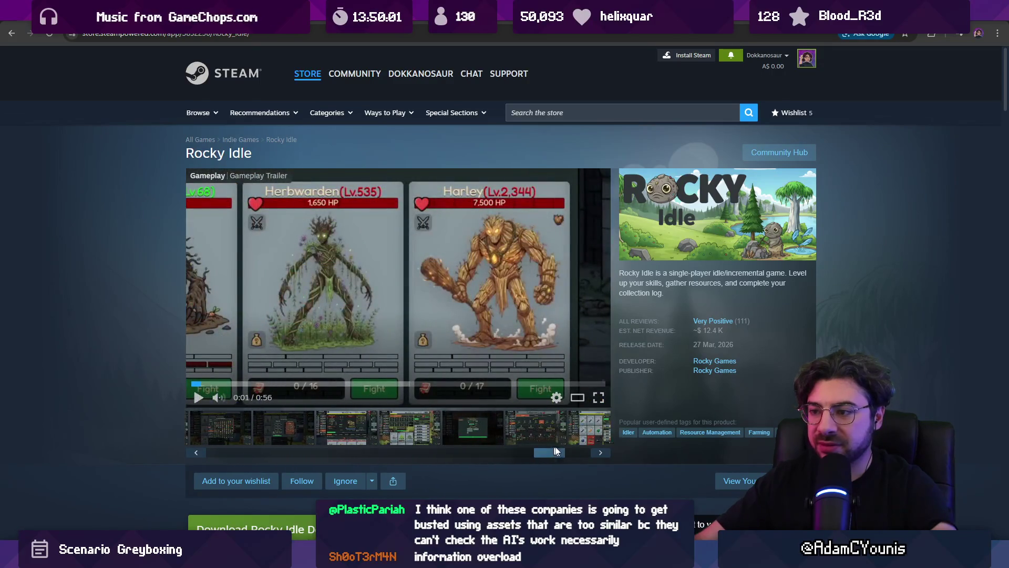
{"action": "left_click", "coordinate": [454, 428]}
{"action": "left_click", "coordinate": [397, 436]}
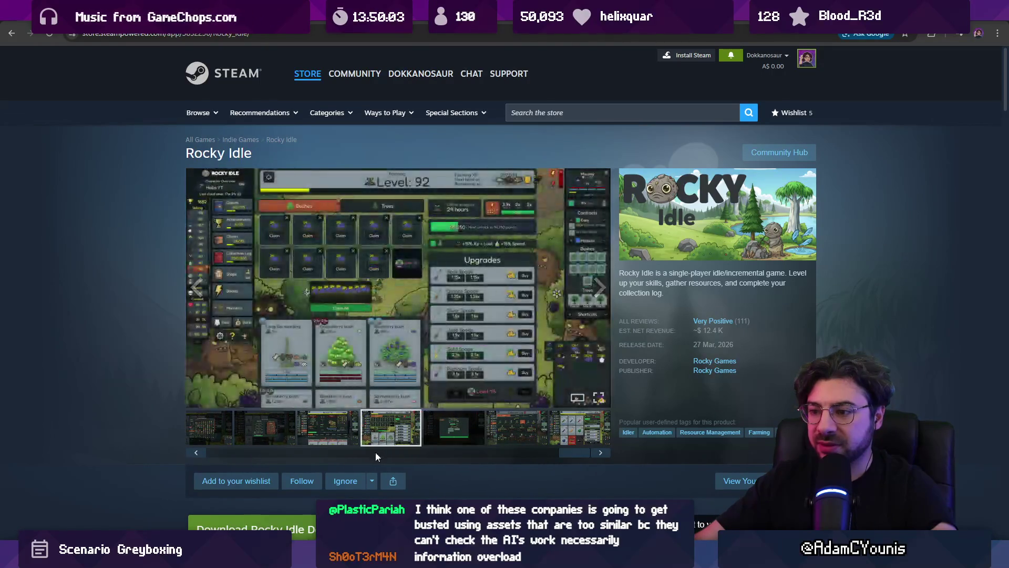
{"action": "left_click_drag", "start_coordinate": [375, 452], "coordinate": [215, 453]}
{"action": "left_click", "coordinate": [230, 437]}
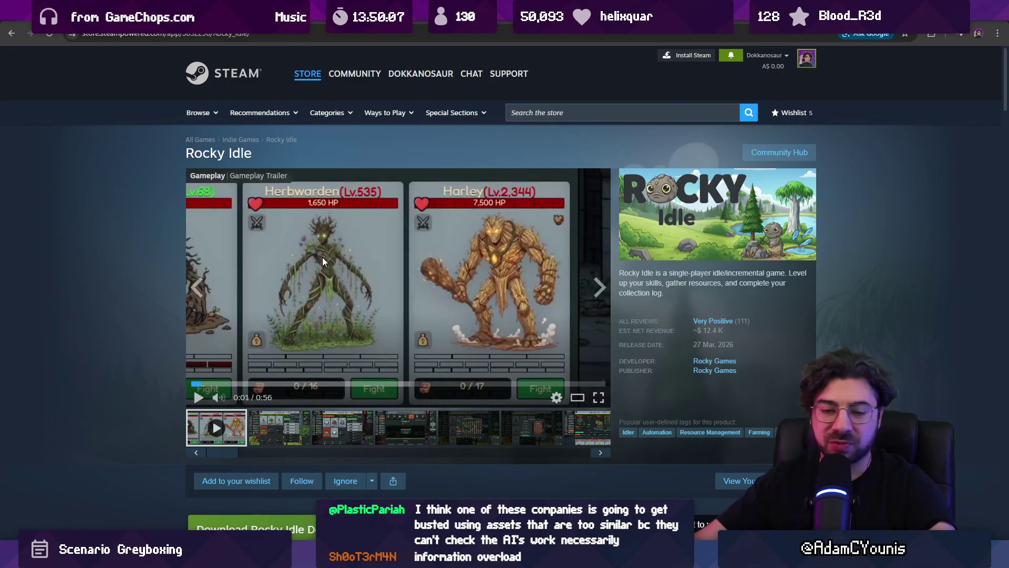
Play the Gameplay Trailer, pause and resume it, then seek back to its opening scene.
{"action": "left_click", "coordinate": [223, 286]}
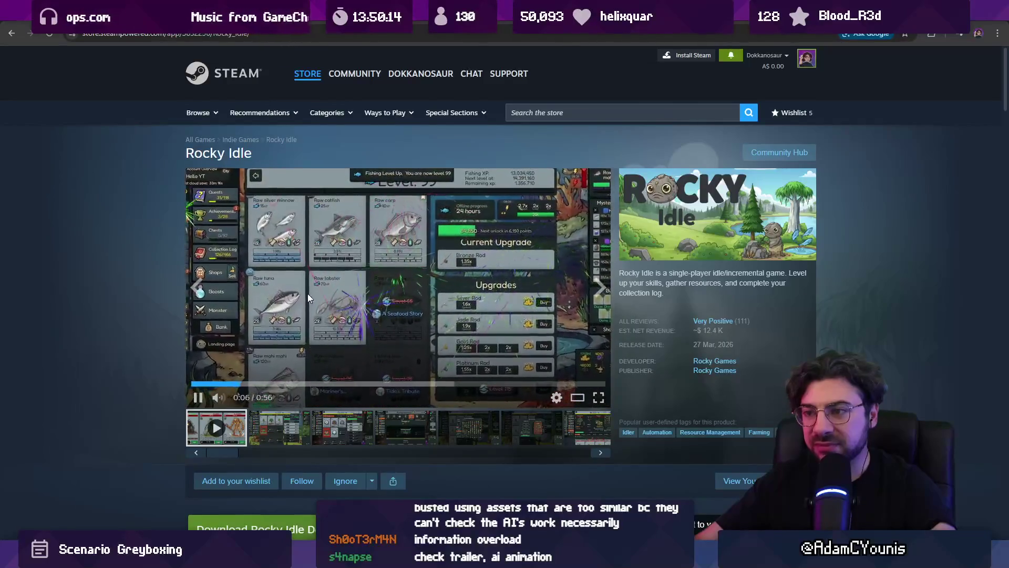
{"action": "scroll", "coordinate": [288, 267], "scroll_direction": "down", "scroll_amount": 2}
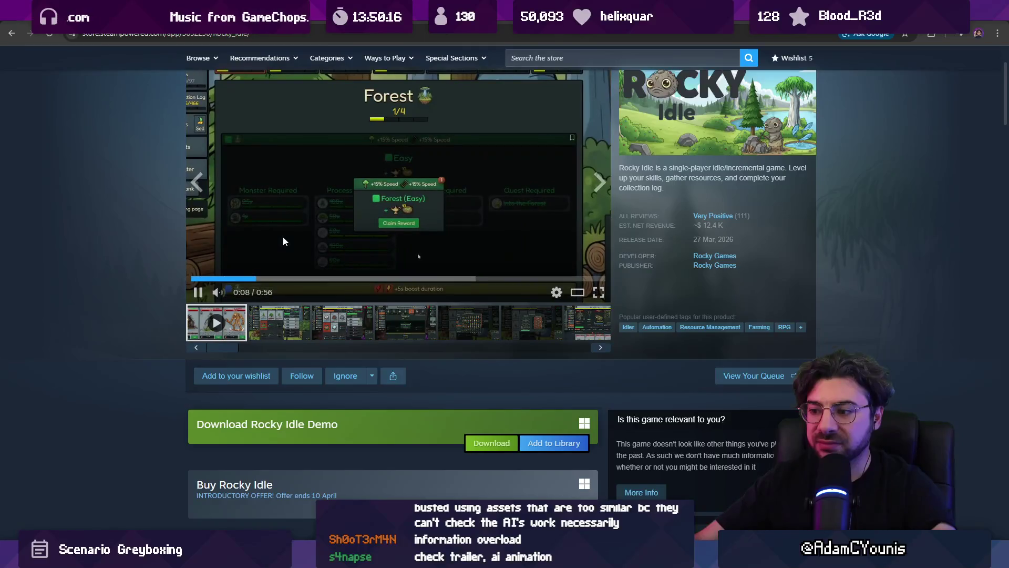
{"action": "scroll", "coordinate": [291, 240], "scroll_direction": "up", "scroll_amount": 2}
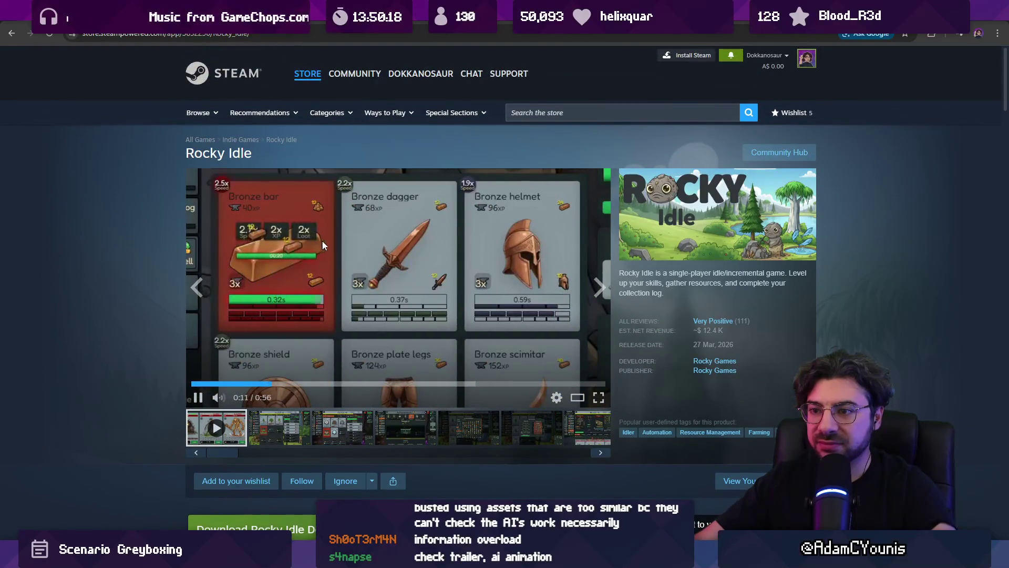
{"action": "left_click", "coordinate": [349, 239]}
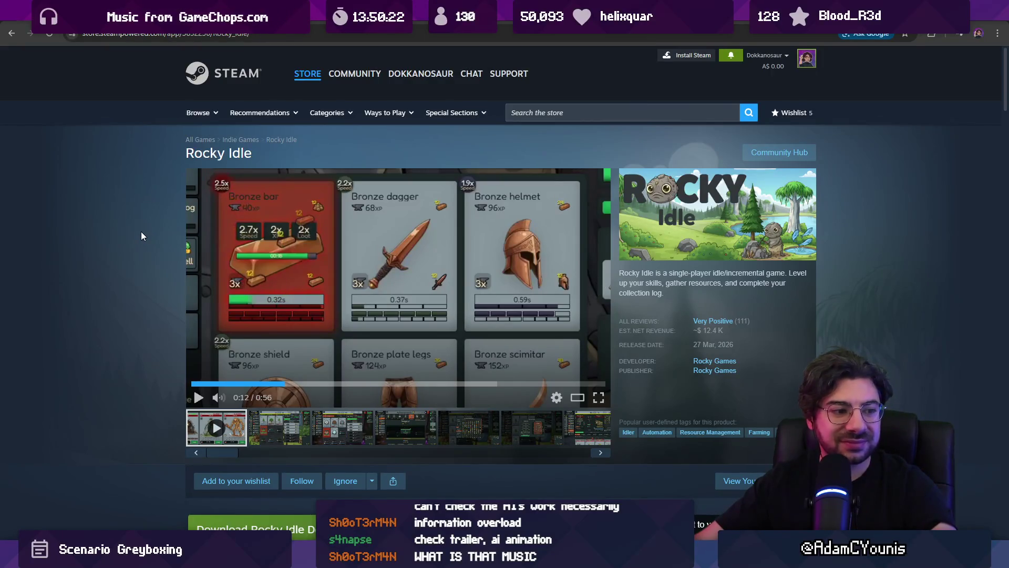
{"action": "left_click", "coordinate": [295, 243]}
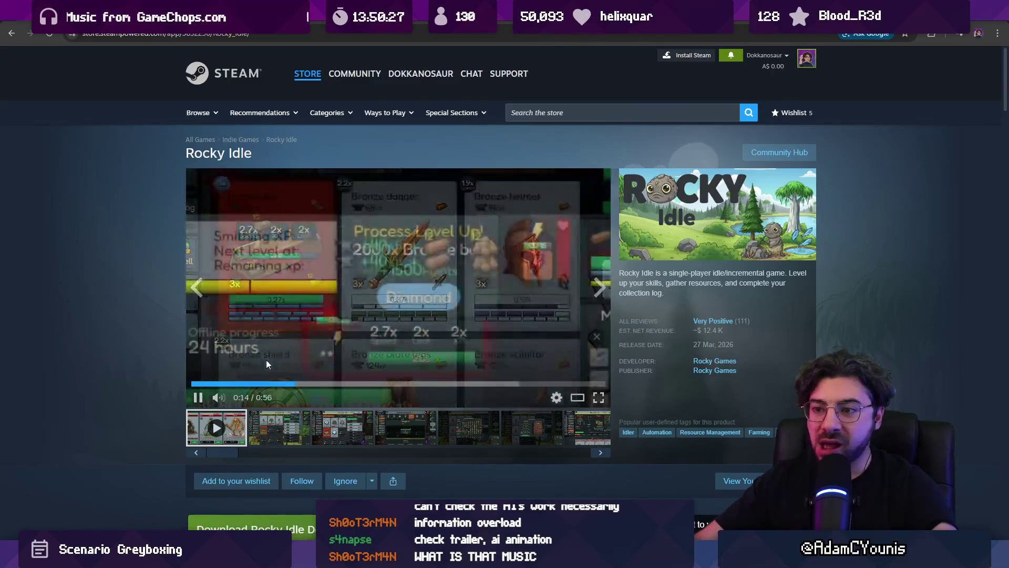
{"action": "left_click", "coordinate": [213, 384]}
{"action": "left_click", "coordinate": [381, 286]}
{"action": "left_click", "coordinate": [402, 286]}
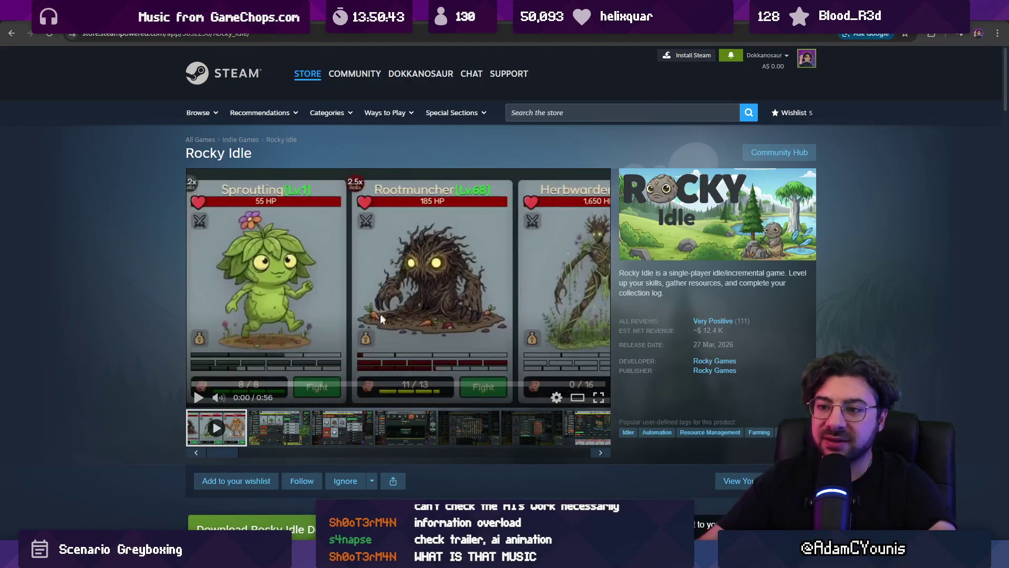
{"action": "left_click", "coordinate": [368, 318]}
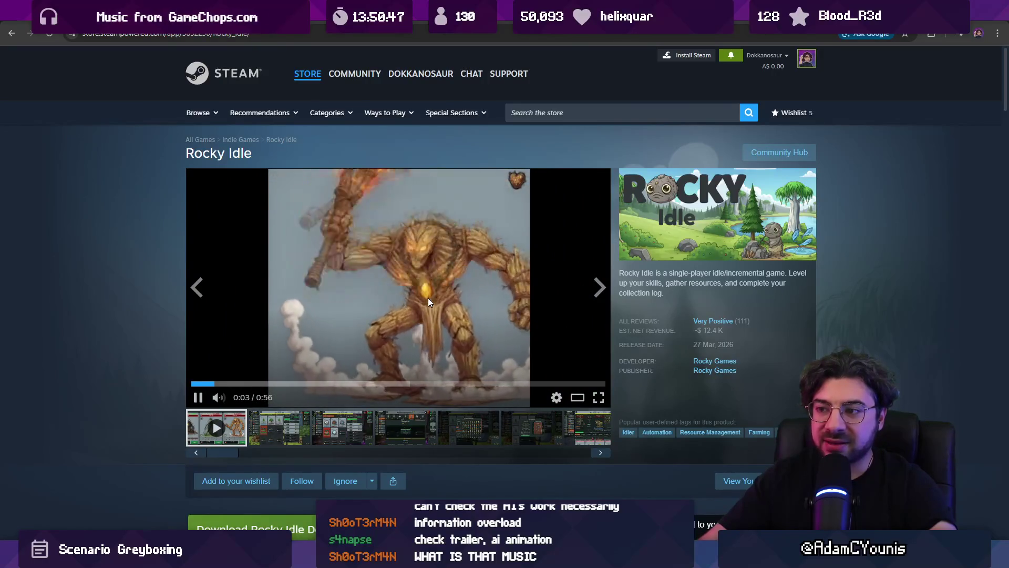
Pause the trailer at 0:03, replay the wood monster's entrance, jump to 0:02, then Alt+Tab to Unity.
{"action": "left_click", "coordinate": [427, 299]}
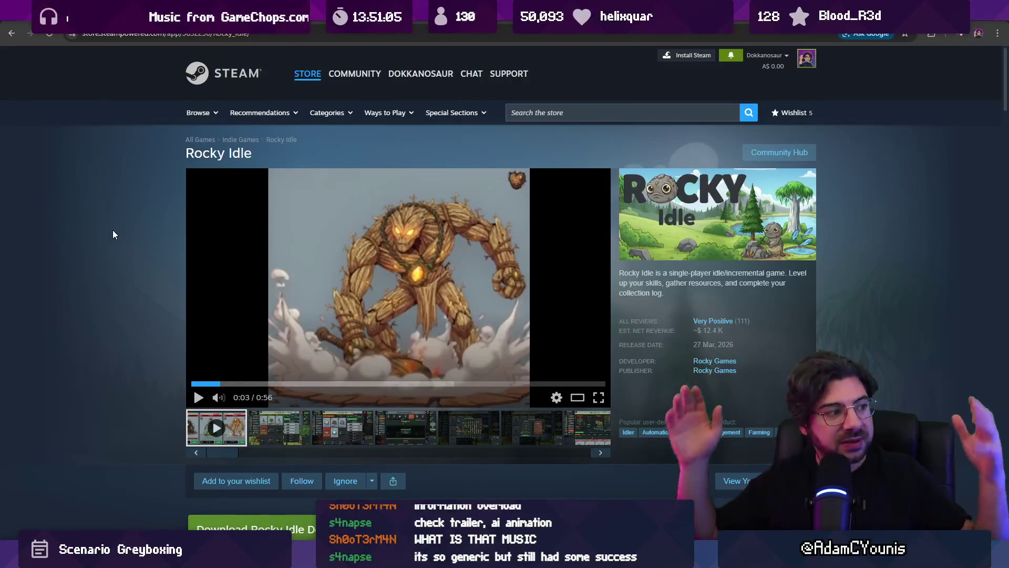
{"action": "left_click", "coordinate": [213, 384]}
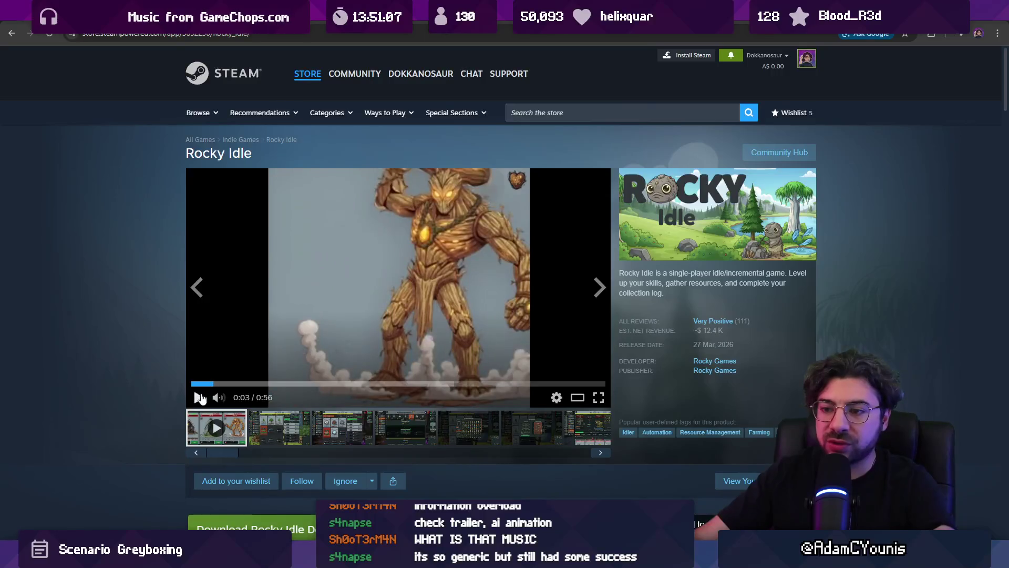
{"action": "left_click", "coordinate": [198, 397]}
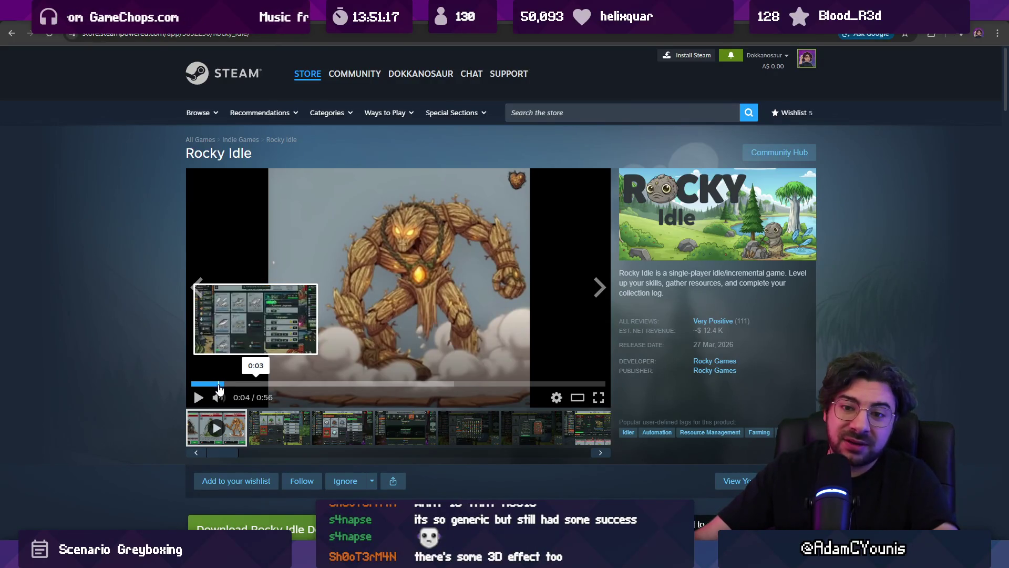
{"action": "left_click", "coordinate": [216, 384]}
{"action": "left_click", "coordinate": [199, 398]}
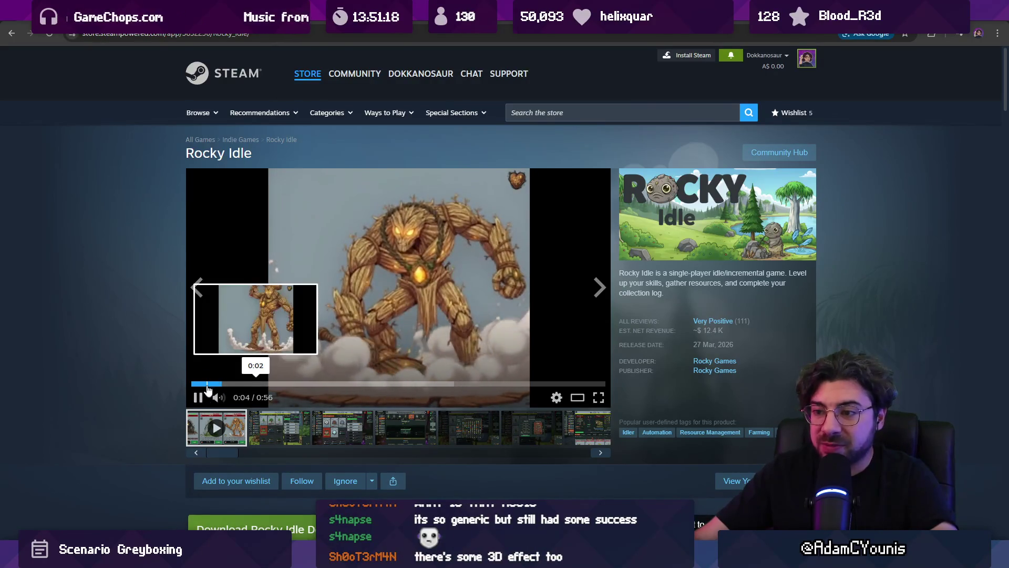
{"action": "left_click", "coordinate": [196, 384]}
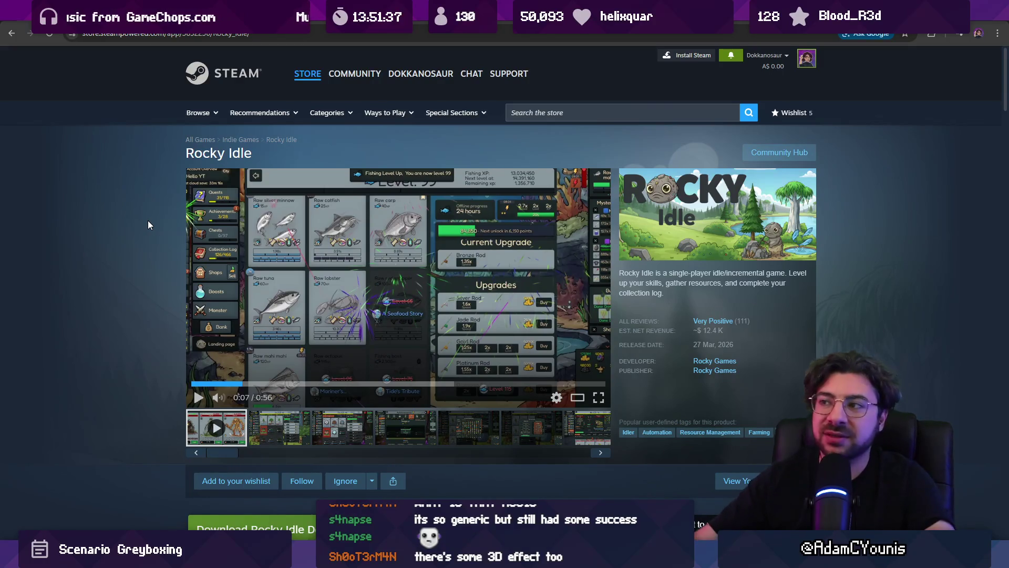
{"action": "key", "text": "alt+Tab"}
{"action": "left_click_drag", "start_coordinate": [547, 245], "coordinate": [603, 242]}
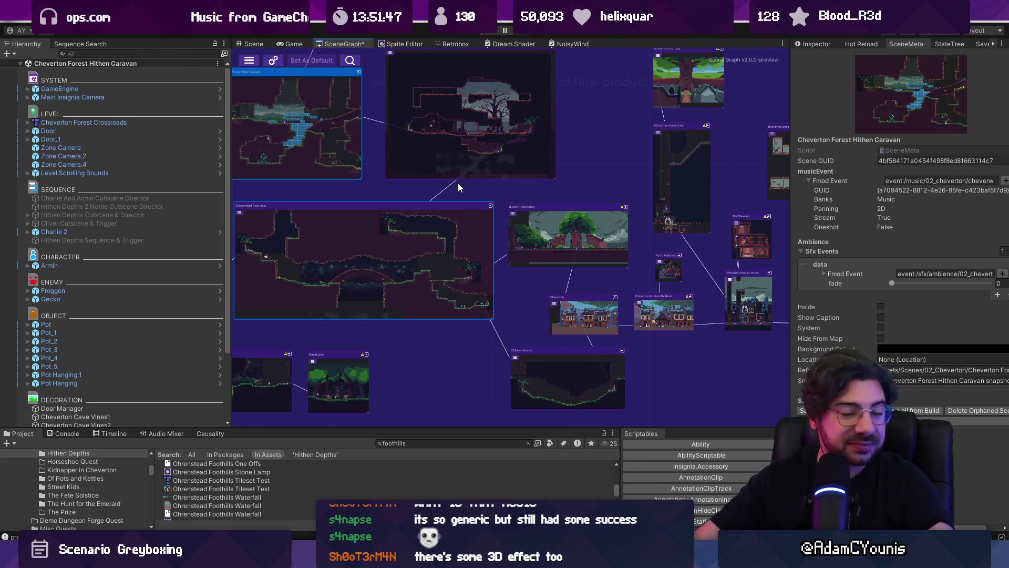
{"action": "left_click_drag", "start_coordinate": [376, 190], "coordinate": [484, 205]}
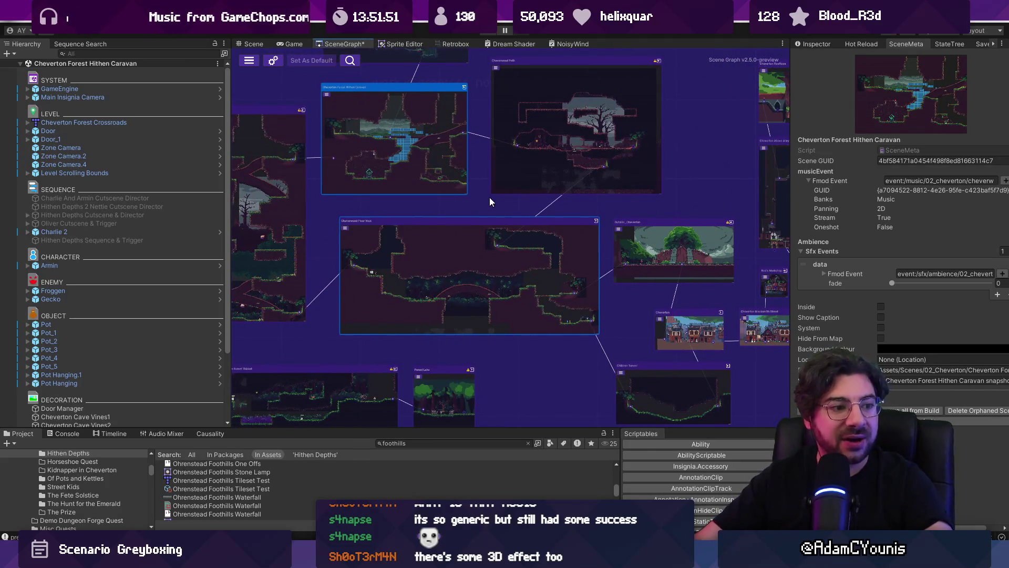
{"action": "scroll", "coordinate": [475, 200], "scroll_direction": "down", "scroll_amount": 2}
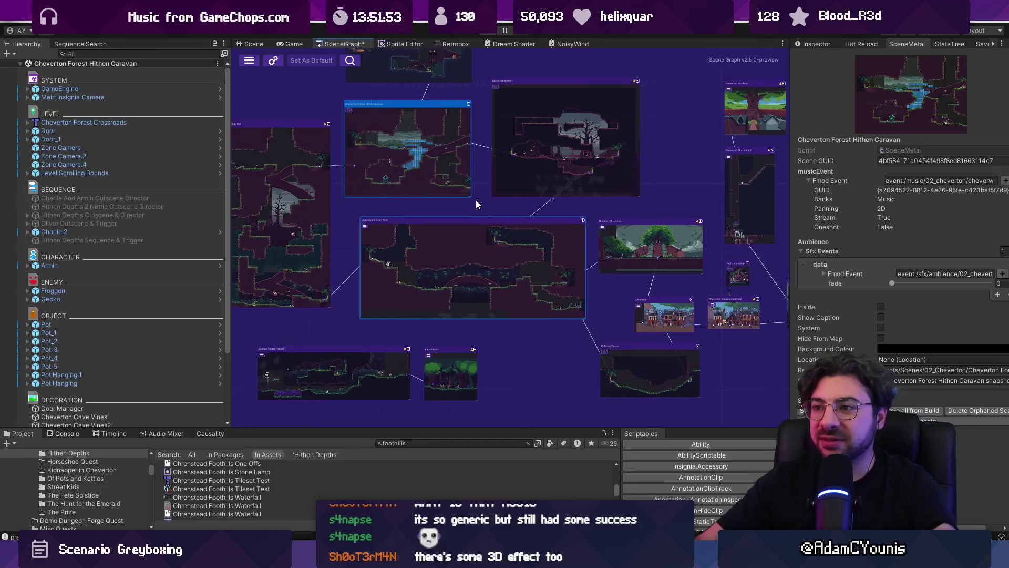
{"action": "scroll", "coordinate": [494, 206], "scroll_direction": "up", "scroll_amount": 2}
{"action": "scroll", "coordinate": [495, 208], "scroll_direction": "up", "scroll_amount": 1}
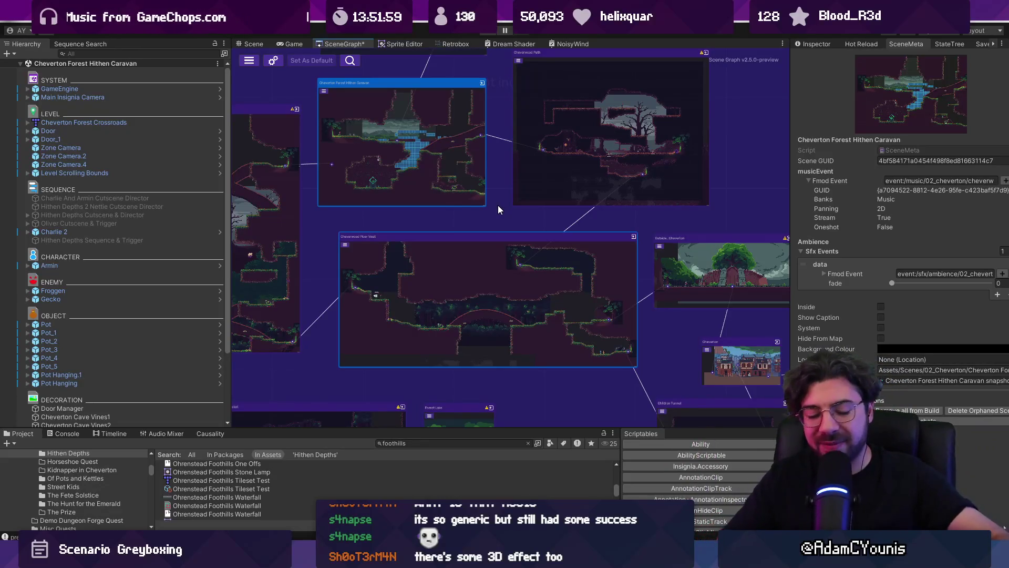
Launch the Leonardo painting app through a system search for 'leonardo'.
{"action": "key", "text": "super"}
{"action": "type", "text": "leonardo"}
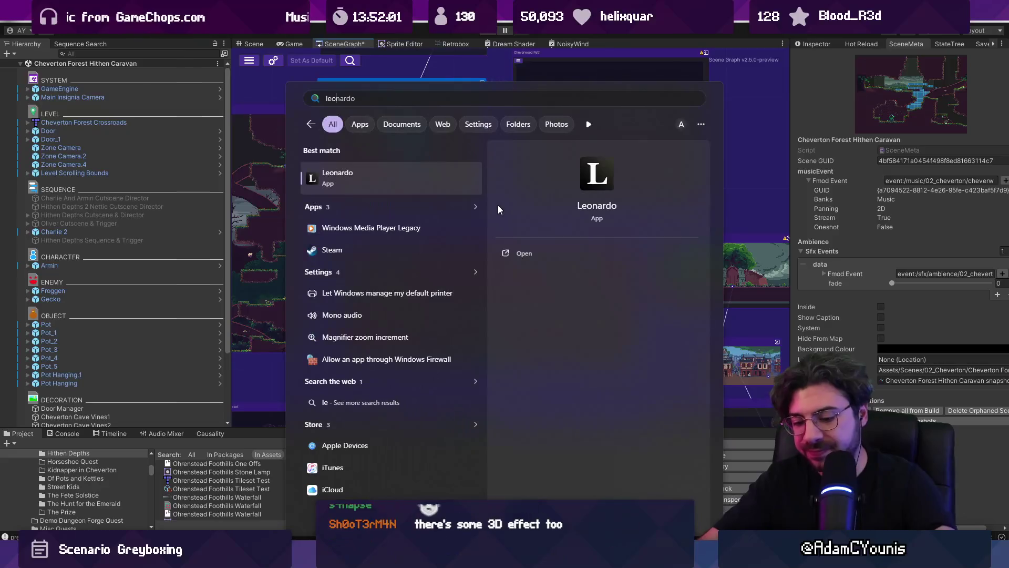
{"action": "key", "text": "Return"}
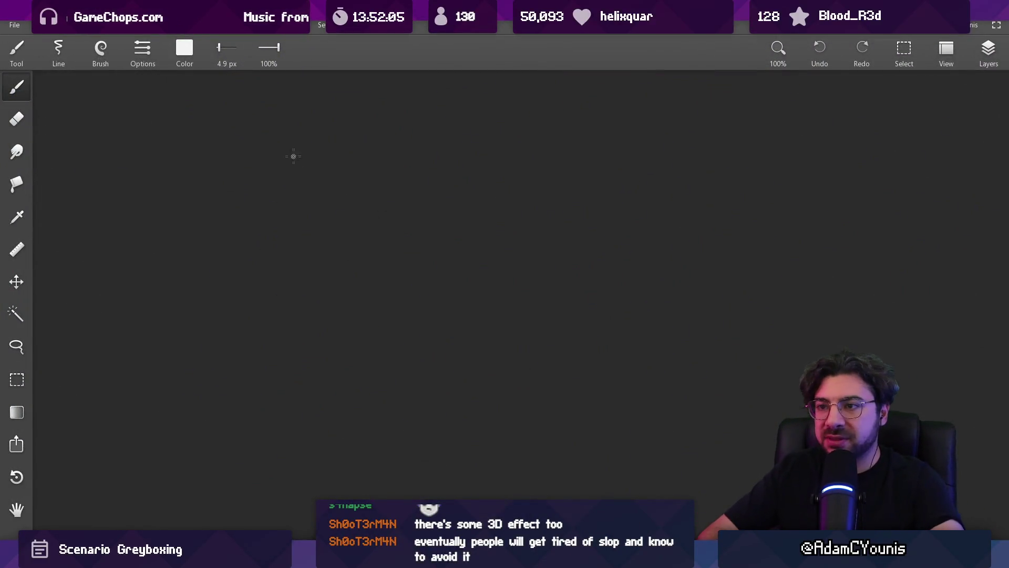
Draw brush strokes forming a large white square frame and centre it on screen.
{"action": "left_click_drag", "start_coordinate": [324, 146], "coordinate": [323, 392]}
{"action": "mouse_move", "coordinate": [323, 143]}
{"action": "left_mouse_down"}
{"action": "mouse_move", "coordinate": [618, 144]}
{"action": "mouse_move", "coordinate": [619, 412]}
{"action": "left_mouse_up"}
{"action": "left_click_drag", "start_coordinate": [322, 413], "coordinate": [613, 412]}
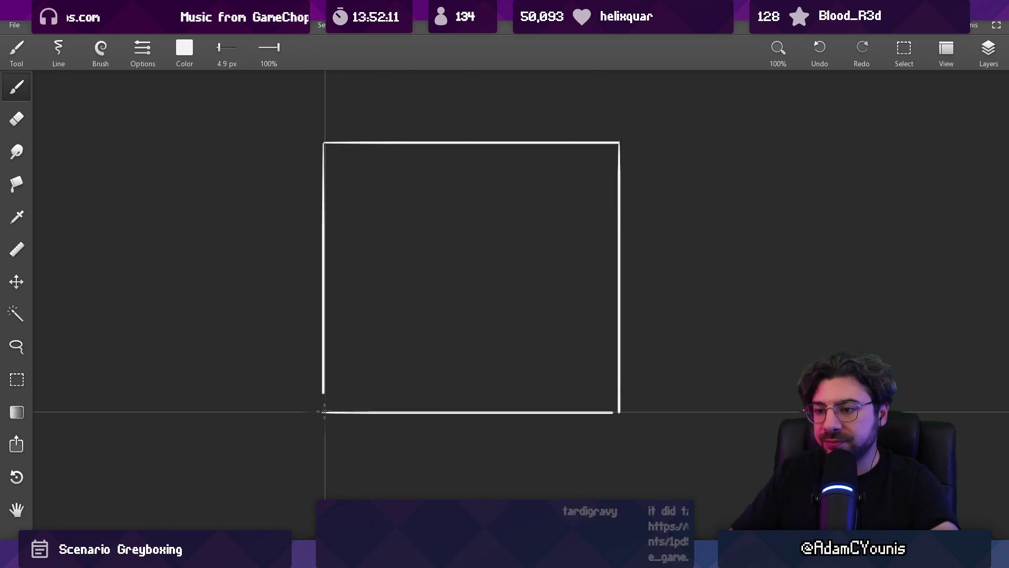
{"action": "scroll", "coordinate": [443, 315], "scroll_direction": "up", "scroll_amount": 3}
{"action": "left_click_drag", "start_coordinate": [410, 282], "coordinate": [408, 321]}
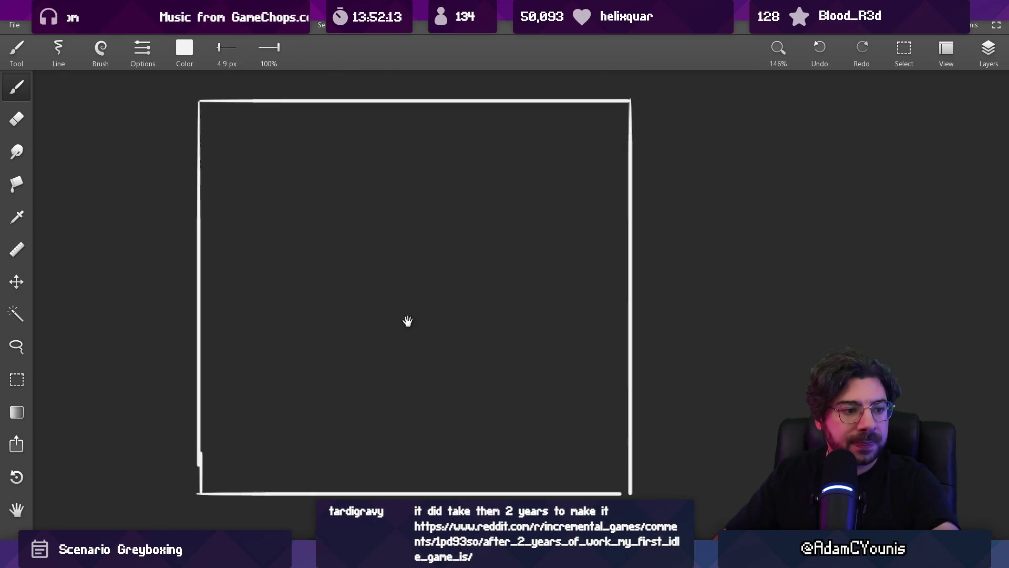
{"action": "scroll", "coordinate": [409, 319], "scroll_direction": "down", "scroll_amount": 1}
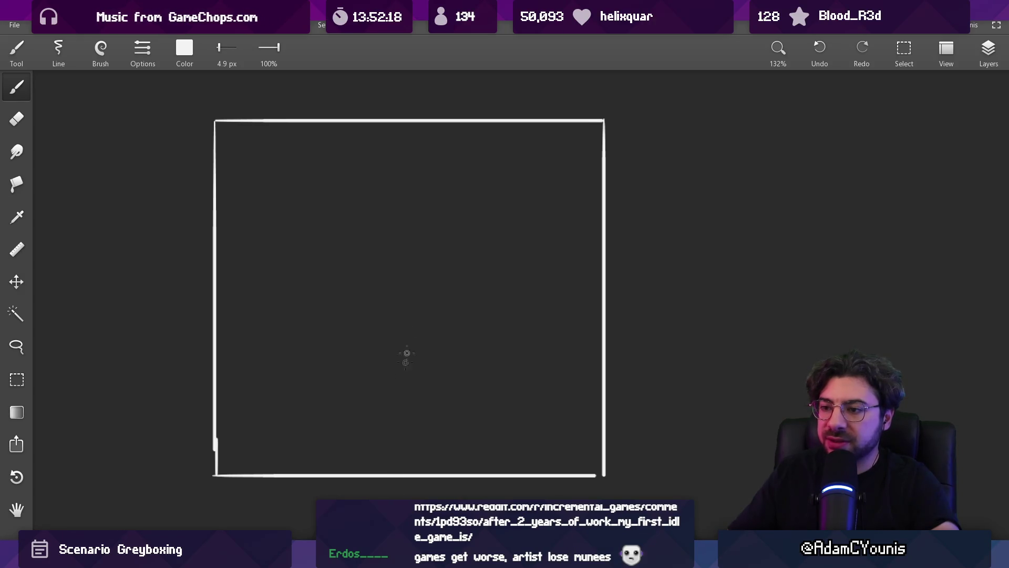
Work around the white dot, resizing the brush between 15, 8.8 and 12 px and undoing a stray oval.
{"action": "key", "text": "bracketright"}
{"action": "key", "text": "bracketright"}
{"action": "key", "text": "bracketright"}
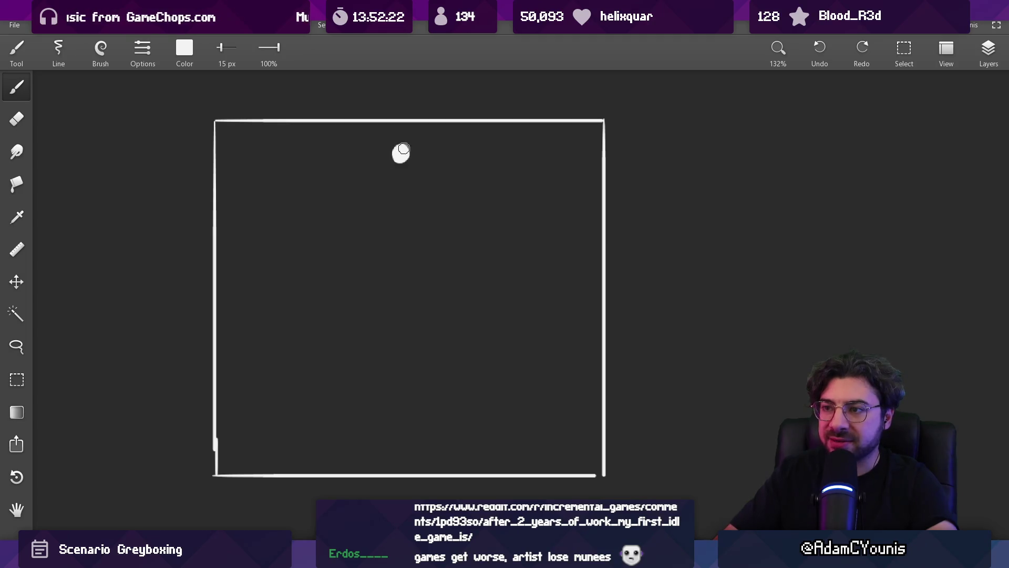
{"action": "left_click_drag", "start_coordinate": [406, 251], "coordinate": [401, 219]}
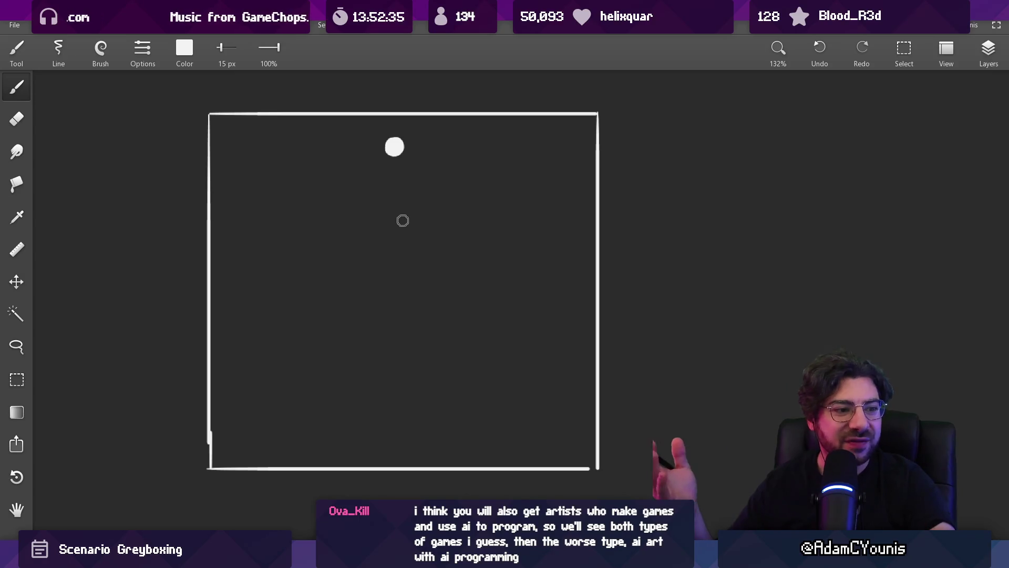
{"action": "key", "text": "m"}
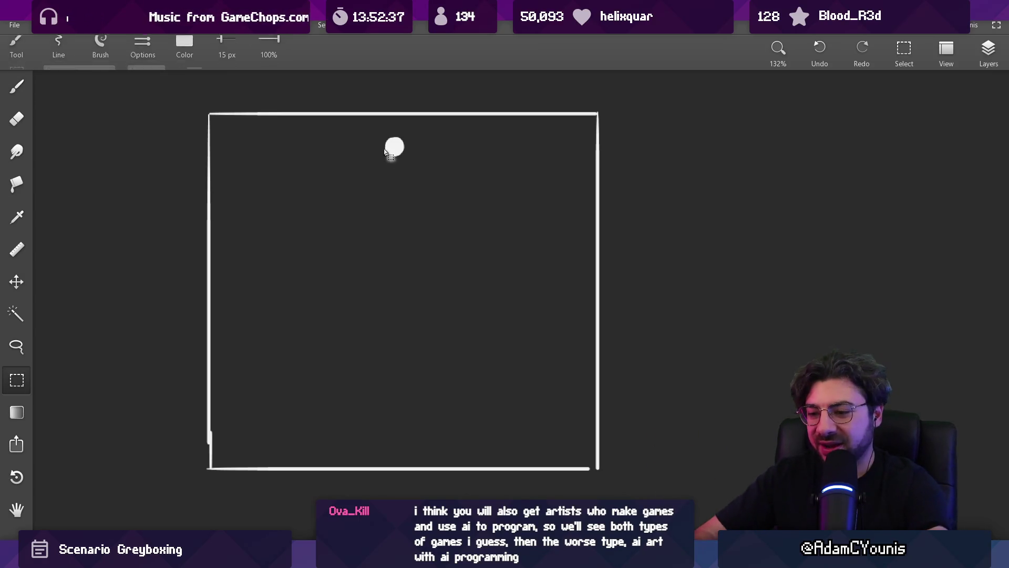
{"action": "left_click_drag", "start_coordinate": [379, 140], "coordinate": [417, 166]}
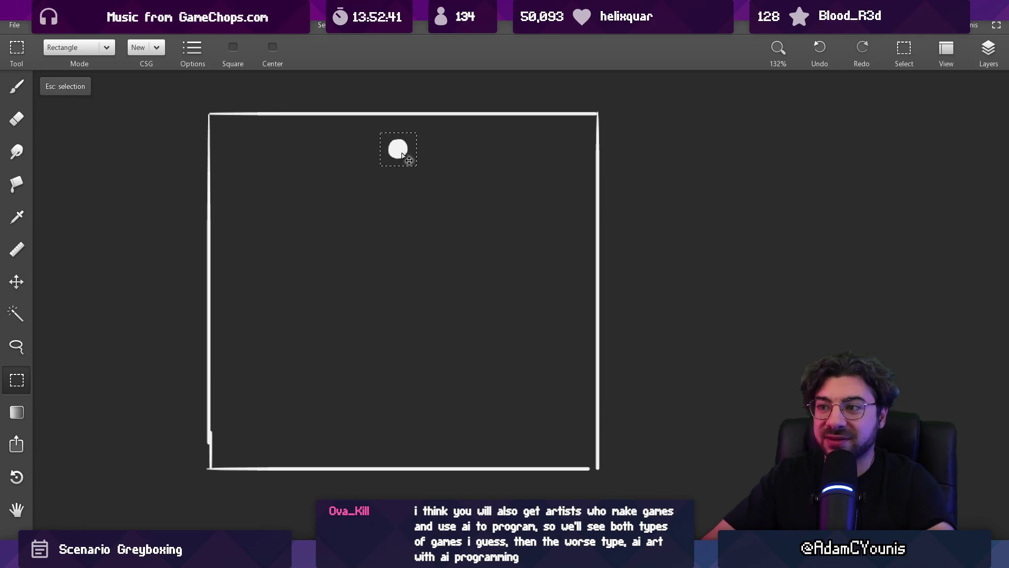
{"action": "key", "text": "Escape"}
{"action": "key", "text": "b"}
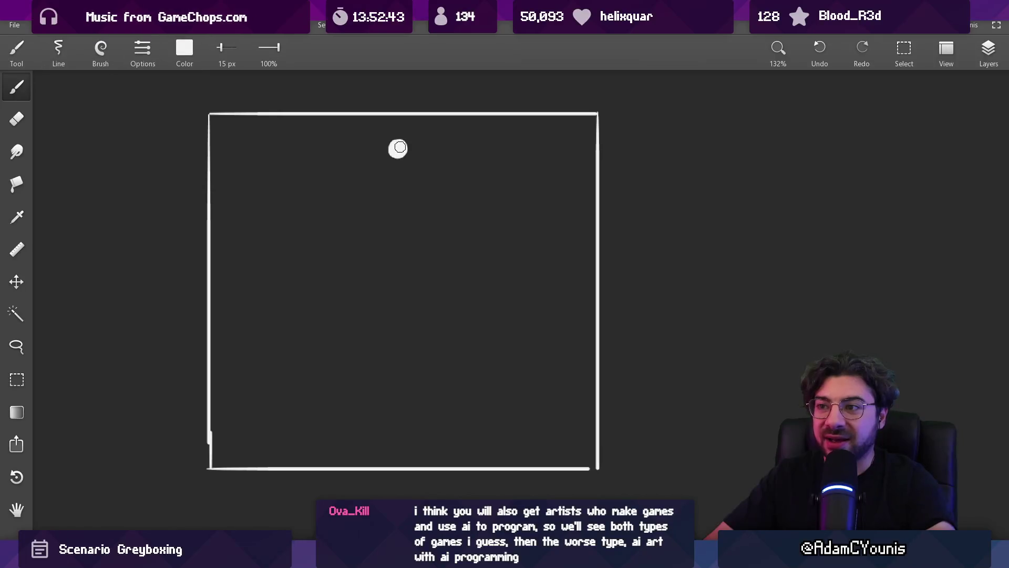
{"action": "left_click_drag", "start_coordinate": [410, 205], "coordinate": [399, 159]}
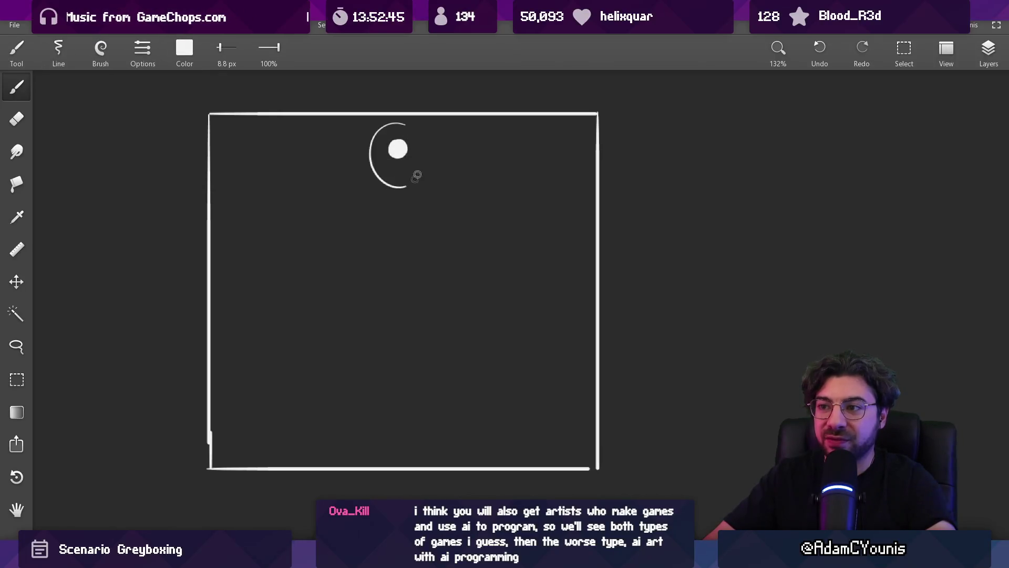
{"action": "key", "text": "ctrl+z"}
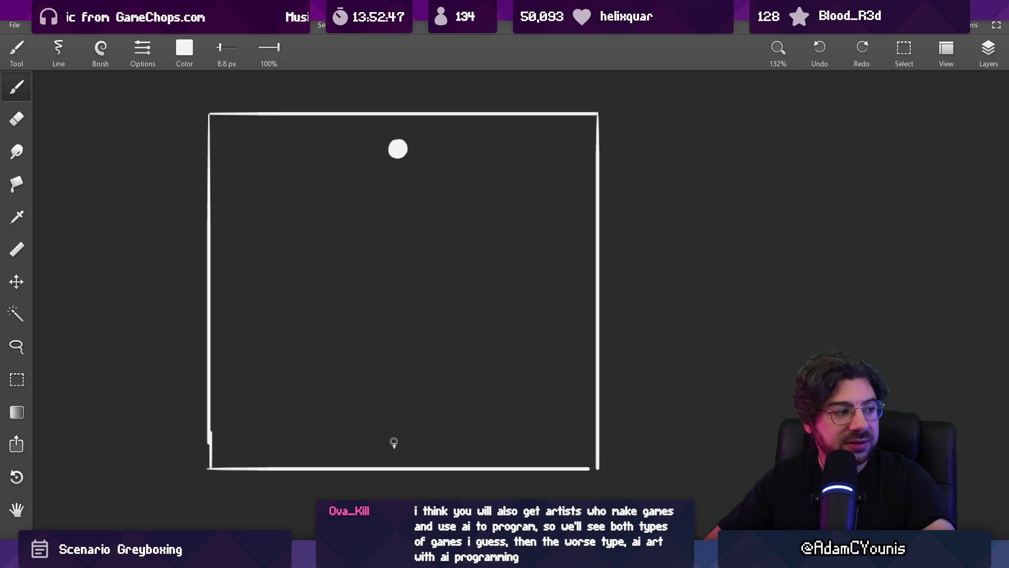
{"action": "key", "text": "]"}
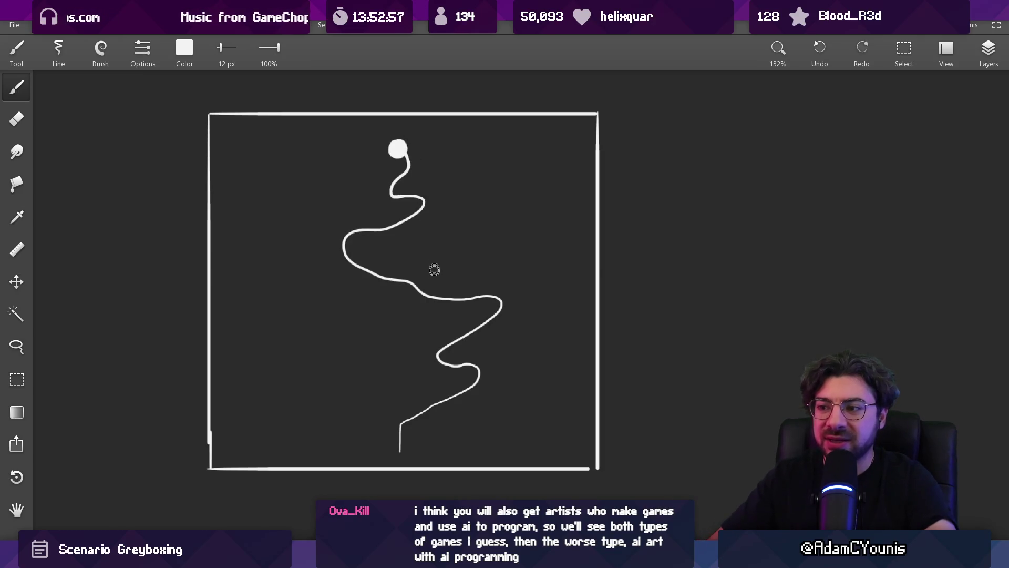
Erase the middle stretch of the winding path, then return to the brush.
{"action": "scroll", "coordinate": [434, 270], "scroll_direction": "down", "scroll_amount": 1}
{"action": "scroll", "coordinate": [438, 280], "scroll_direction": "up", "scroll_amount": 2}
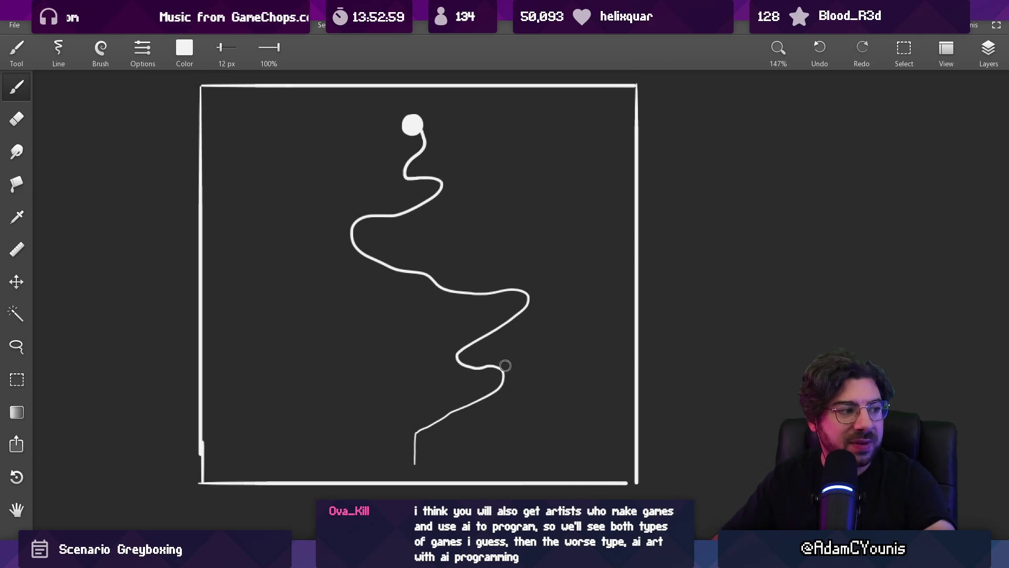
{"action": "key", "text": "e"}
{"action": "left_click_drag", "start_coordinate": [517, 297], "coordinate": [446, 376]}
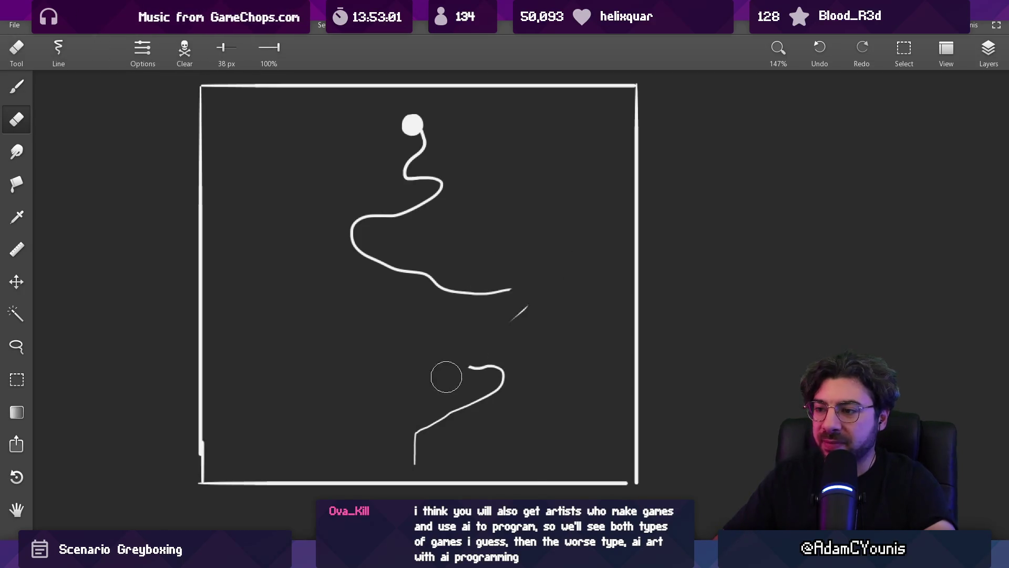
{"action": "key", "text": "b"}
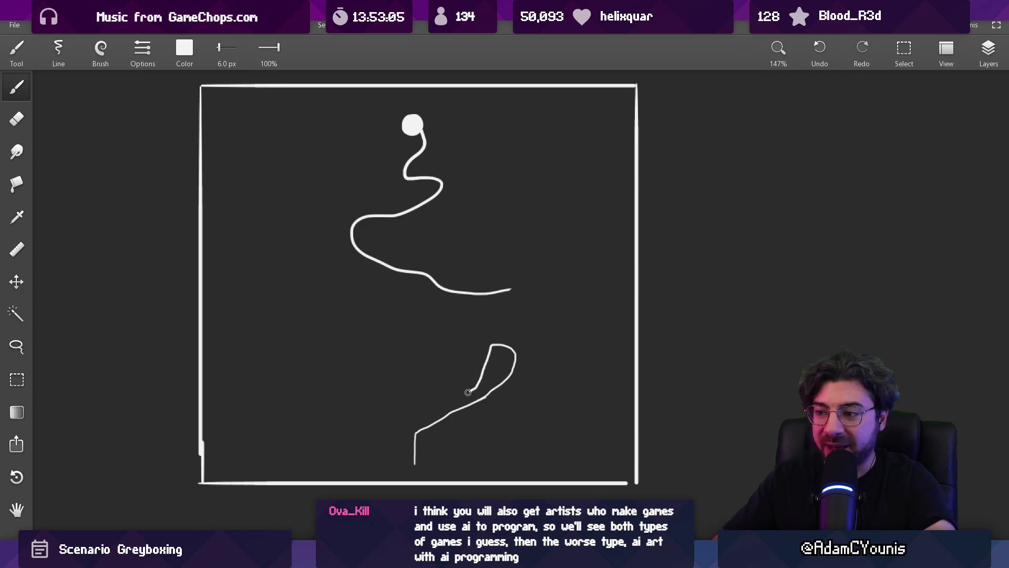
{"action": "scroll", "coordinate": [521, 332], "scroll_direction": "up", "scroll_amount": 3}
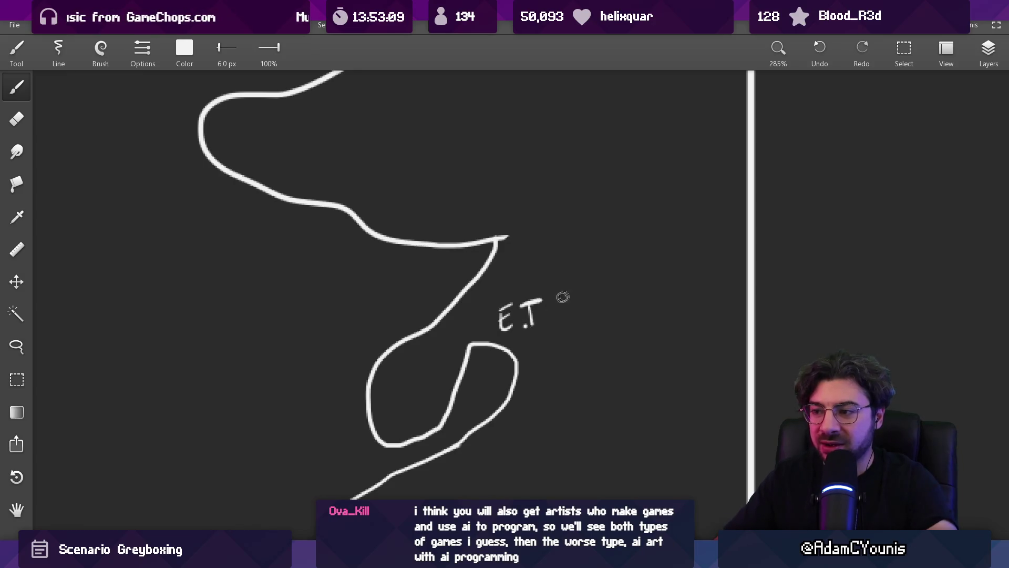
Sketch a mark beside the E.T. loop, undoing a stray upward stroke.
{"action": "scroll", "coordinate": [562, 297], "scroll_direction": "down", "scroll_amount": 2}
{"action": "key", "text": "e"}
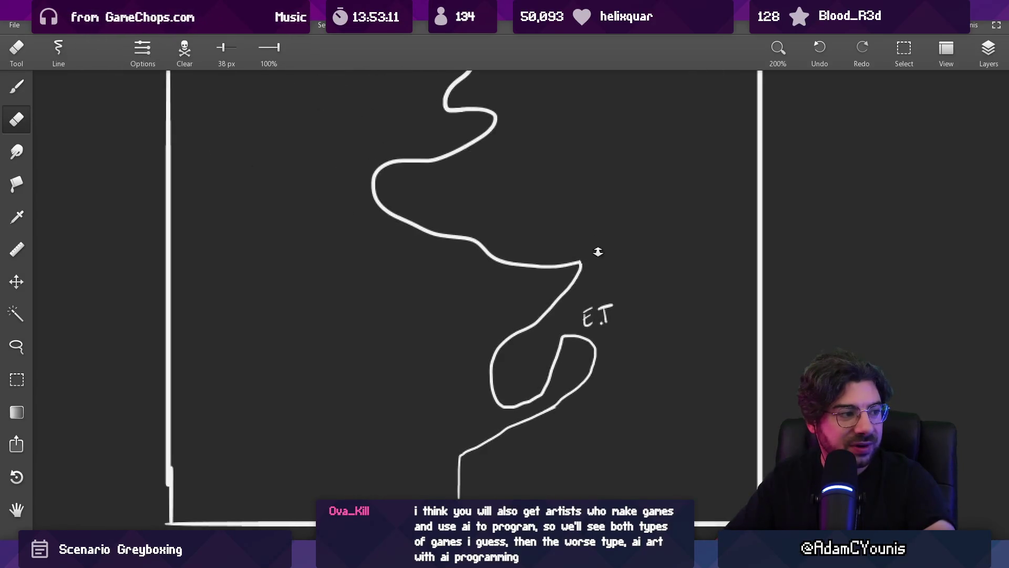
{"action": "scroll", "coordinate": [598, 251], "scroll_direction": "down", "scroll_amount": 1}
{"action": "key", "text": "b"}
{"action": "left_click_drag", "start_coordinate": [599, 273], "coordinate": [609, 272]}
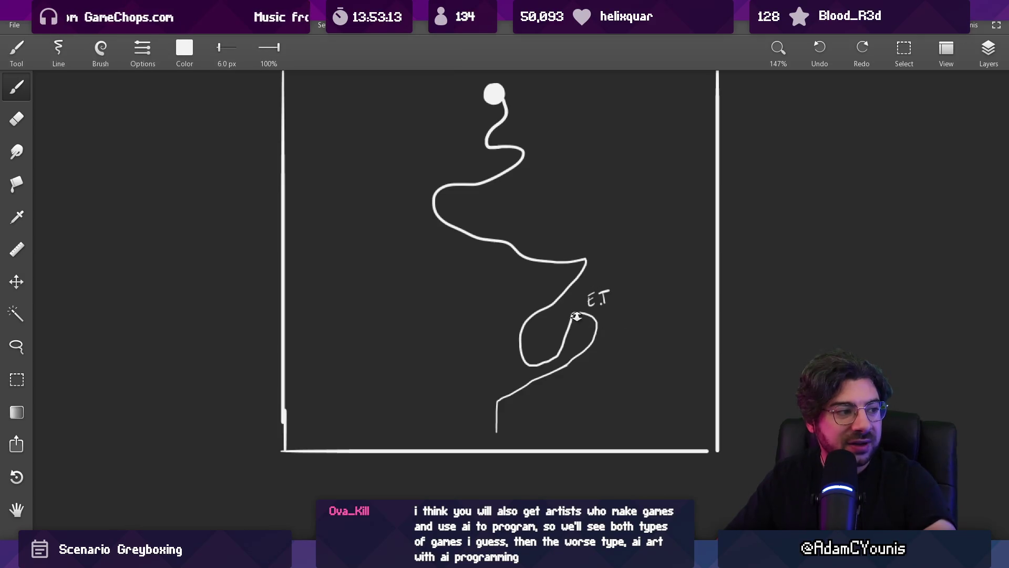
{"action": "scroll", "coordinate": [576, 316], "scroll_direction": "up", "scroll_amount": 3}
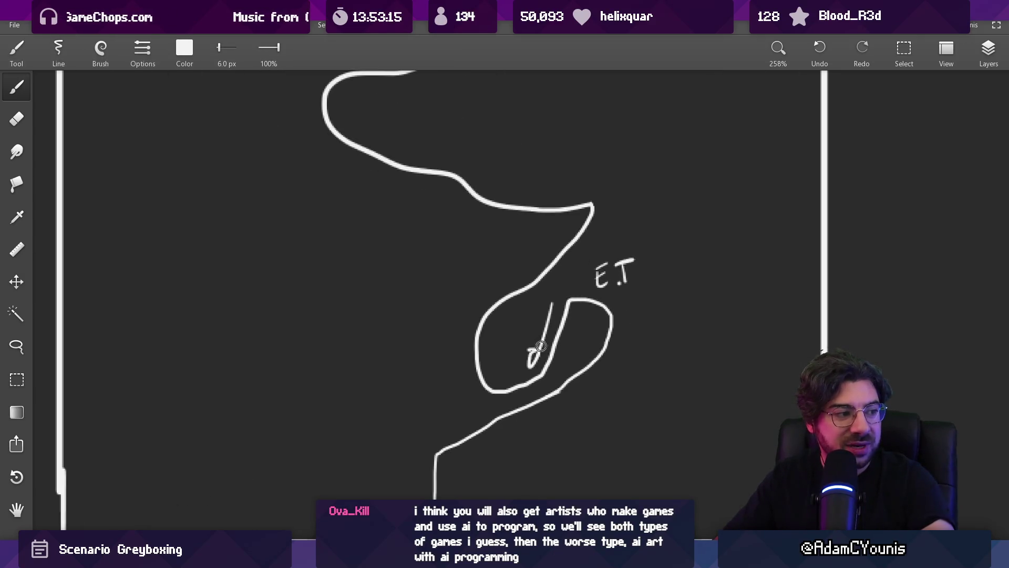
{"action": "left_click_drag", "start_coordinate": [520, 369], "coordinate": [544, 223]}
{"action": "key", "text": "ctrl+z"}
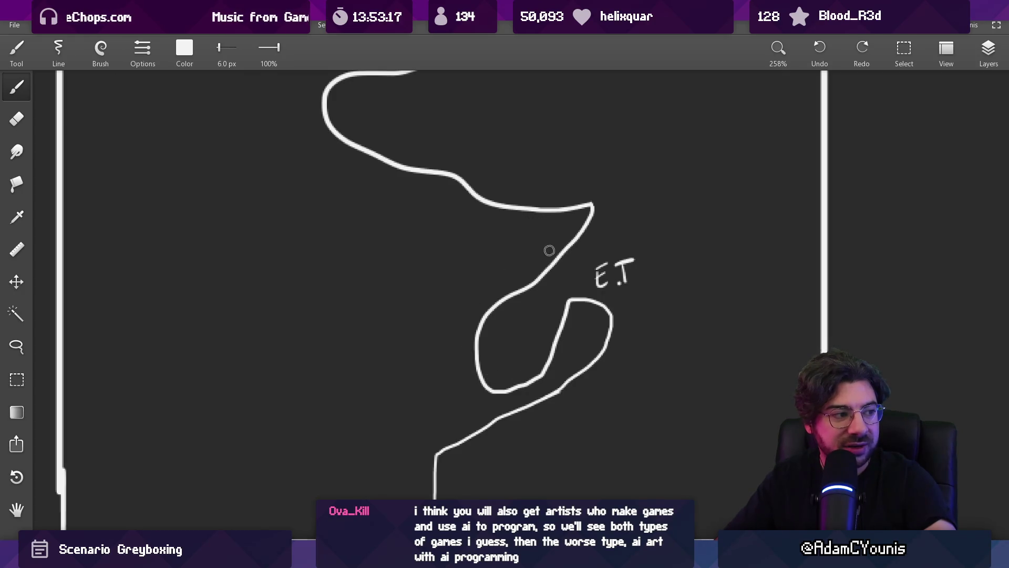
Reframe the drawing, undo a stray vertical line, and enlarge the brush to about 25 px.
{"action": "scroll", "coordinate": [573, 259], "scroll_direction": "up", "scroll_amount": 2}
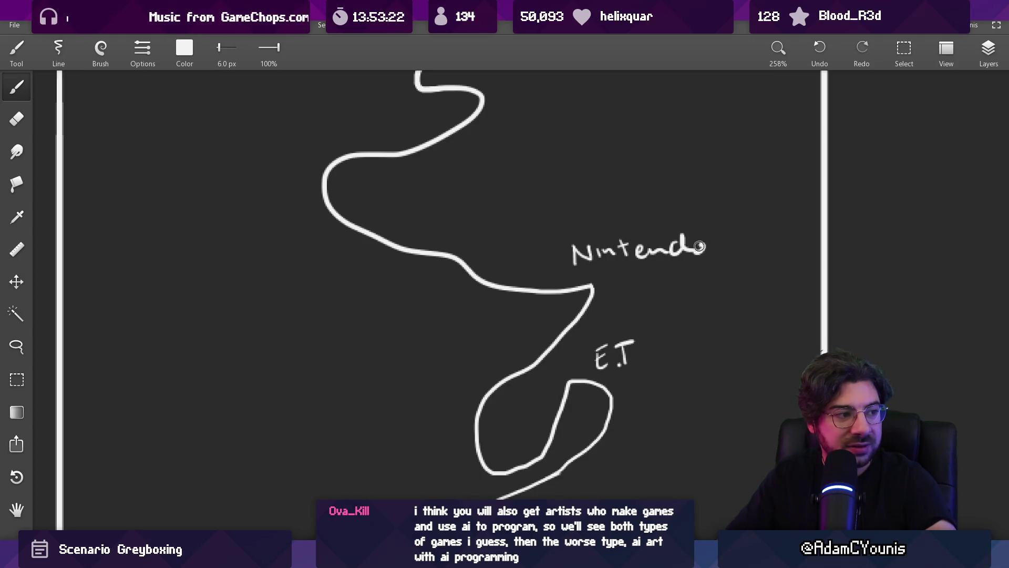
{"action": "scroll", "coordinate": [699, 246], "scroll_direction": "down", "scroll_amount": 5}
{"action": "left_click_drag", "start_coordinate": [548, 325], "coordinate": [541, 279]}
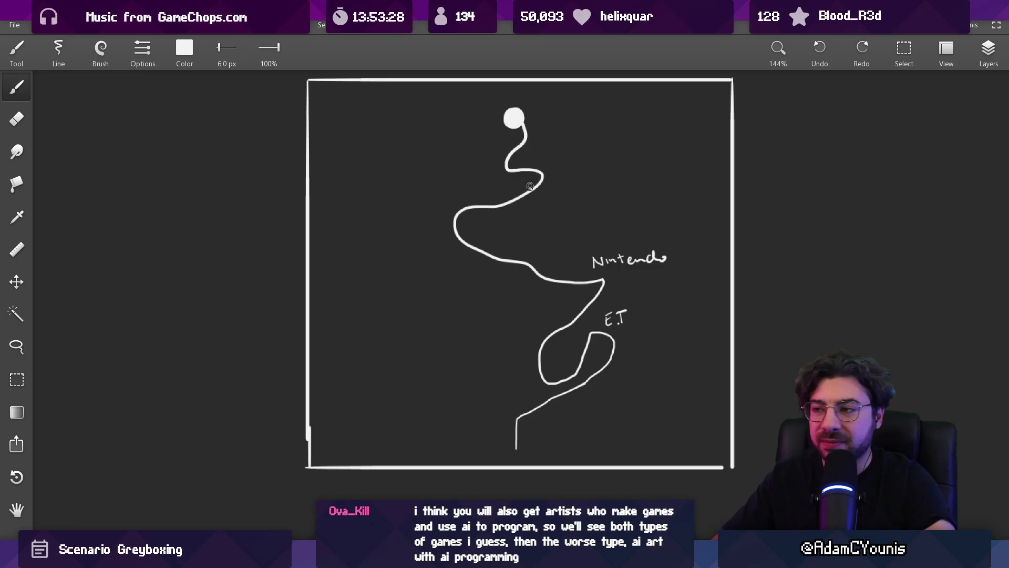
{"action": "scroll", "coordinate": [512, 168], "scroll_direction": "down", "scroll_amount": 3}
{"action": "left_click_drag", "start_coordinate": [469, 397], "coordinate": [466, 177]}
{"action": "key", "text": "ctrl+z"}
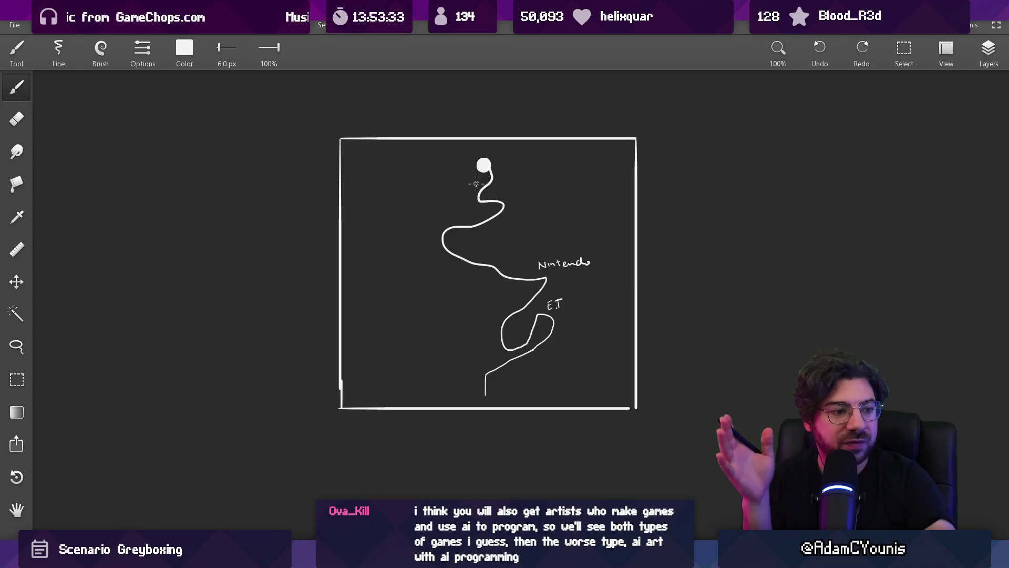
{"action": "mouse_move", "coordinate": [543, 189]}
{"action": "left_mouse_down"}
{"action": "mouse_move", "coordinate": [554, 197]}
{"action": "mouse_move", "coordinate": [552, 162]}
{"action": "left_mouse_up"}
{"action": "left_click", "coordinate": [101, 53]}
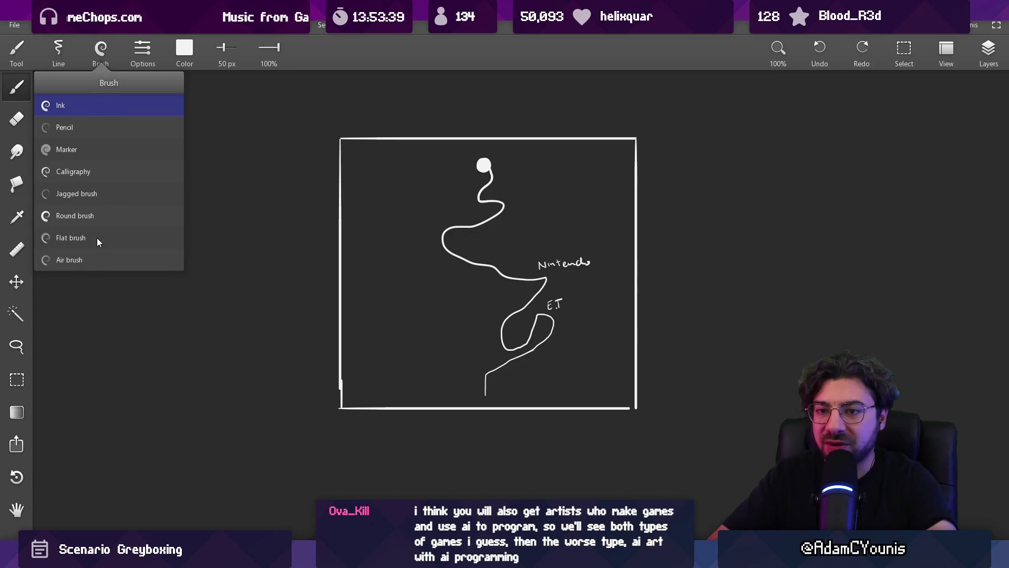
Enlarge the Ink brush to about 350 px and dab soft grey blobs upper left, lower left and right.
{"action": "mouse_move", "coordinate": [473, 211]}
{"action": "left_mouse_down"}
{"action": "mouse_move", "coordinate": [487, 192]}
{"action": "mouse_move", "coordinate": [581, 187]}
{"action": "left_mouse_up"}
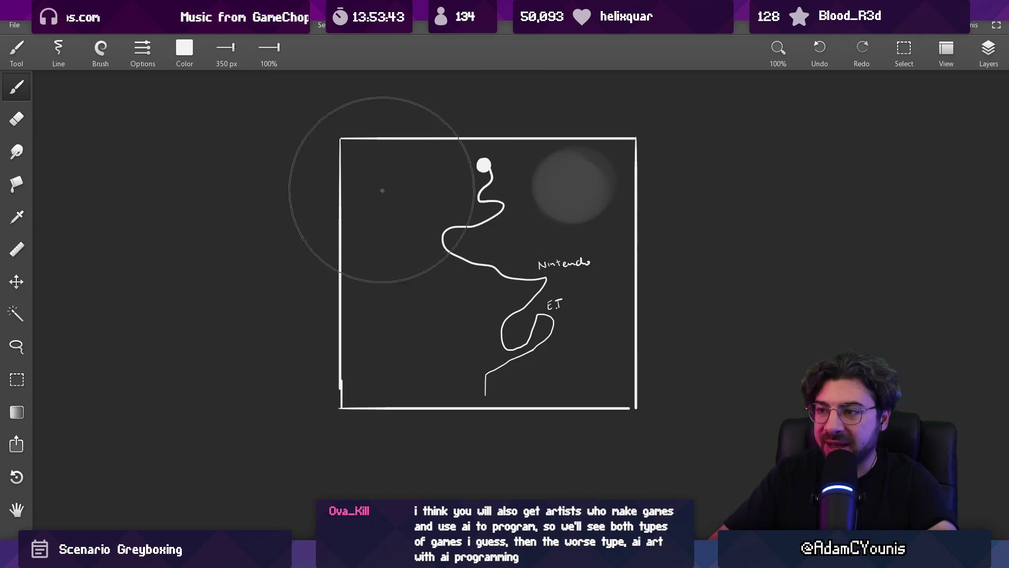
{"action": "left_click_drag", "start_coordinate": [382, 190], "coordinate": [397, 186]}
{"action": "left_click", "coordinate": [379, 238]}
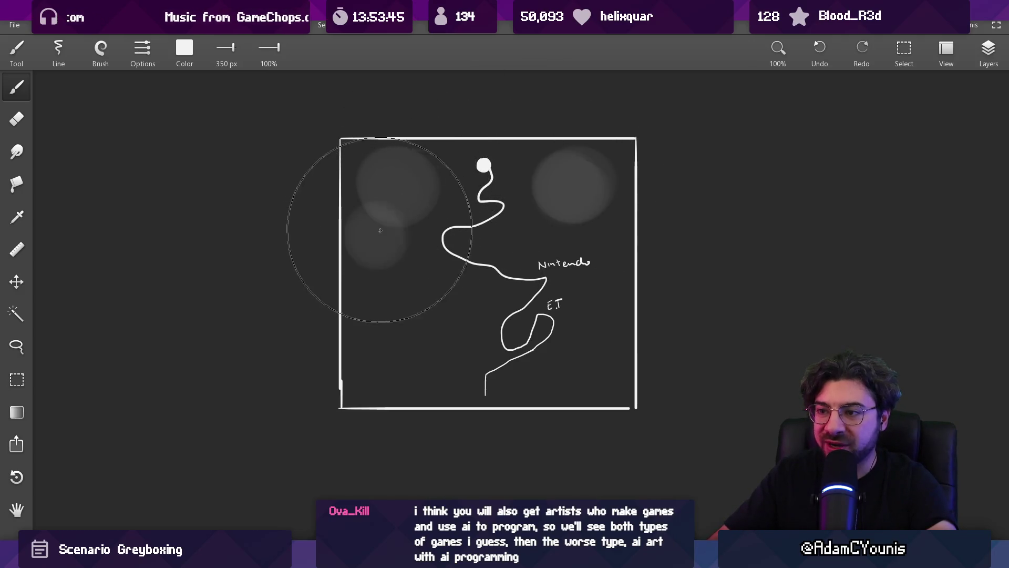
{"action": "left_click", "coordinate": [389, 287]}
{"action": "left_click_drag", "start_coordinate": [415, 300], "coordinate": [439, 305]}
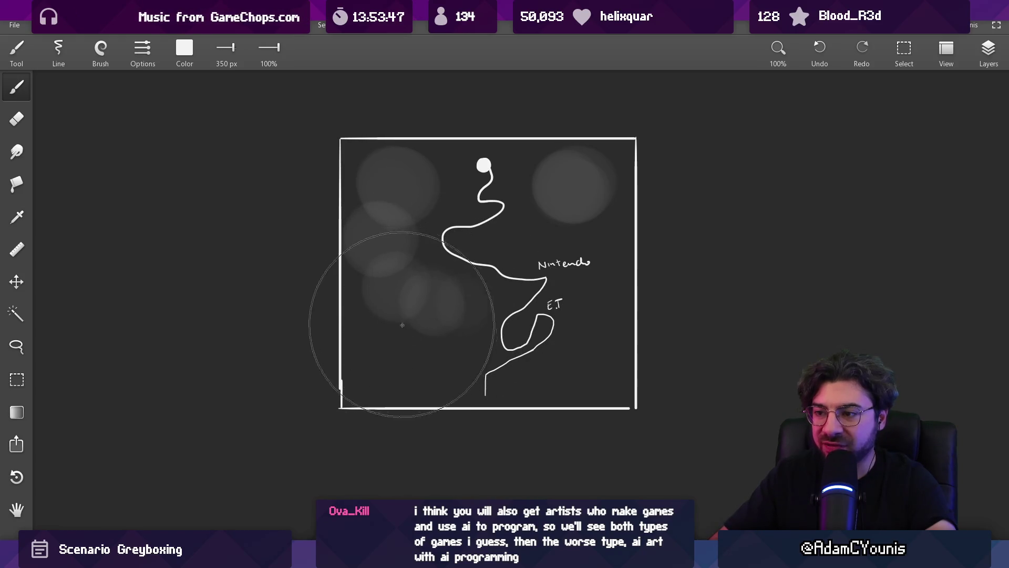
{"action": "left_click", "coordinate": [603, 305]}
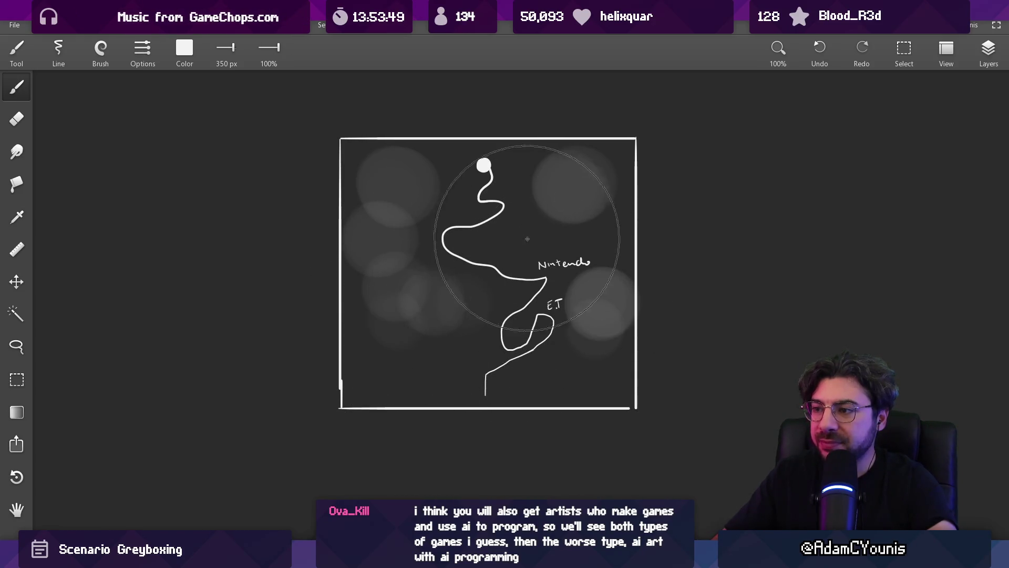
Sample white from the border and draw a dashed horizontal line across the frame with a fine 3.6 px Ink brush.
{"action": "mouse_move", "coordinate": [608, 270]}
{"action": "left_mouse_down"}
{"action": "mouse_move", "coordinate": [613, 218]}
{"action": "mouse_move", "coordinate": [640, 218]}
{"action": "left_mouse_up"}
{"action": "left_click", "coordinate": [95, 52]}
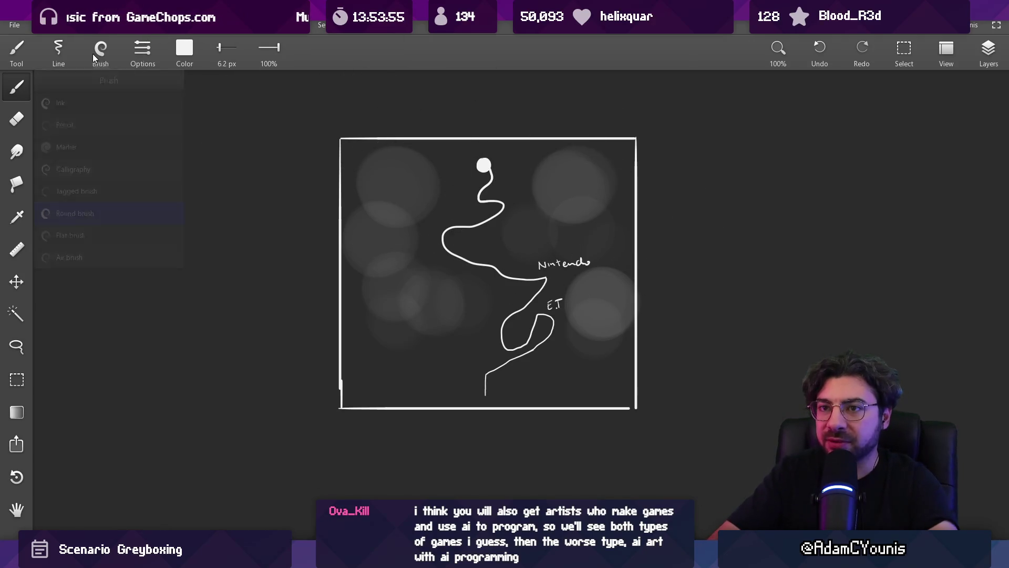
{"action": "left_click", "coordinate": [60, 103]}
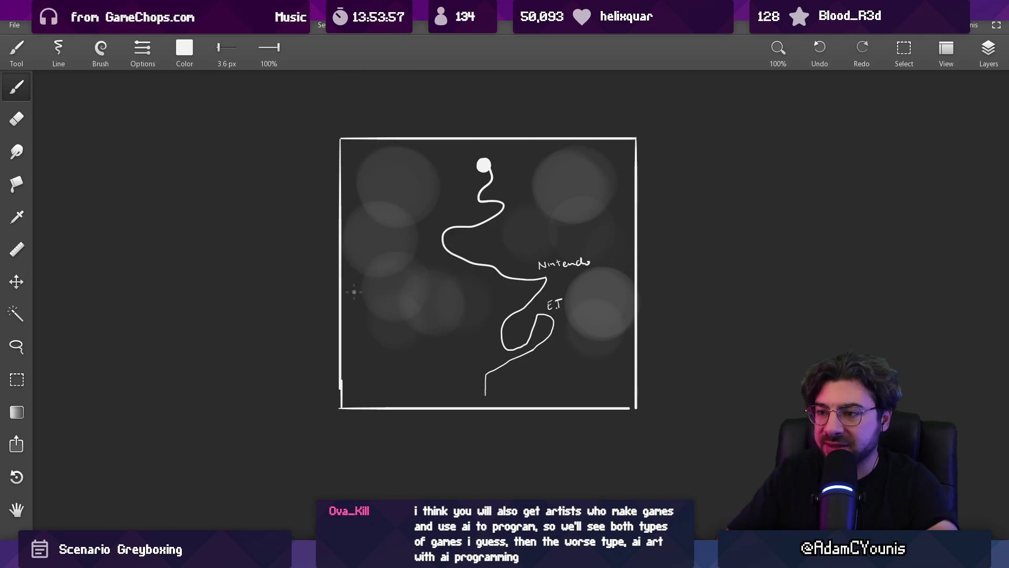
{"action": "left_click_drag", "start_coordinate": [342, 287], "coordinate": [476, 285]}
{"action": "left_click_drag", "start_coordinate": [497, 284], "coordinate": [587, 284]}
{"action": "left_click_drag", "start_coordinate": [597, 283], "coordinate": [648, 283]}
Draw a long vertical arrow to the left of the frame.
{"action": "scroll", "coordinate": [462, 241], "scroll_direction": "up", "scroll_amount": 3}
{"action": "mouse_move", "coordinate": [262, 465]}
{"action": "left_mouse_down"}
{"action": "mouse_move", "coordinate": [241, 220]}
{"action": "mouse_move", "coordinate": [249, 112]}
{"action": "left_mouse_up"}
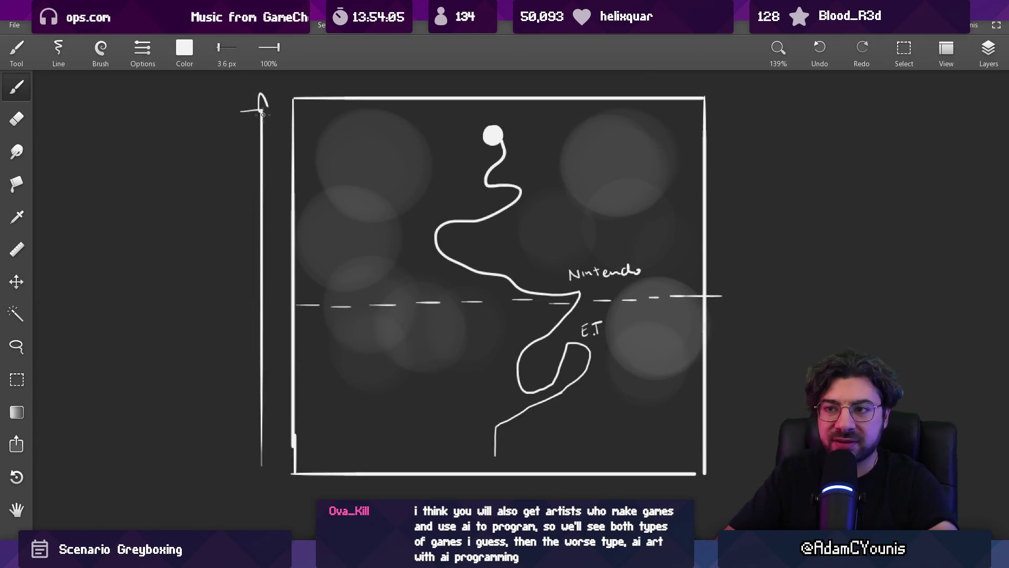
{"action": "scroll", "coordinate": [325, 202], "scroll_direction": "down", "scroll_amount": 2}
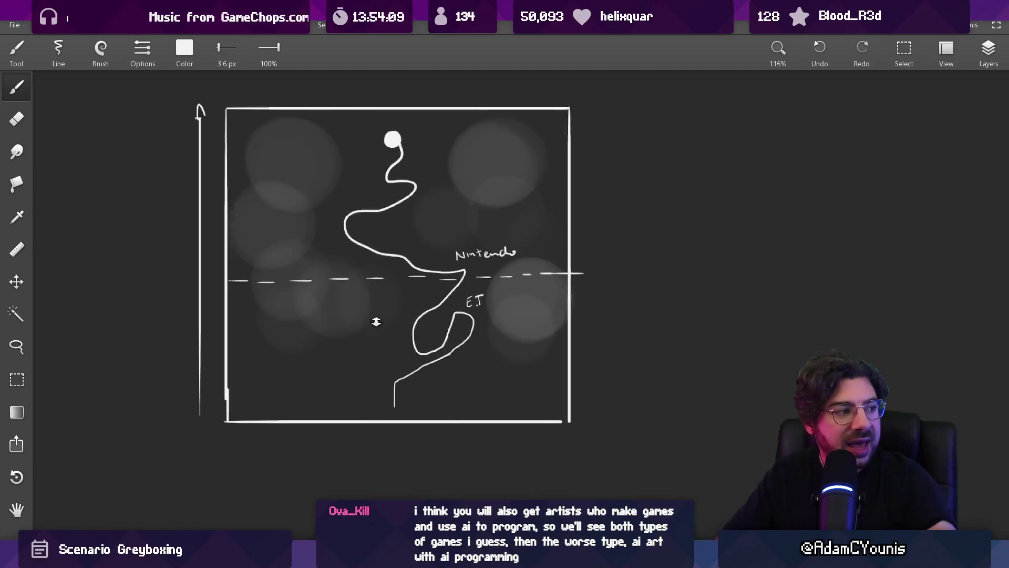
{"action": "scroll", "coordinate": [357, 310], "scroll_direction": "up", "scroll_amount": 3}
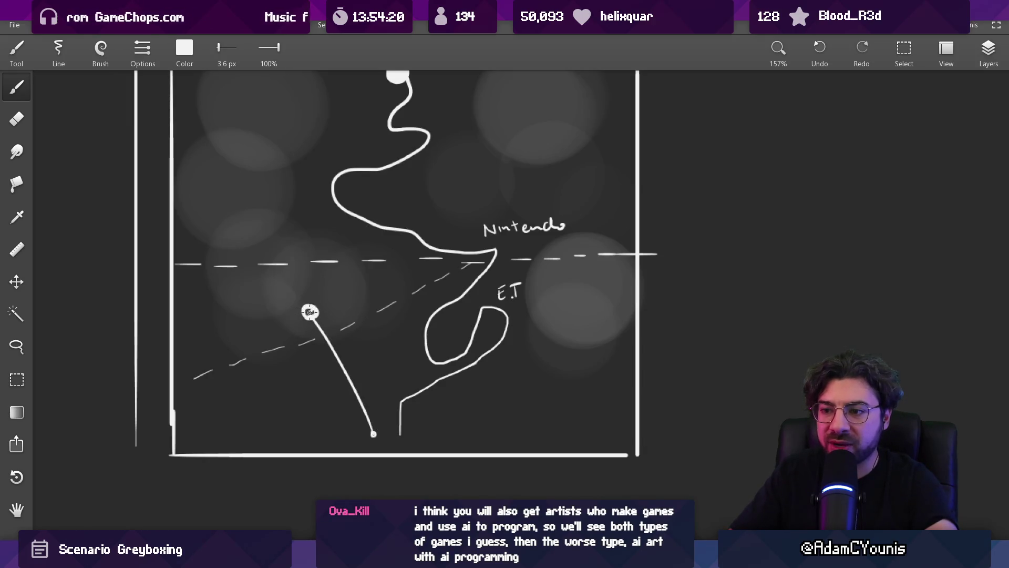
Switch to the Round brush and paint a soft grey crescent arc around the small circle.
{"action": "mouse_move", "coordinate": [286, 303]}
{"action": "left_mouse_down"}
{"action": "mouse_move", "coordinate": [515, 321]}
{"action": "mouse_move", "coordinate": [310, 313]}
{"action": "left_mouse_up"}
{"action": "left_click", "coordinate": [101, 50]}
{"action": "left_click", "coordinate": [97, 237]}
{"action": "left_click", "coordinate": [102, 67]}
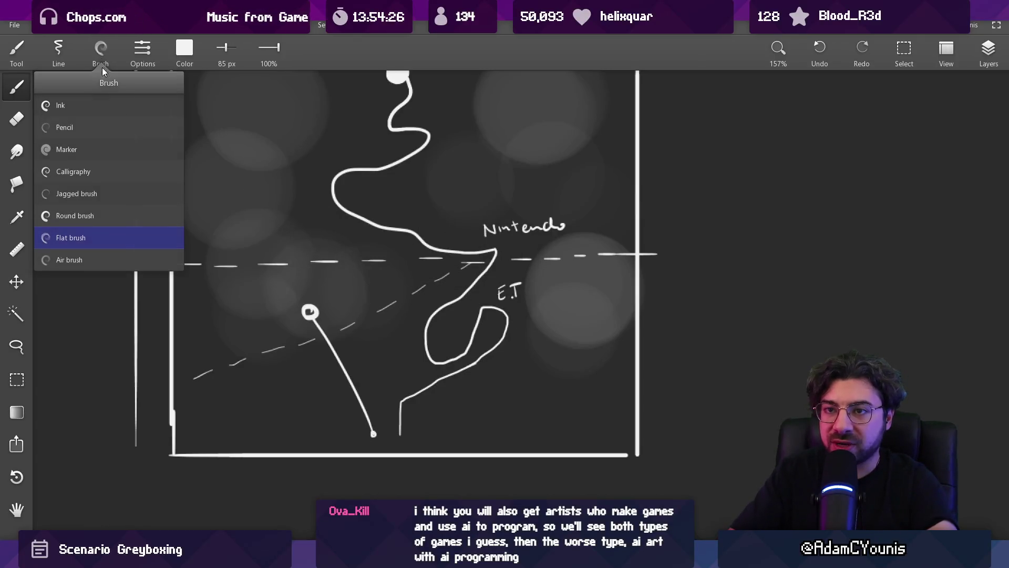
{"action": "left_click", "coordinate": [85, 221]}
{"action": "mouse_move", "coordinate": [247, 284]}
{"action": "left_mouse_down"}
{"action": "mouse_move", "coordinate": [242, 304]}
{"action": "mouse_move", "coordinate": [357, 292]}
{"action": "mouse_move", "coordinate": [226, 315]}
{"action": "mouse_move", "coordinate": [295, 253]}
{"action": "mouse_move", "coordinate": [242, 294]}
{"action": "mouse_move", "coordinate": [357, 263]}
{"action": "mouse_move", "coordinate": [270, 251]}
{"action": "mouse_move", "coordinate": [294, 329]}
{"action": "left_mouse_up"}
Shrink the brush to about 6 px and fill the small circle's dark spot white.
{"action": "key", "text": "bracketleft"}
{"action": "scroll", "coordinate": [293, 330], "scroll_direction": "down", "scroll_amount": 3}
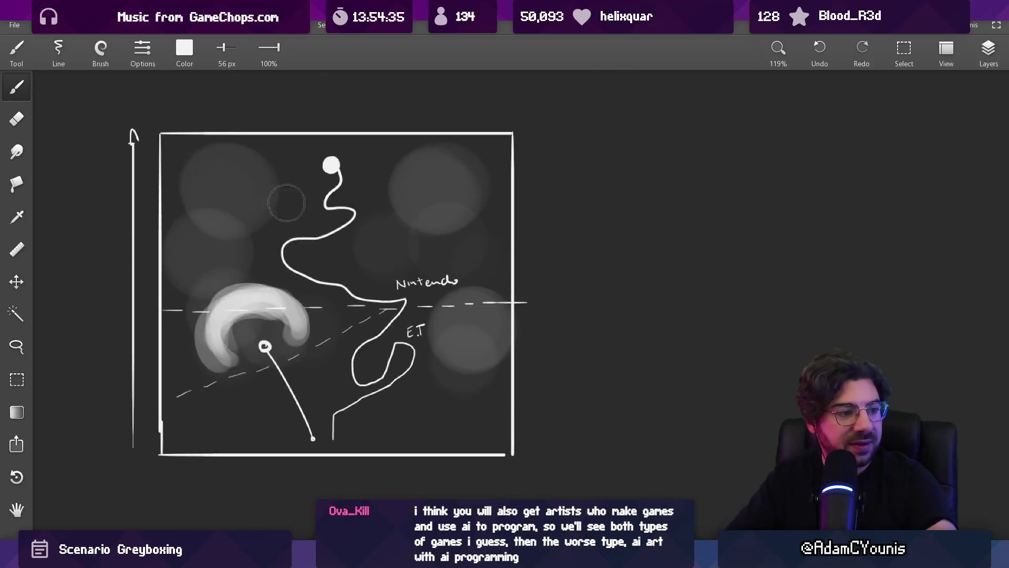
{"action": "scroll", "coordinate": [299, 340], "scroll_direction": "up", "scroll_amount": 5}
{"action": "key", "text": "bracketleft"}
{"action": "key", "text": "bracketleft"}
{"action": "key", "text": "bracketleft"}
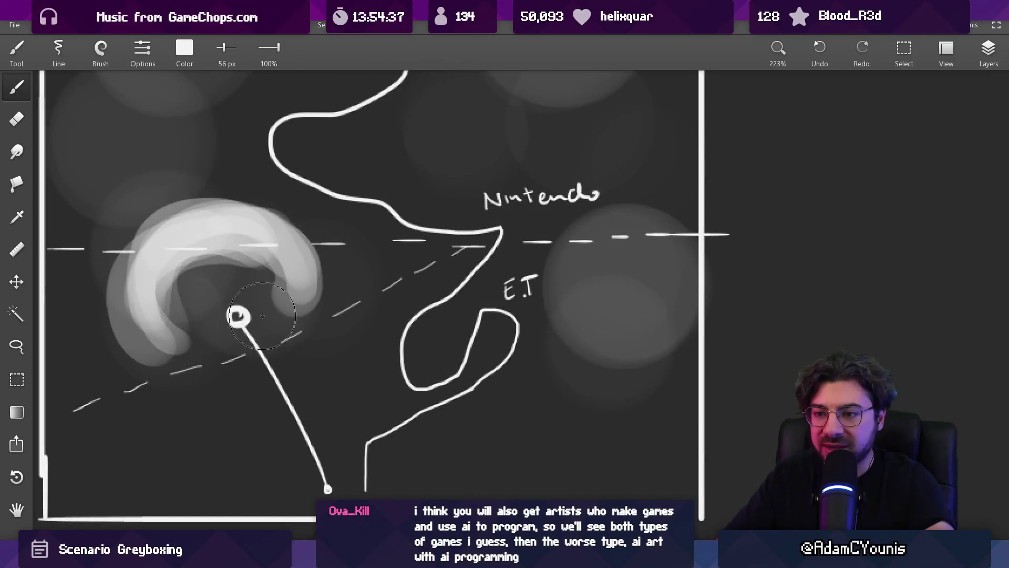
{"action": "key", "text": "bracketleft"}
{"action": "key", "text": "bracketleft"}
{"action": "left_click", "coordinate": [239, 315]}
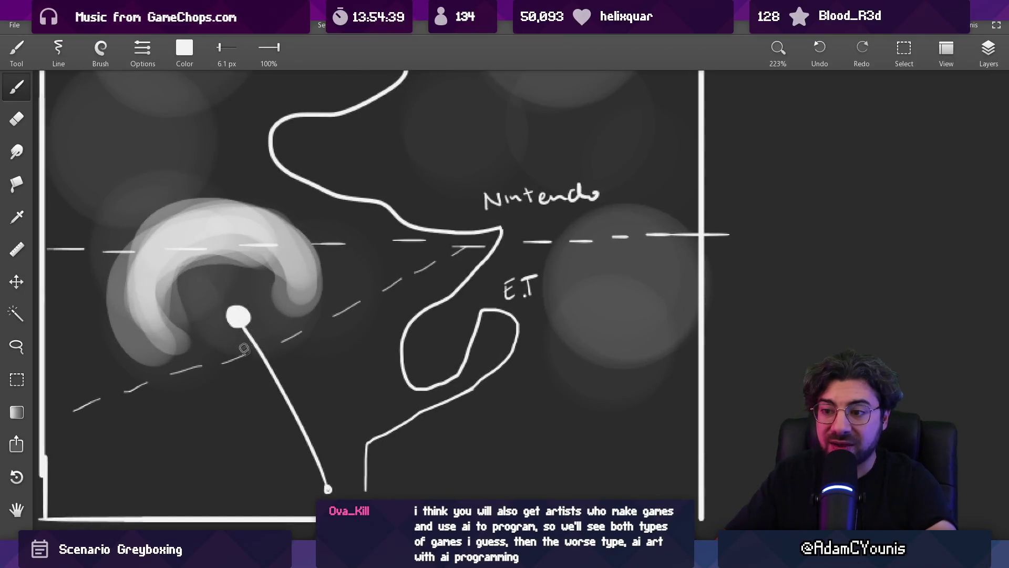
{"action": "scroll", "coordinate": [290, 419], "scroll_direction": "down", "scroll_amount": 5}
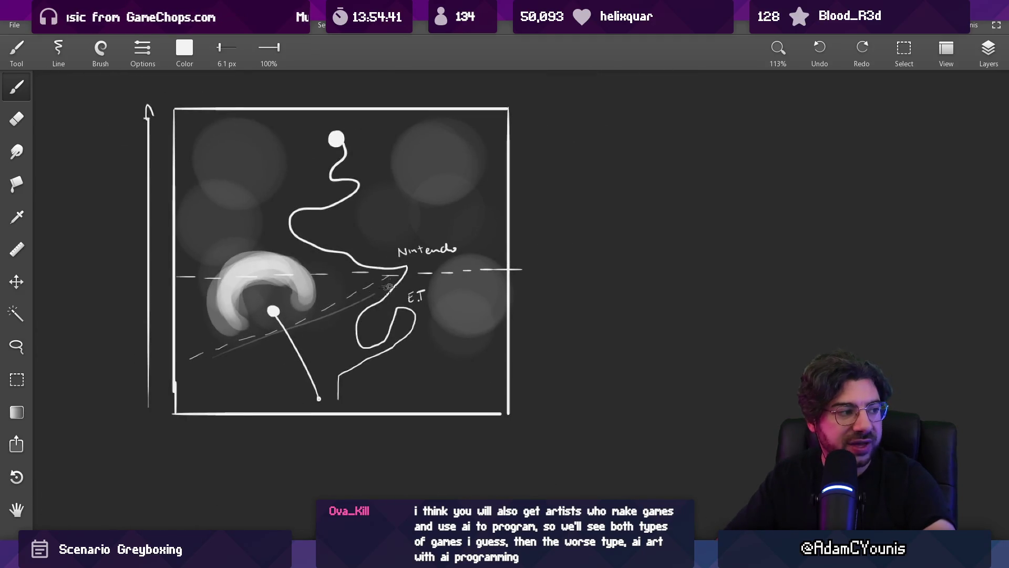
Erase the stray faint stroke by the diagonal dashed line and grey haze spots around the crescent.
{"action": "key", "text": "e"}
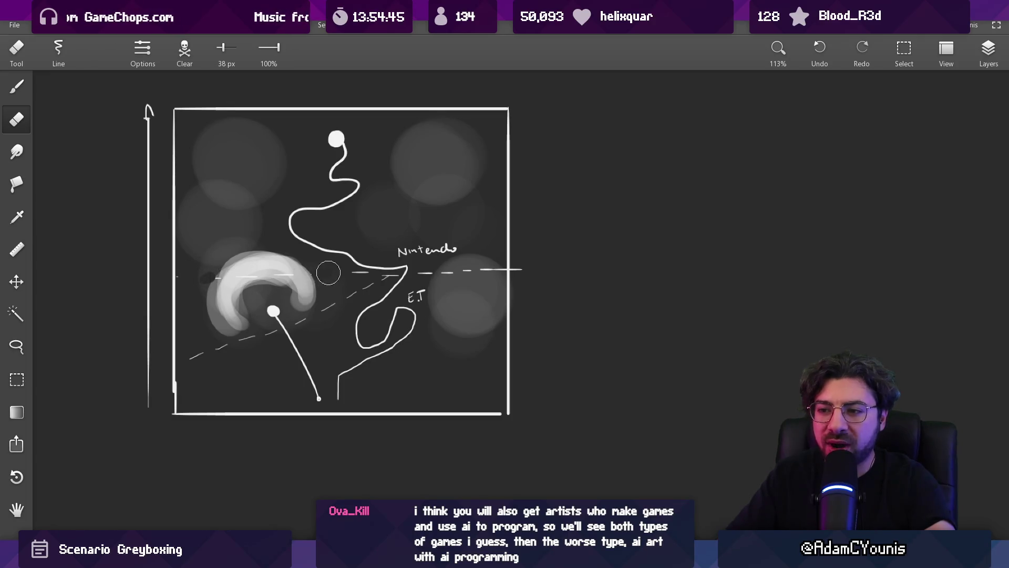
{"action": "key", "text": "b"}
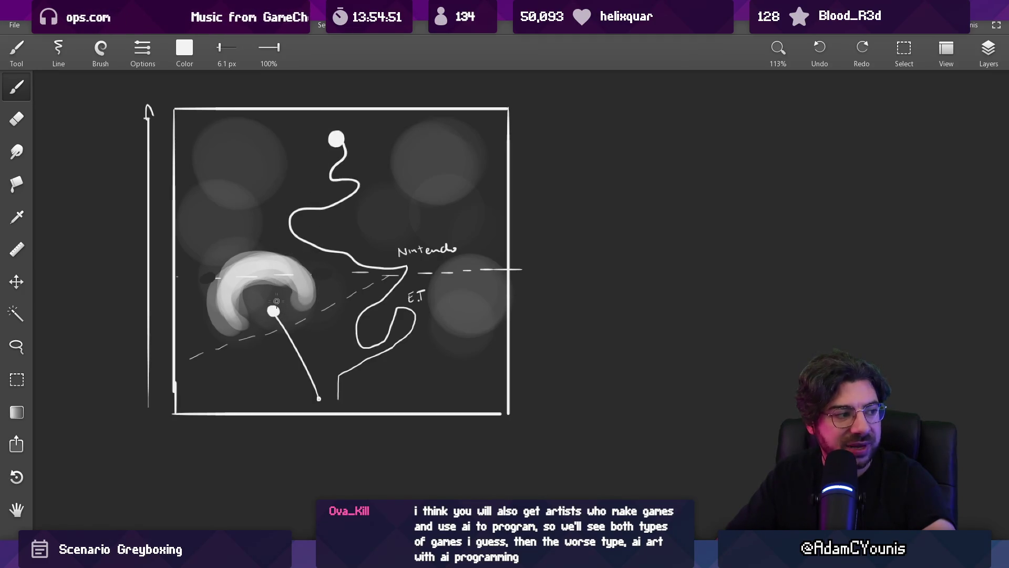
{"action": "key", "text": "e"}
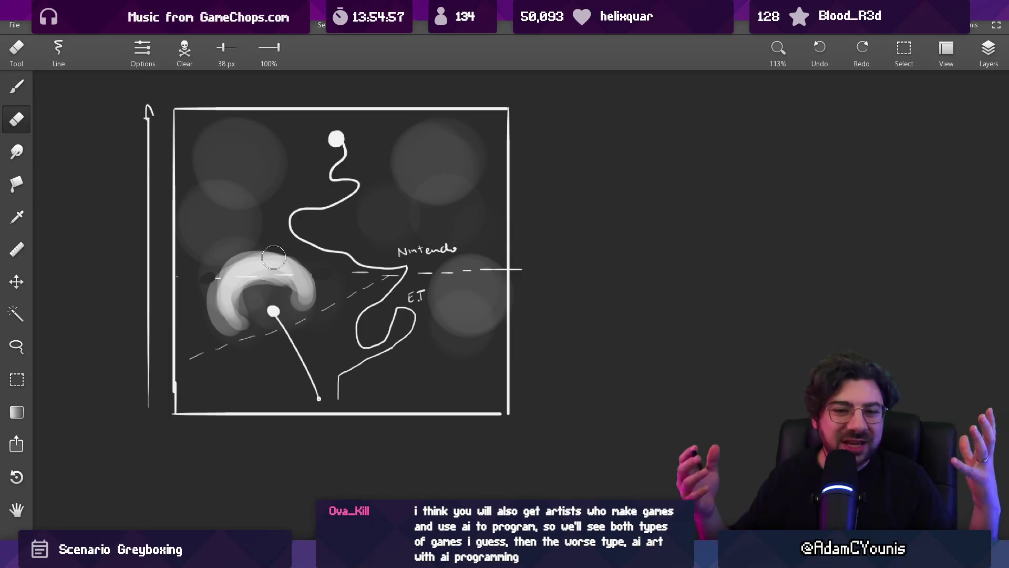
{"action": "key", "text": "b"}
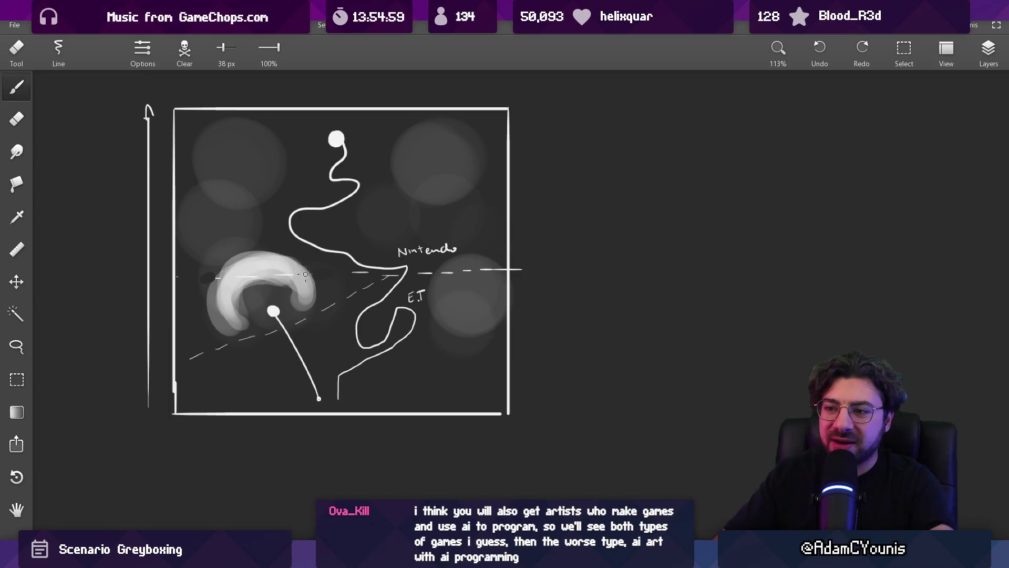
{"action": "scroll", "coordinate": [263, 254], "scroll_direction": "up", "scroll_amount": 3}
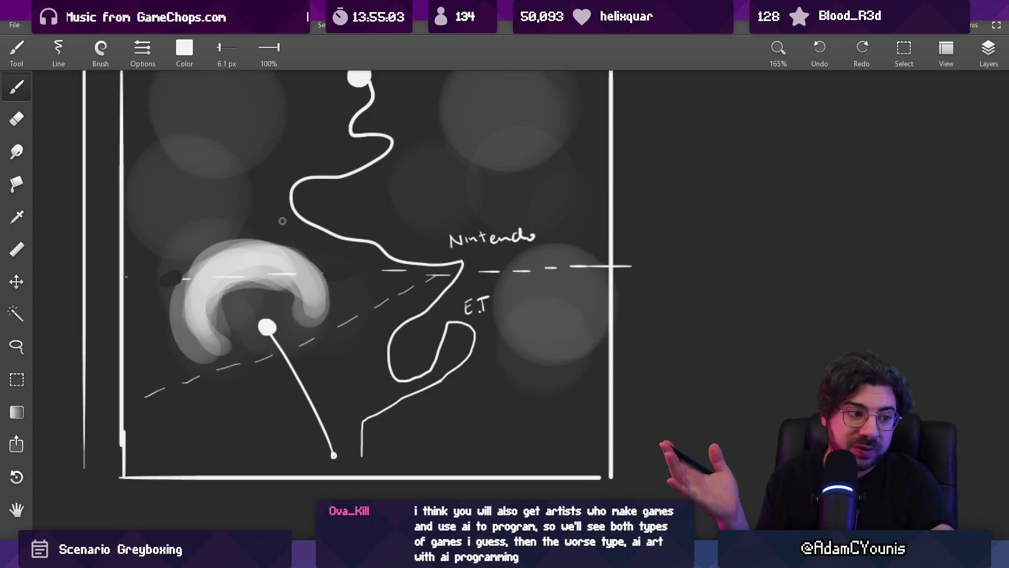
{"action": "scroll", "coordinate": [638, 227], "scroll_direction": "up", "scroll_amount": 3}
{"action": "scroll", "coordinate": [638, 228], "scroll_direction": "left", "scroll_amount": 3}
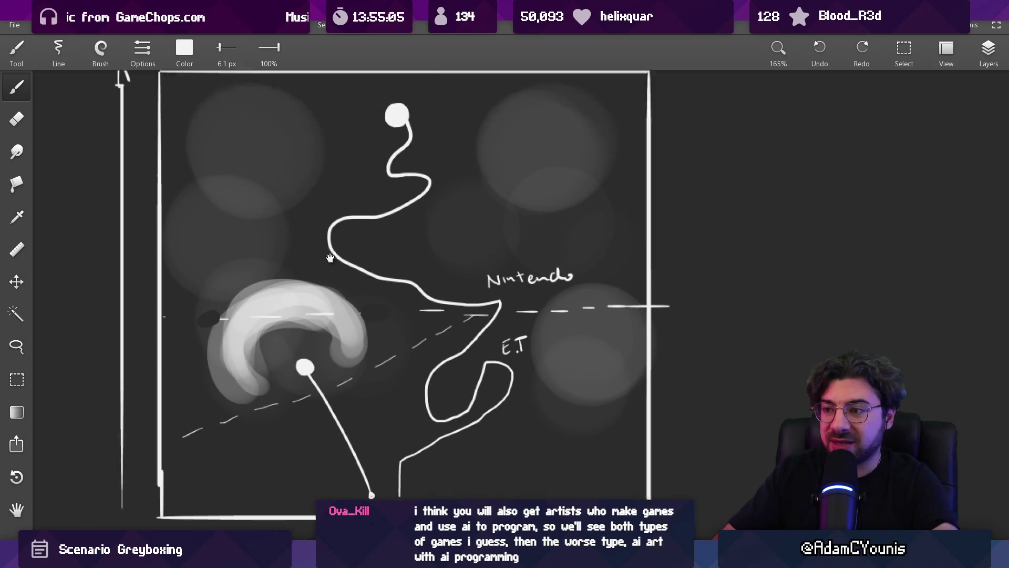
Redraw thicker tick marks along the frame's right edge with a different brush at 8.7 px.
{"action": "left_click_drag", "start_coordinate": [658, 96], "coordinate": [693, 90]}
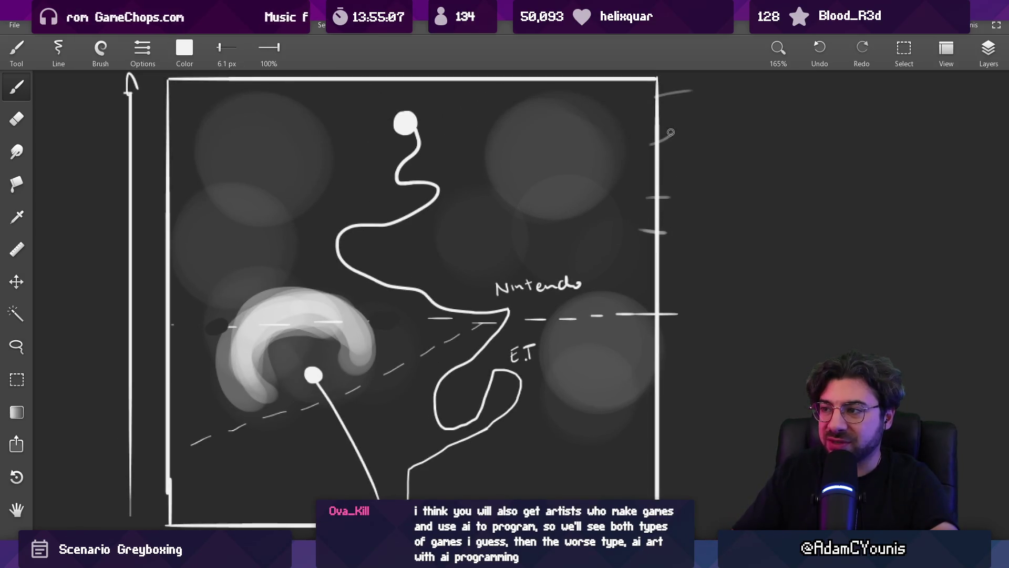
{"action": "key", "text": "bracketright"}
{"action": "left_click_drag", "start_coordinate": [638, 123], "coordinate": [667, 123]}
{"action": "key", "text": "bracketleft"}
{"action": "key", "text": "bracketleft"}
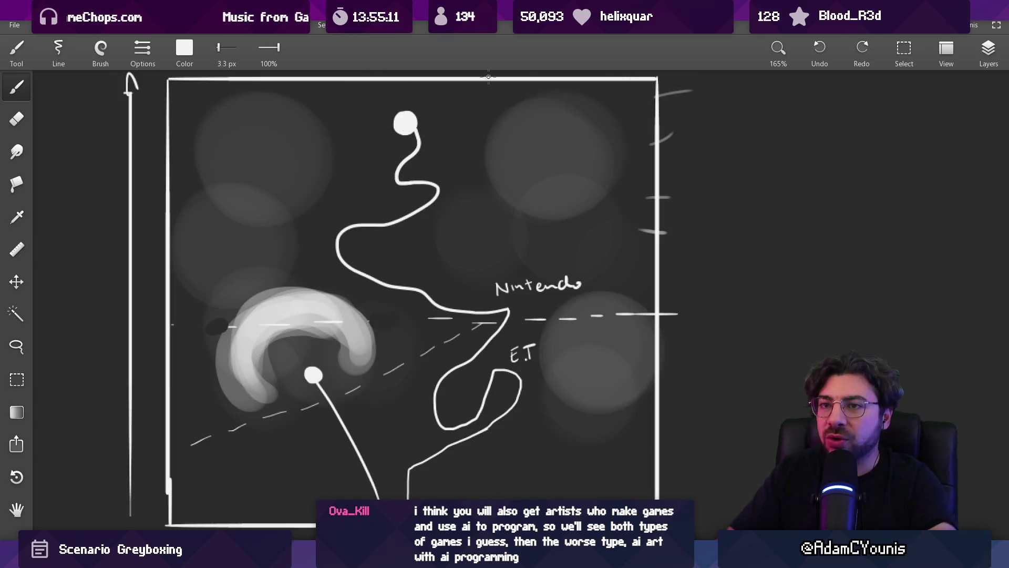
{"action": "left_click", "coordinate": [128, 52]}
{"action": "left_click", "coordinate": [108, 214]}
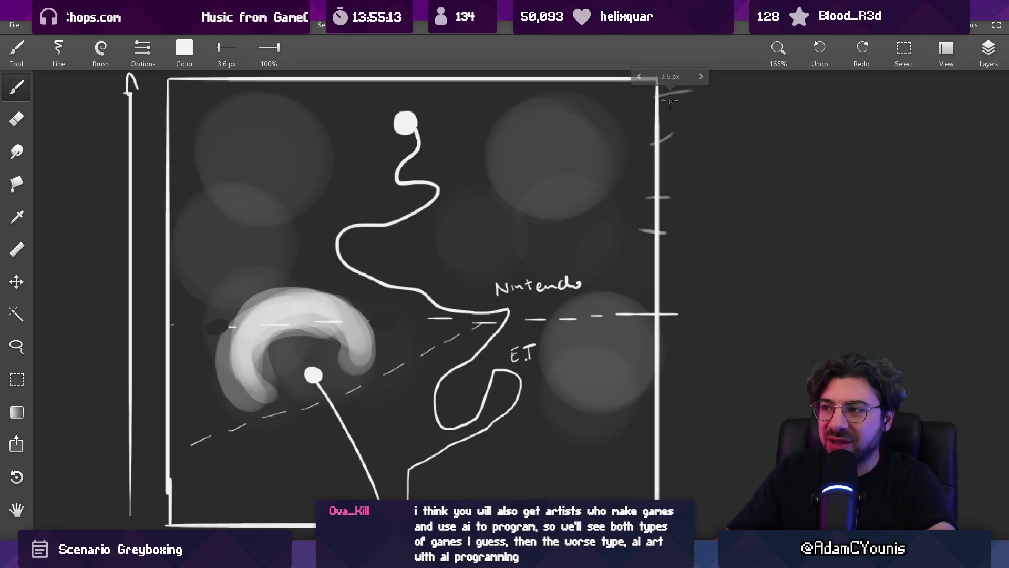
{"action": "key", "text": "bracketright"}
{"action": "key", "text": "bracketright"}
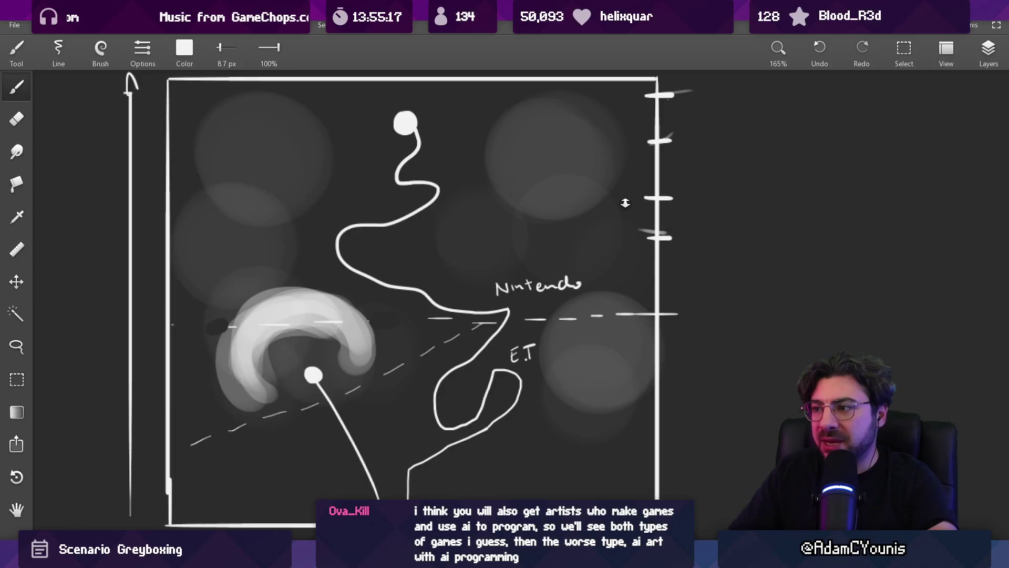
{"action": "scroll", "coordinate": [551, 210], "scroll_direction": "down", "scroll_amount": 3}
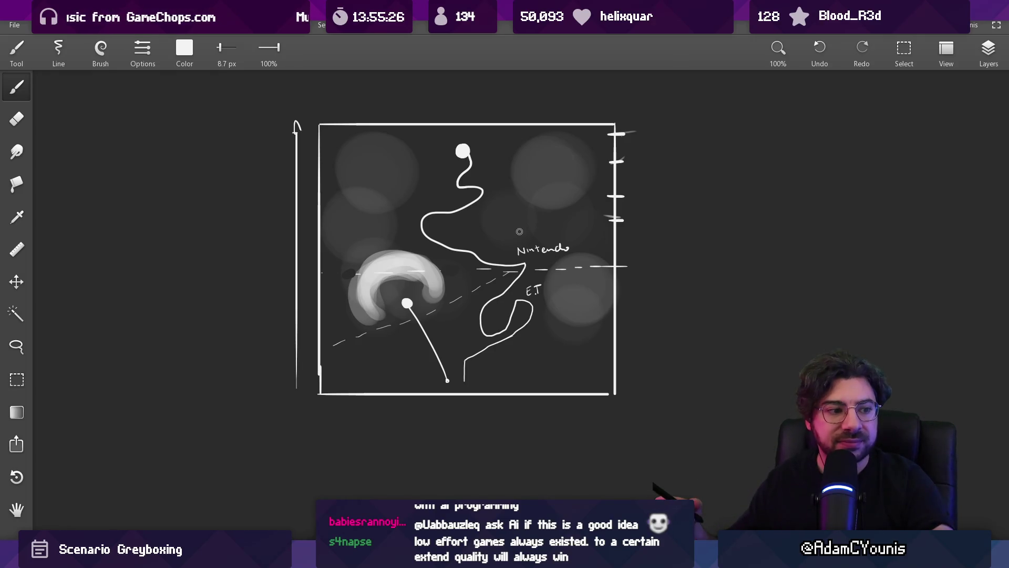
Erase the tick marks poking out past the frame's right edge.
{"action": "key", "text": "e"}
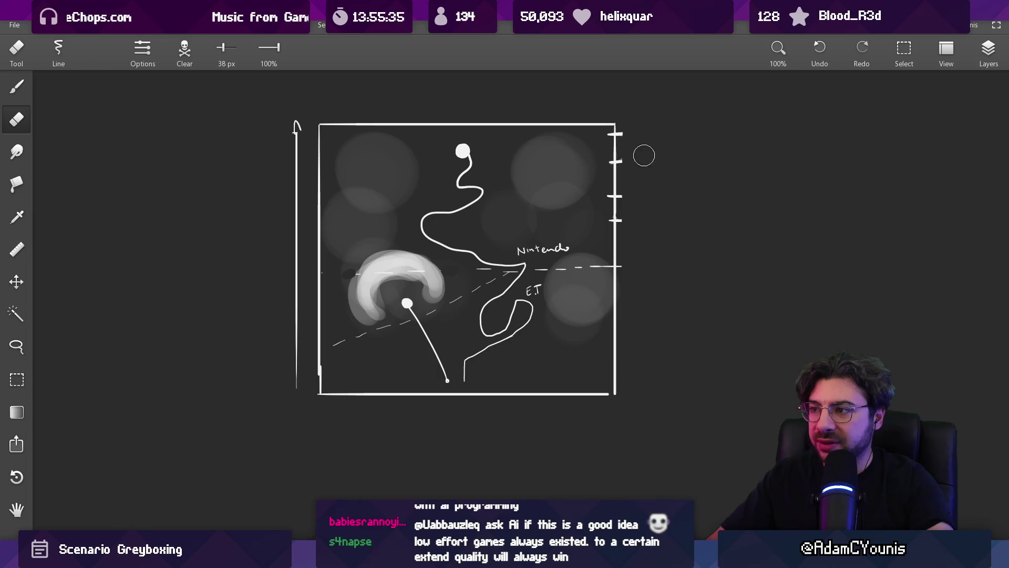
{"action": "mouse_move", "coordinate": [629, 128]}
{"action": "left_mouse_down"}
{"action": "mouse_move", "coordinate": [628, 274]}
{"action": "mouse_move", "coordinate": [618, 209]}
{"action": "left_mouse_up"}
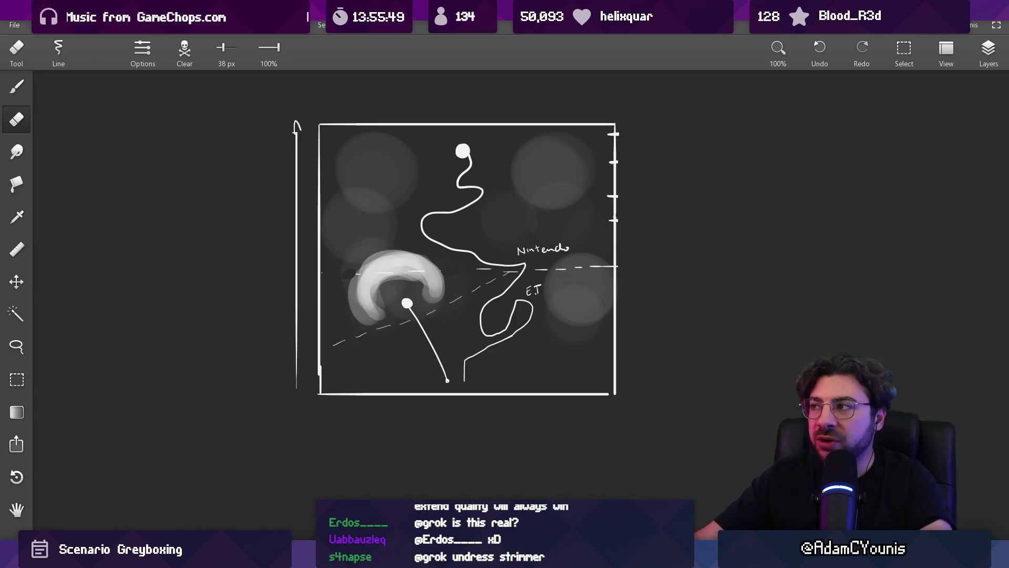
{"action": "key", "text": "ctrl+n"}
Close Leonardo with Don't save, zoom around the Cheverwood SceneGraph, then bring up the Chapter 2 World Layout flowchart.
{"action": "left_click", "coordinate": [528, 303]}
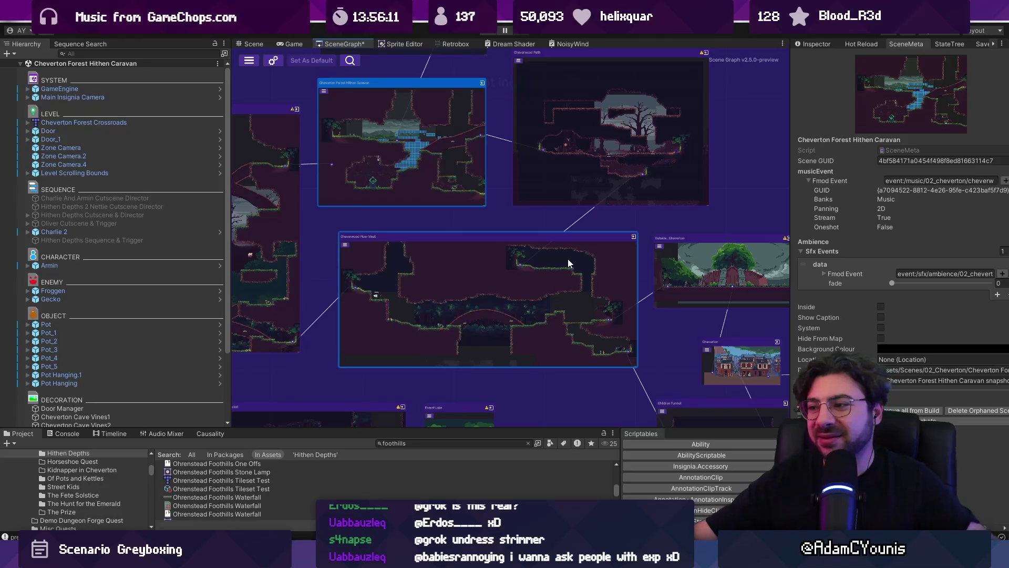
{"action": "scroll", "coordinate": [541, 173], "scroll_direction": "down", "scroll_amount": 3}
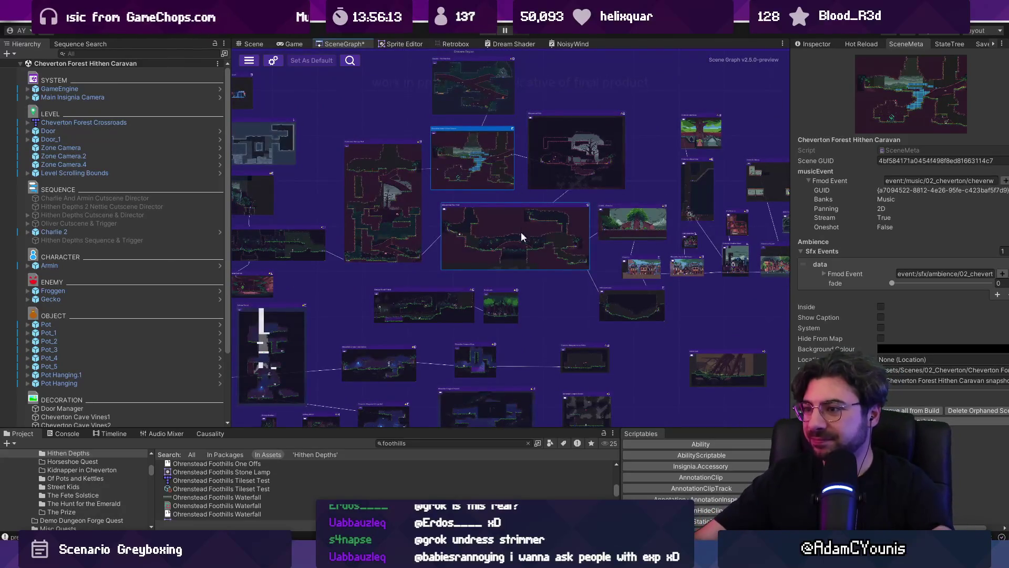
{"action": "scroll", "coordinate": [522, 237], "scroll_direction": "up", "scroll_amount": 4}
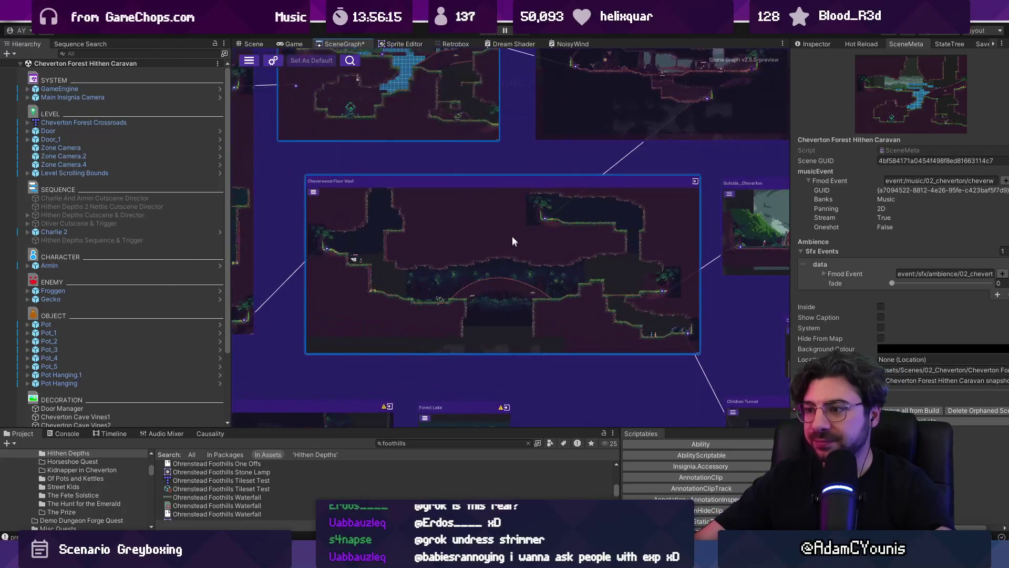
{"action": "scroll", "coordinate": [513, 241], "scroll_direction": "down", "scroll_amount": 4}
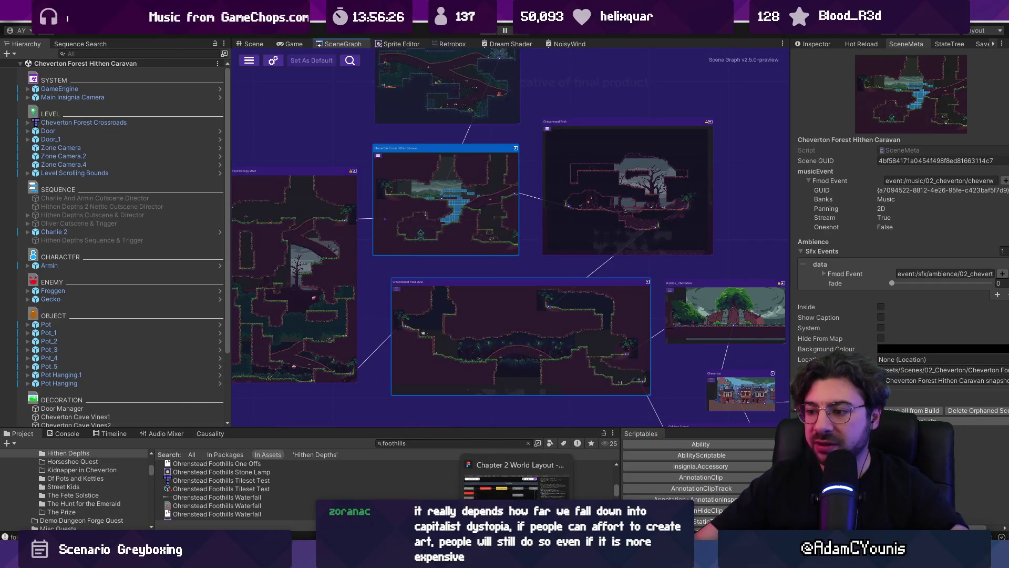
{"action": "left_click", "coordinate": [504, 480]}
Scroll to Part 1 - The Ridgelands, select the Introduce Hithen characters node, then return to Unity.
{"action": "scroll", "coordinate": [404, 251], "scroll_direction": "up", "scroll_amount": 2}
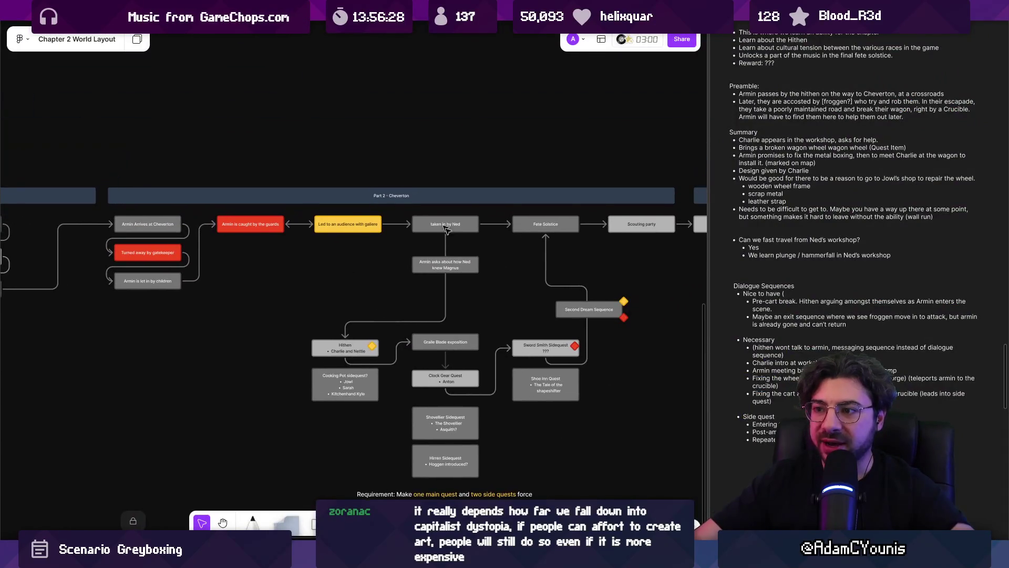
{"action": "scroll", "coordinate": [271, 224], "scroll_direction": "left", "scroll_amount": 5}
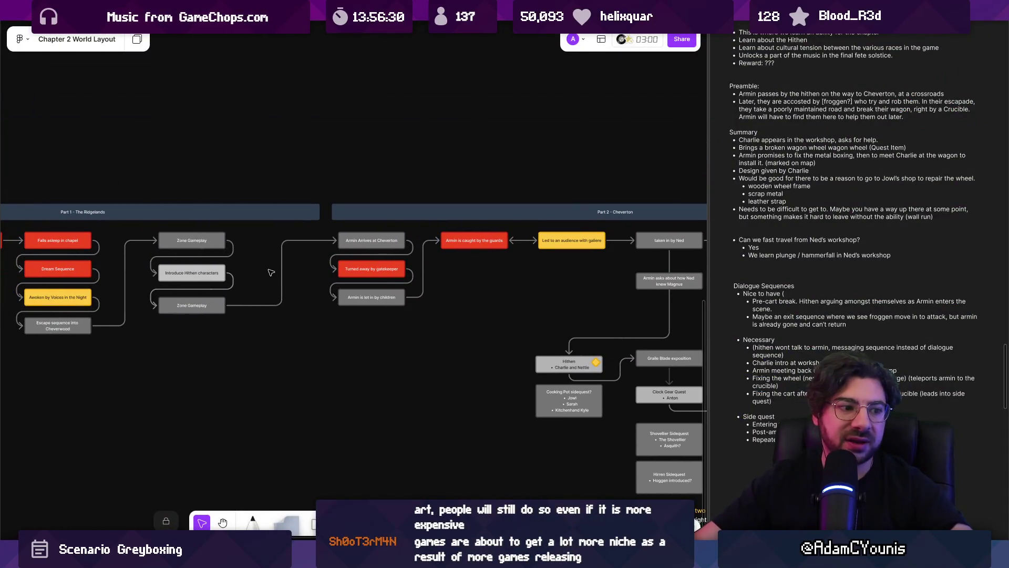
{"action": "scroll", "coordinate": [294, 278], "scroll_direction": "up", "scroll_amount": 5}
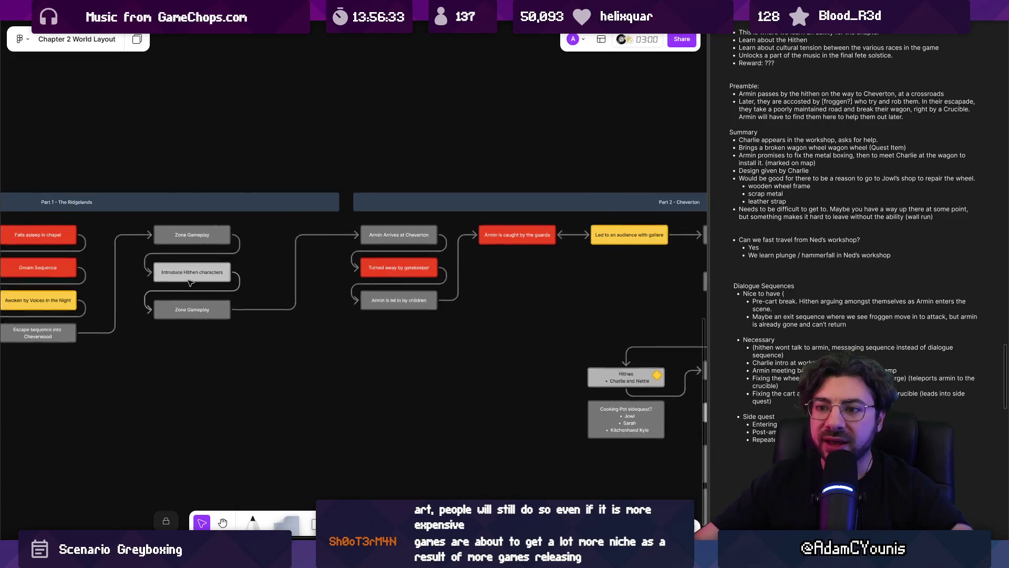
{"action": "left_click", "coordinate": [224, 275]}
{"action": "left_click", "coordinate": [326, 268]}
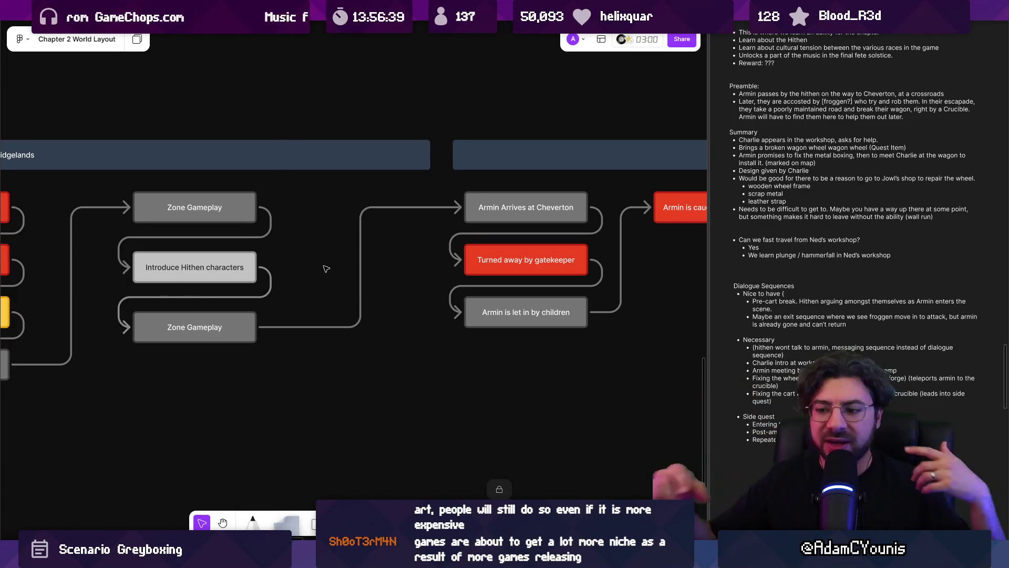
{"action": "key", "text": "alt+Tab"}
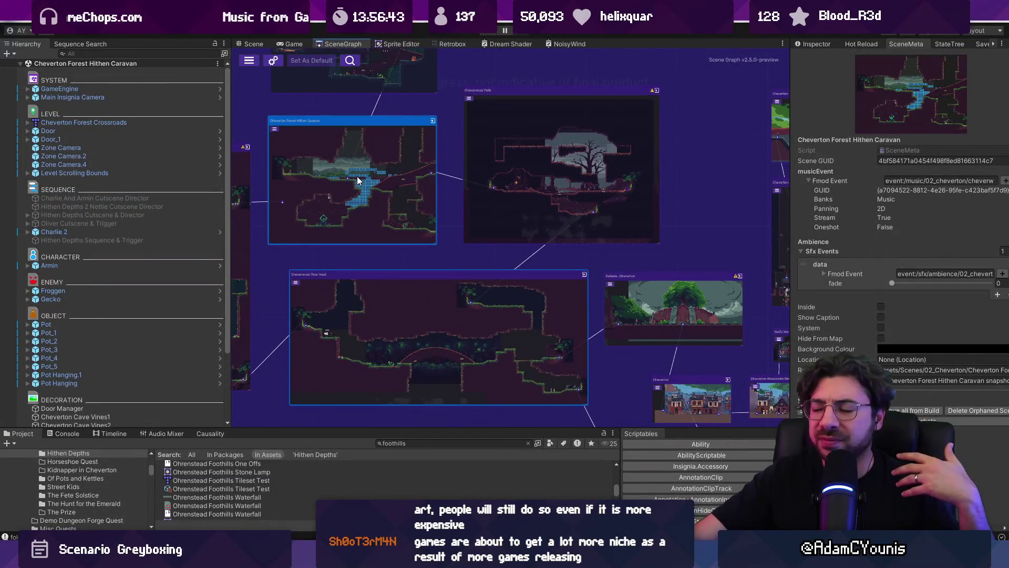
{"action": "scroll", "coordinate": [473, 179], "scroll_direction": "right", "scroll_amount": 3}
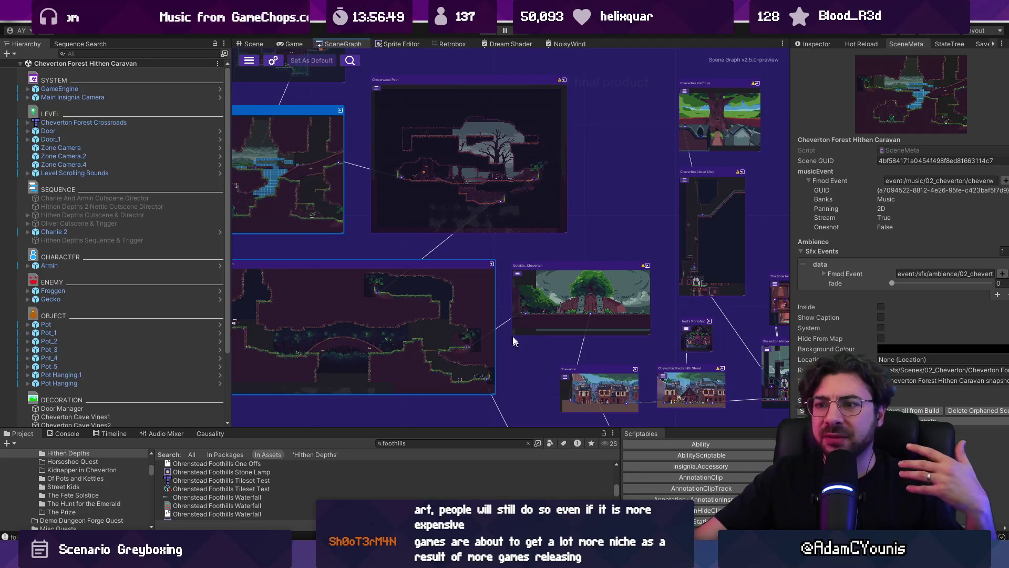
{"action": "scroll", "coordinate": [426, 255], "scroll_direction": "up", "scroll_amount": 2}
{"action": "scroll", "coordinate": [341, 178], "scroll_direction": "down", "scroll_amount": 2}
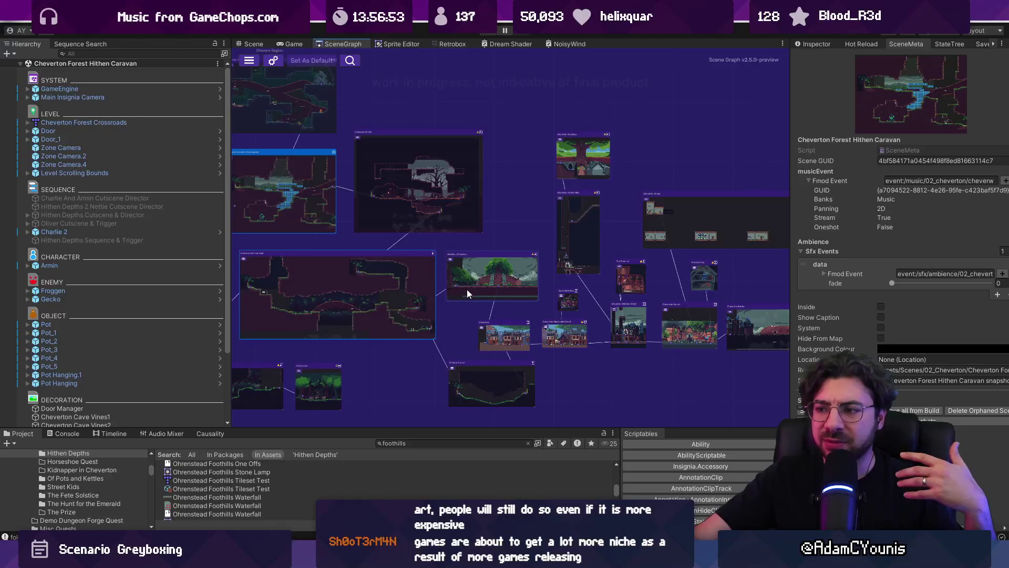
{"action": "scroll", "coordinate": [462, 277], "scroll_direction": "up", "scroll_amount": 3}
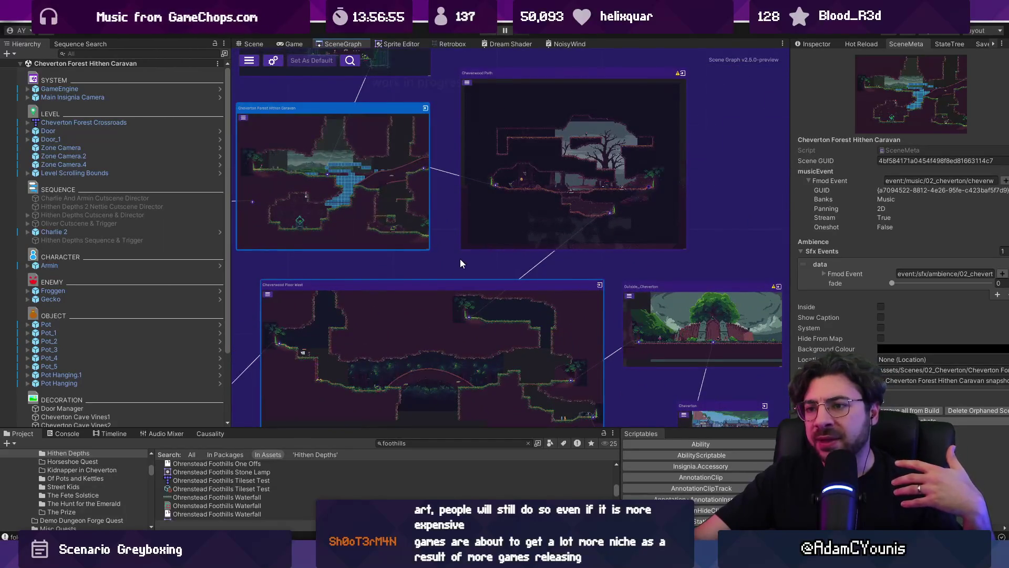
{"action": "scroll", "coordinate": [460, 259], "scroll_direction": "down", "scroll_amount": 2}
{"action": "scroll", "coordinate": [514, 263], "scroll_direction": "up", "scroll_amount": 1}
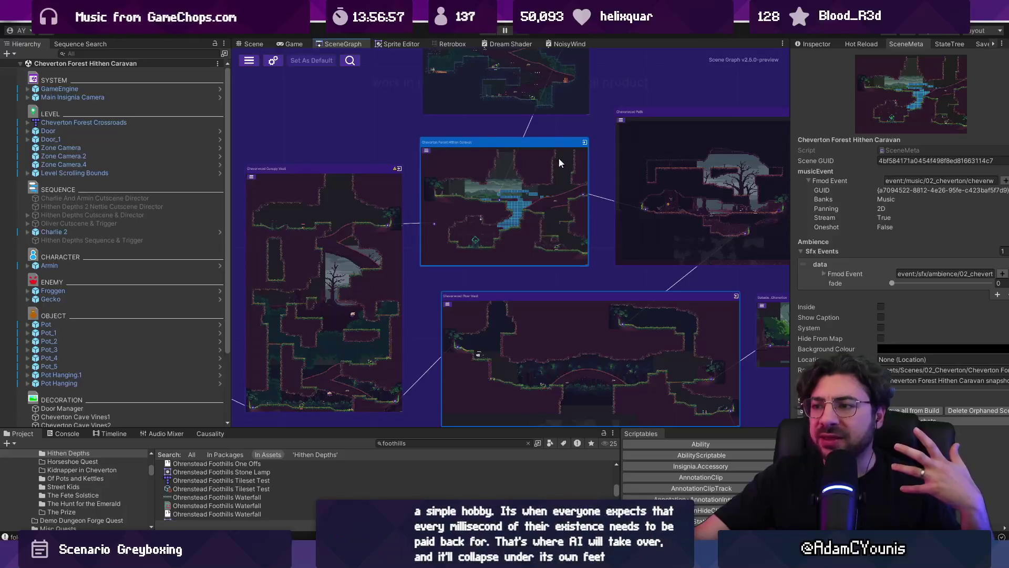
{"action": "scroll", "coordinate": [597, 160], "scroll_direction": "up", "scroll_amount": 2}
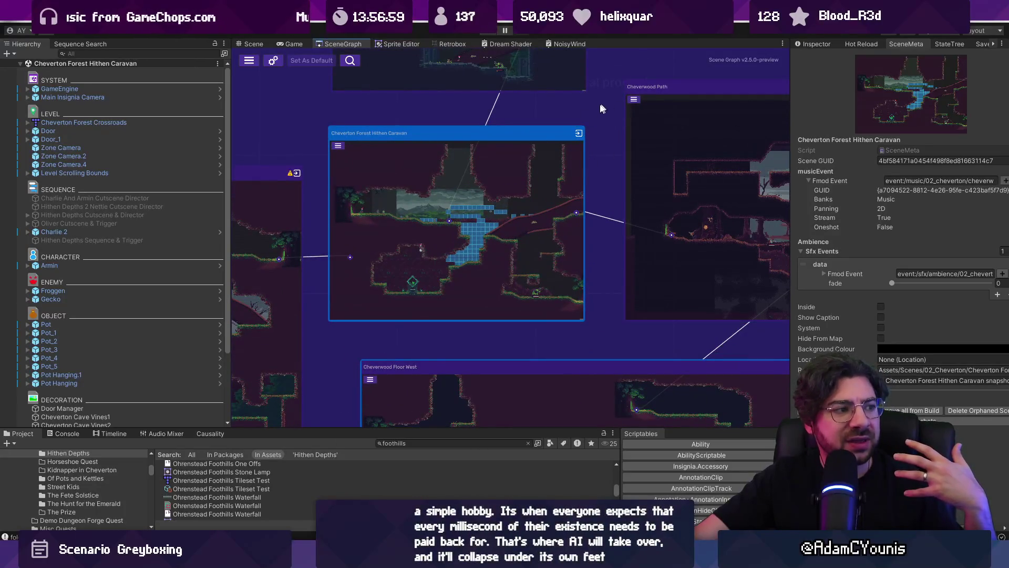
{"action": "scroll", "coordinate": [571, 185], "scroll_direction": "down", "scroll_amount": 1}
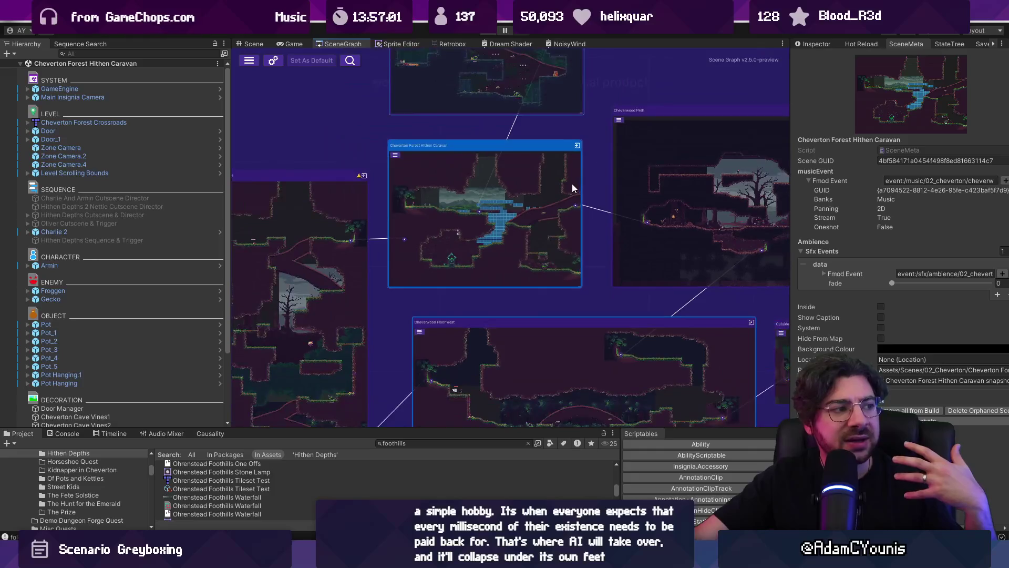
{"action": "scroll", "coordinate": [572, 199], "scroll_direction": "up", "scroll_amount": 2}
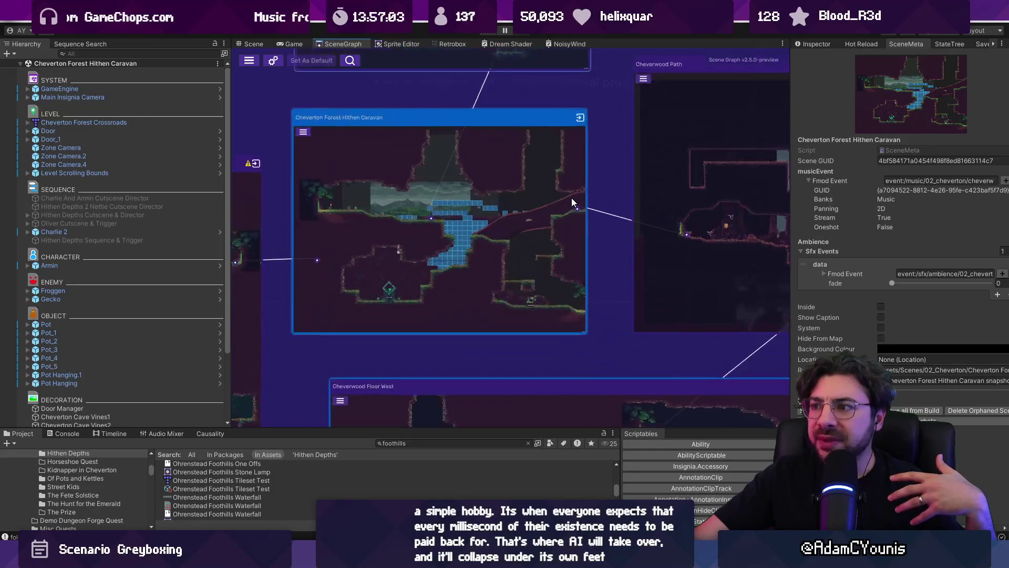
{"action": "scroll", "coordinate": [444, 215], "scroll_direction": "up", "scroll_amount": 3}
{"action": "scroll", "coordinate": [440, 205], "scroll_direction": "down", "scroll_amount": 2}
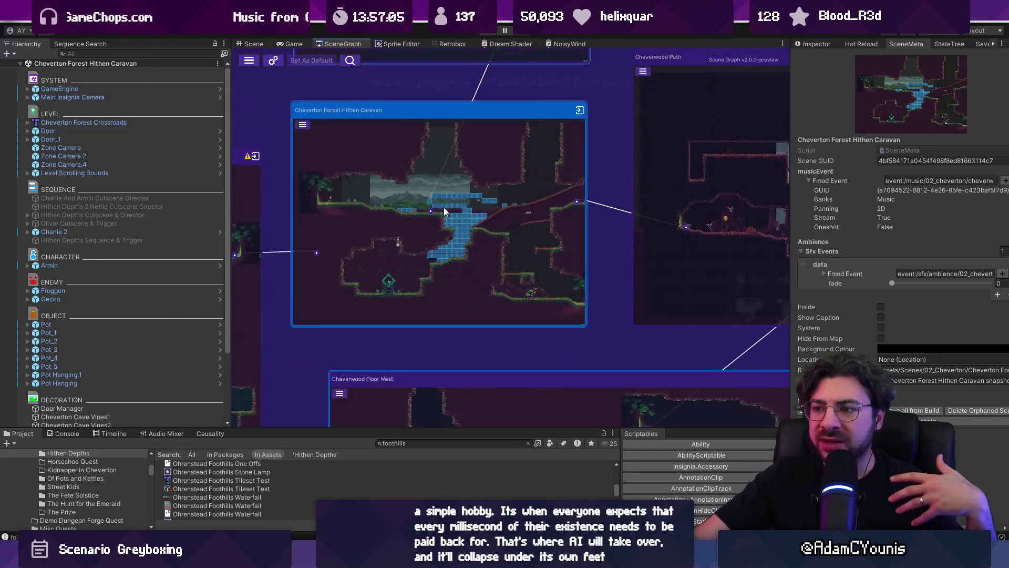
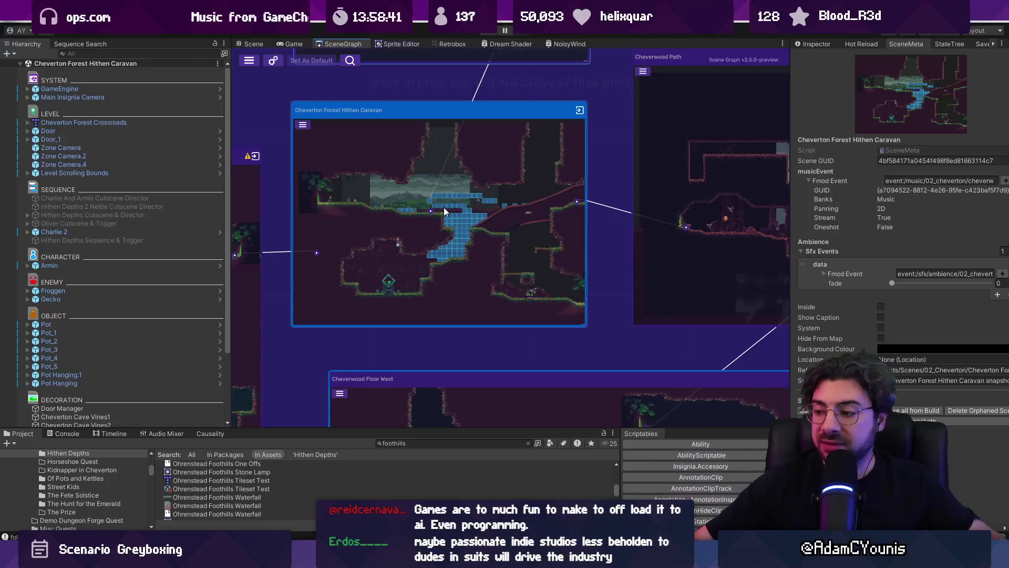
Bring the hand-drawn level sketch in Sketchable forward in place of Unity's scene graph.
{"action": "scroll", "coordinate": [568, 367], "scroll_direction": "down", "scroll_amount": 5}
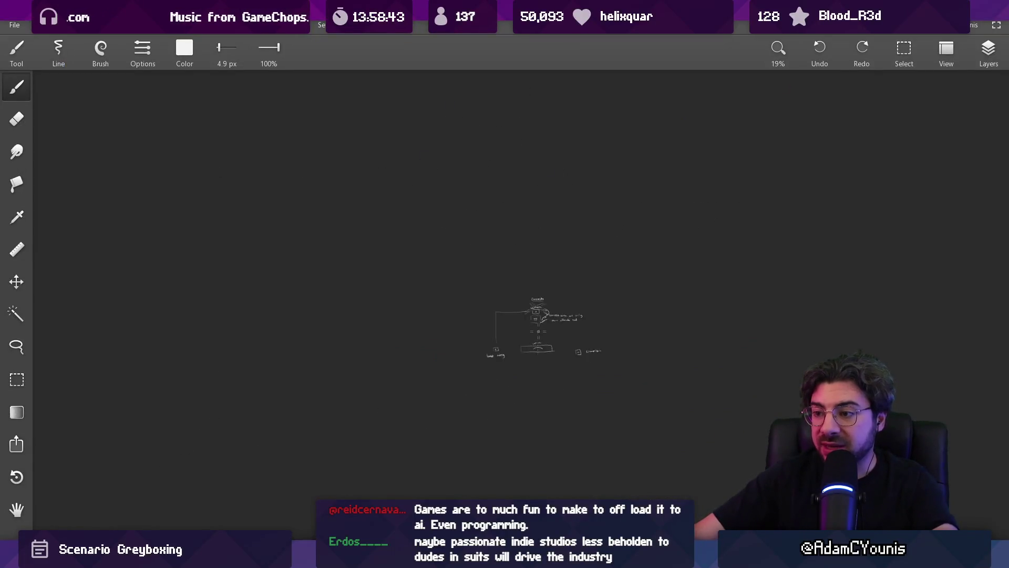
Draw the room's left wall, rounded top-right wall and straight floor line.
{"action": "scroll", "coordinate": [555, 363], "scroll_direction": "up", "scroll_amount": 4}
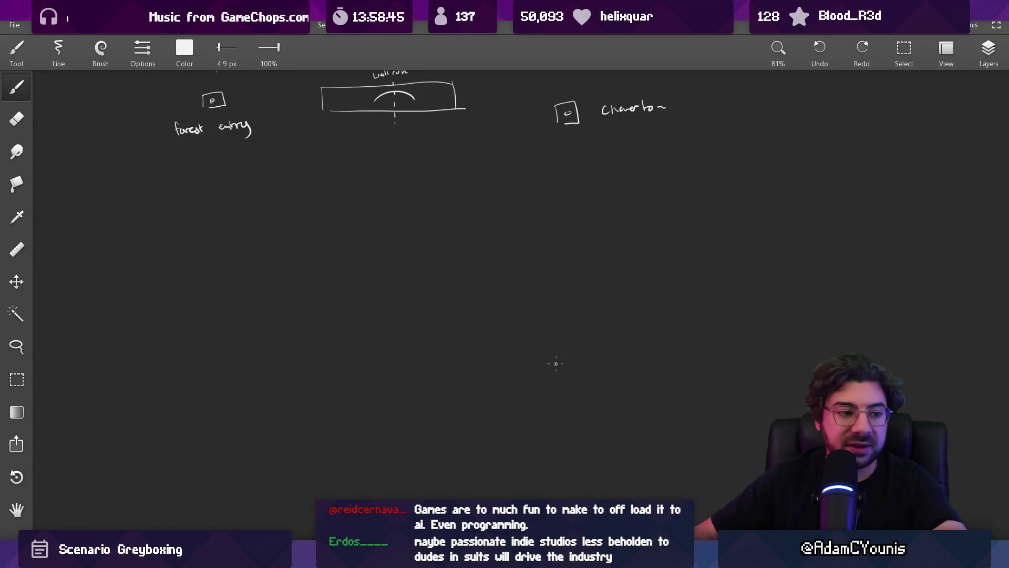
{"action": "scroll", "coordinate": [518, 305], "scroll_direction": "up", "scroll_amount": 2}
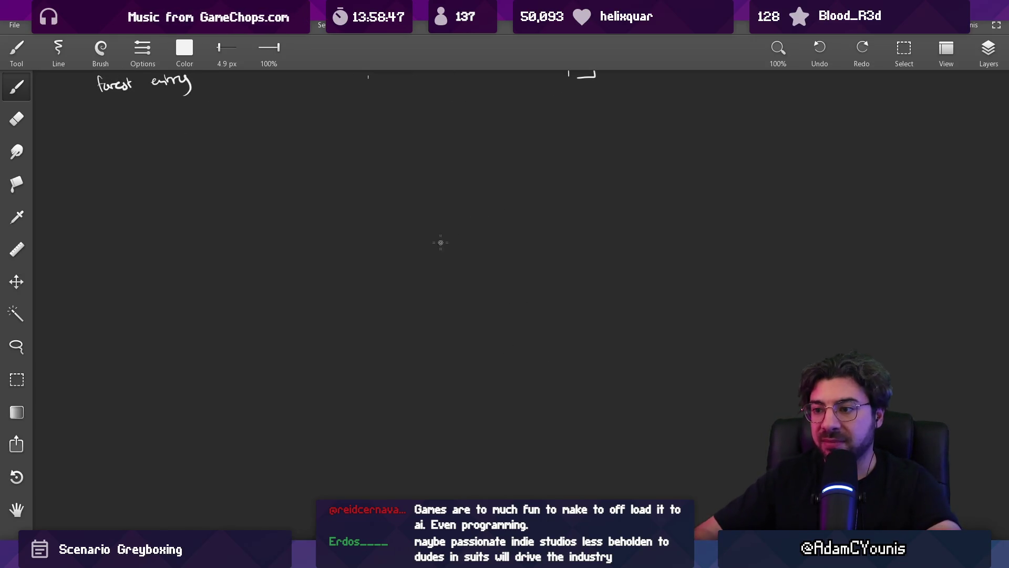
{"action": "left_click_drag", "start_coordinate": [298, 218], "coordinate": [300, 350]}
{"action": "mouse_move", "coordinate": [303, 212]}
{"action": "left_mouse_down"}
{"action": "mouse_move", "coordinate": [433, 207]}
{"action": "mouse_move", "coordinate": [467, 383]}
{"action": "left_mouse_up"}
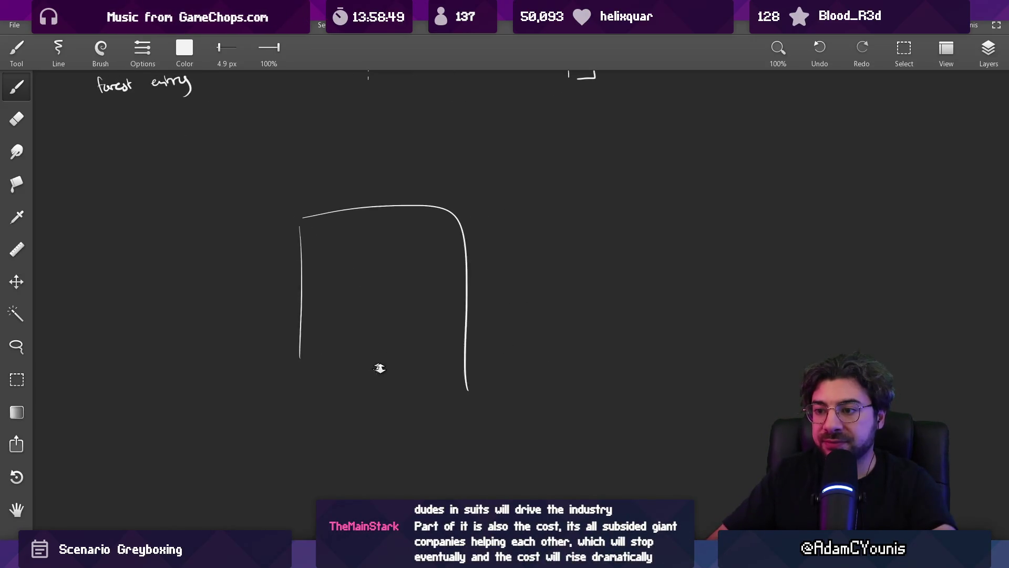
{"action": "scroll", "coordinate": [378, 364], "scroll_direction": "up", "scroll_amount": 4}
{"action": "mouse_move", "coordinate": [249, 368]}
{"action": "left_mouse_down"}
{"action": "mouse_move", "coordinate": [505, 364]}
{"action": "mouse_move", "coordinate": [511, 400]}
{"action": "left_mouse_up"}
Trim the right wall's stray tail, then draw a short corridor stroke topped with a round node.
{"action": "key", "text": "e"}
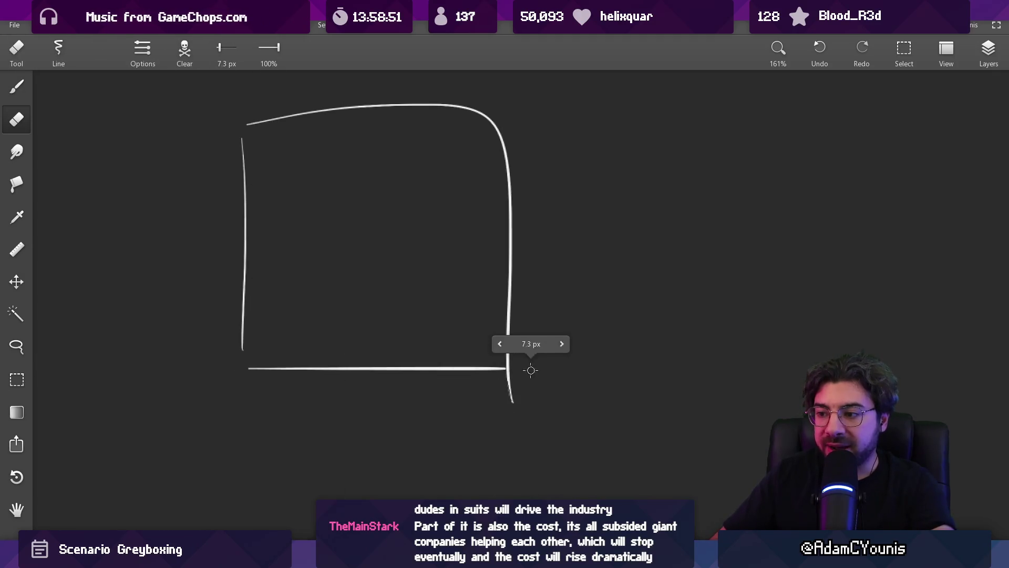
{"action": "key", "text": "b"}
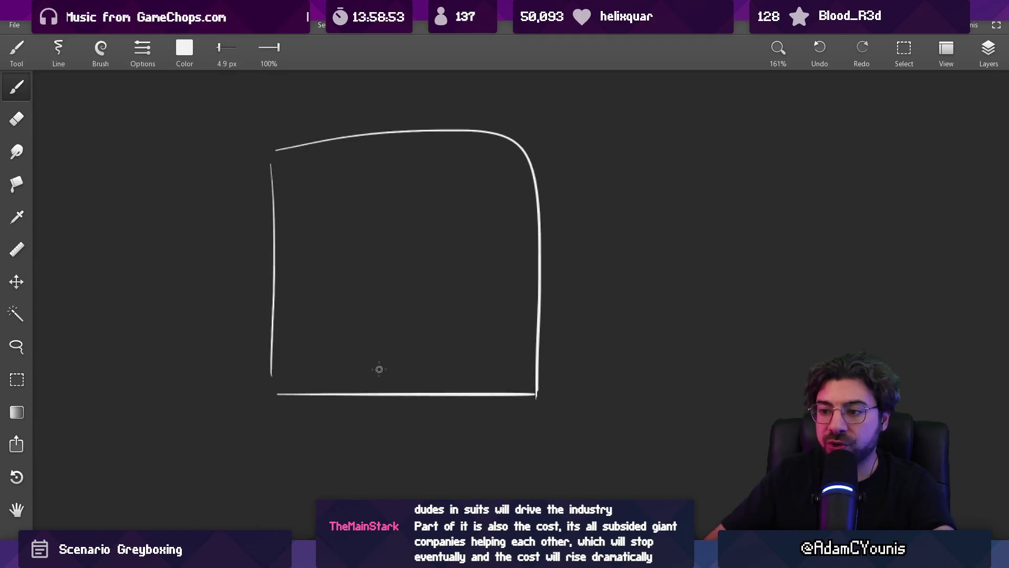
{"action": "scroll", "coordinate": [371, 309], "scroll_direction": "up", "scroll_amount": 3}
{"action": "scroll", "coordinate": [370, 309], "scroll_direction": "up", "scroll_amount": 1}
{"action": "mouse_move", "coordinate": [403, 396]}
{"action": "left_mouse_down"}
{"action": "mouse_move", "coordinate": [401, 344]}
{"action": "mouse_move", "coordinate": [312, 341]}
{"action": "mouse_move", "coordinate": [307, 288]}
{"action": "left_mouse_up"}
{"action": "left_click", "coordinate": [307, 283]}
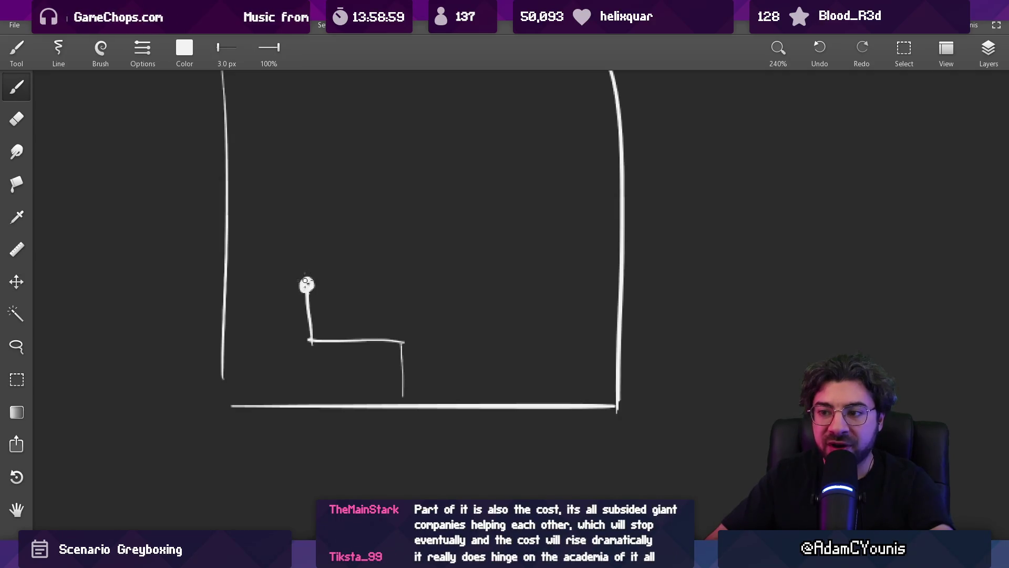
Extend the corridor up to a thicker round node near the top, undoing a stray scribble.
{"action": "mouse_move", "coordinate": [278, 303]}
{"action": "left_mouse_down"}
{"action": "mouse_move", "coordinate": [351, 300]}
{"action": "mouse_move", "coordinate": [331, 323]}
{"action": "mouse_move", "coordinate": [394, 347]}
{"action": "mouse_move", "coordinate": [396, 370]}
{"action": "mouse_move", "coordinate": [517, 233]}
{"action": "mouse_move", "coordinate": [402, 98]}
{"action": "left_mouse_up"}
{"action": "key", "text": "ctrl+z"}
{"action": "scroll", "coordinate": [404, 105], "scroll_direction": "up", "scroll_amount": 3}
{"action": "left_click_drag", "start_coordinate": [412, 198], "coordinate": [412, 184]}
{"action": "key", "text": "bracketright"}
{"action": "key", "text": "bracketright"}
Draw an L-shaped stroke inside the small chamber with a thinner line, discarding a thick retrace.
{"action": "scroll", "coordinate": [411, 279], "scroll_direction": "down", "scroll_amount": 1}
{"action": "scroll", "coordinate": [411, 279], "scroll_direction": "down", "scroll_amount": 2}
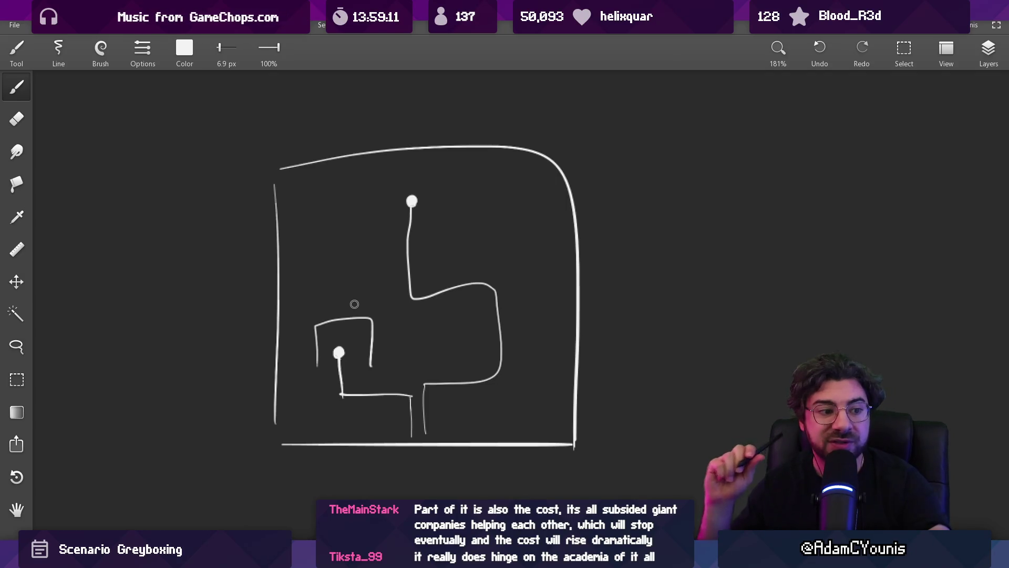
{"action": "left_click_drag", "start_coordinate": [322, 364], "coordinate": [368, 369]}
{"action": "key", "text": "ctrl+z"}
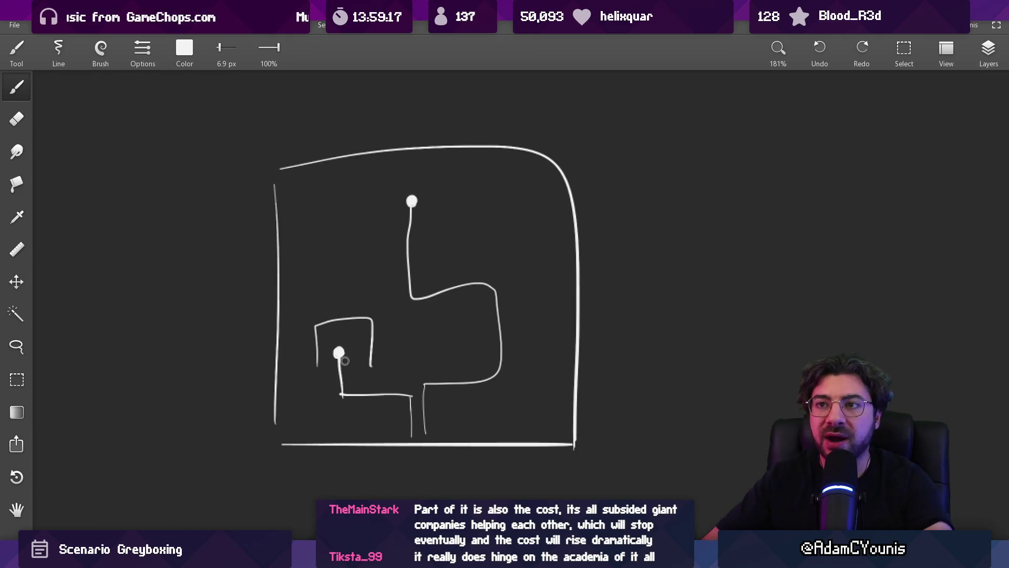
{"action": "key", "text": "["}
{"action": "key", "text": "["}
{"action": "key", "text": "["}
{"action": "left_click_drag", "start_coordinate": [354, 352], "coordinate": [399, 374]}
Erase a short gap in the lower corridor line, undoing the L stroke and a thick test trace.
{"action": "key", "text": "ctrl+z"}
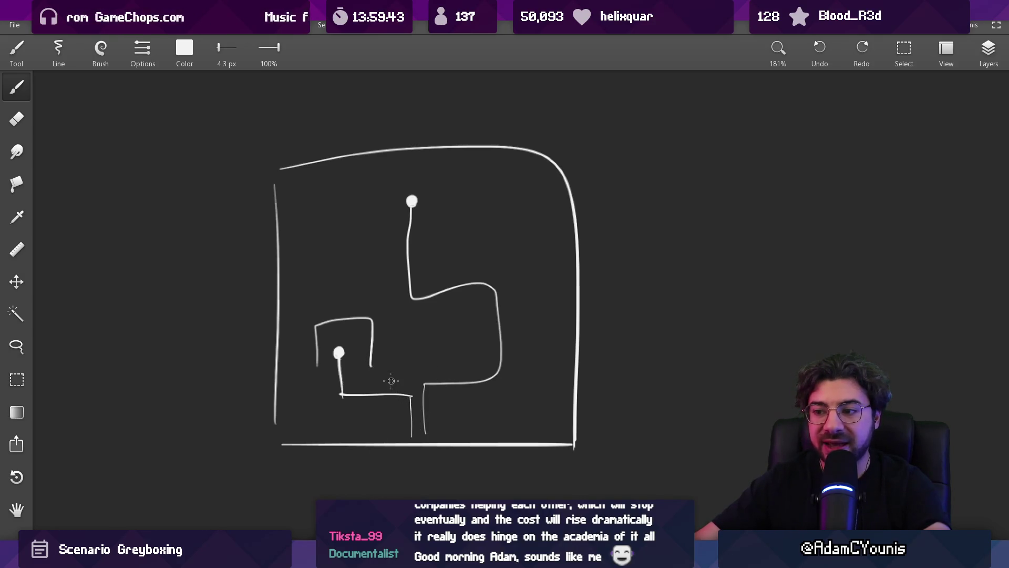
{"action": "key", "text": "e"}
{"action": "left_click_drag", "start_coordinate": [399, 394], "coordinate": [383, 394]}
{"action": "key", "text": "b"}
{"action": "mouse_move", "coordinate": [421, 422]}
{"action": "left_mouse_down"}
{"action": "mouse_move", "coordinate": [499, 376]}
{"action": "mouse_move", "coordinate": [409, 287]}
{"action": "mouse_move", "coordinate": [418, 221]}
{"action": "mouse_move", "coordinate": [405, 196]}
{"action": "left_mouse_up"}
{"action": "key", "text": "ctrl+z"}
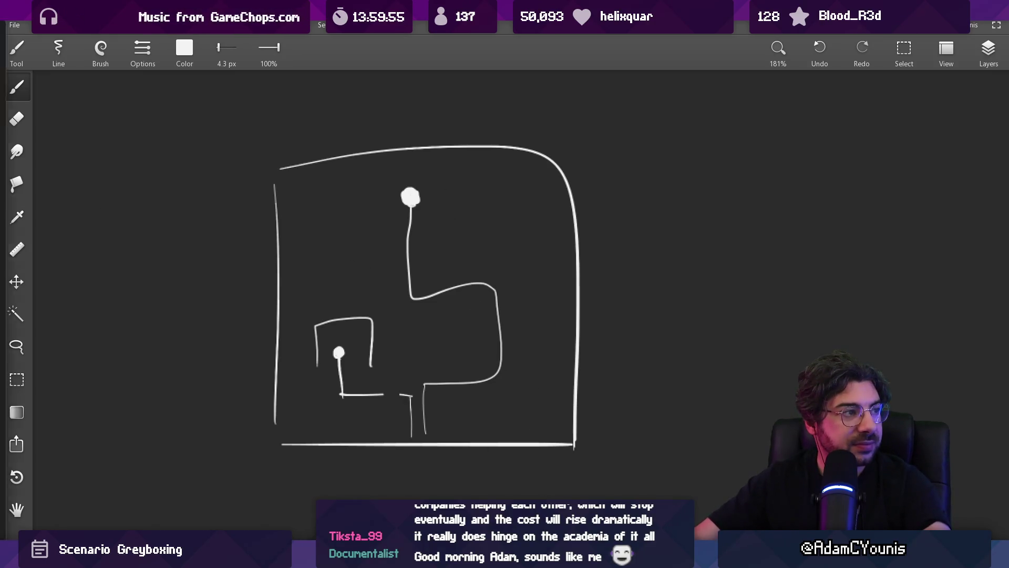
Search for Iconoclasts in Chrome to reach its Steam store page.
{"action": "key", "text": "alt+Tab"}
{"action": "type", "text": "iconoclastsd"}
{"action": "key", "text": "Return"}
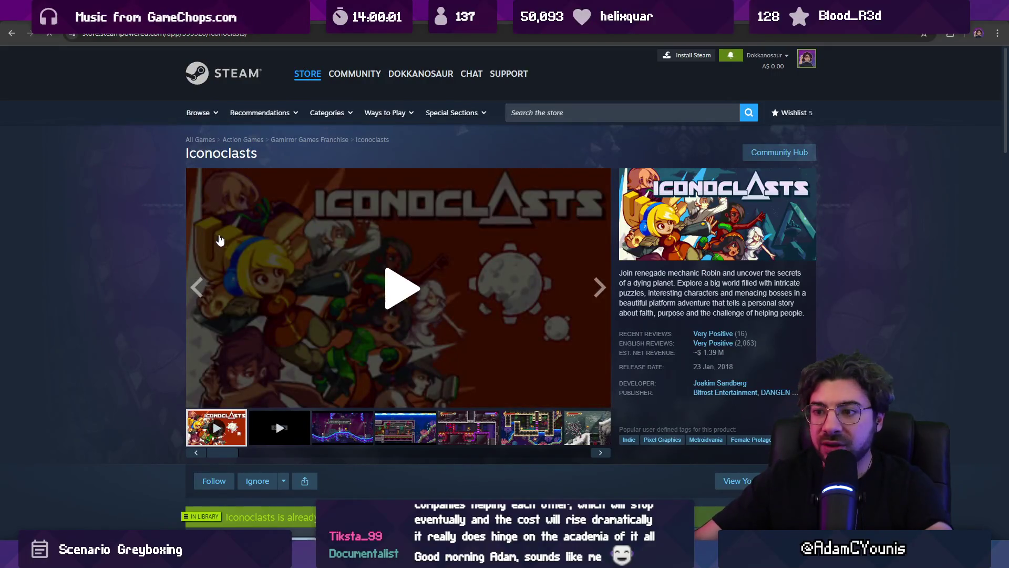
Browse the Iconoclasts screenshot thumbnails, passing the underwater shot and ending on the snowy mountain level.
{"action": "scroll", "coordinate": [247, 246], "scroll_direction": "down", "scroll_amount": 1}
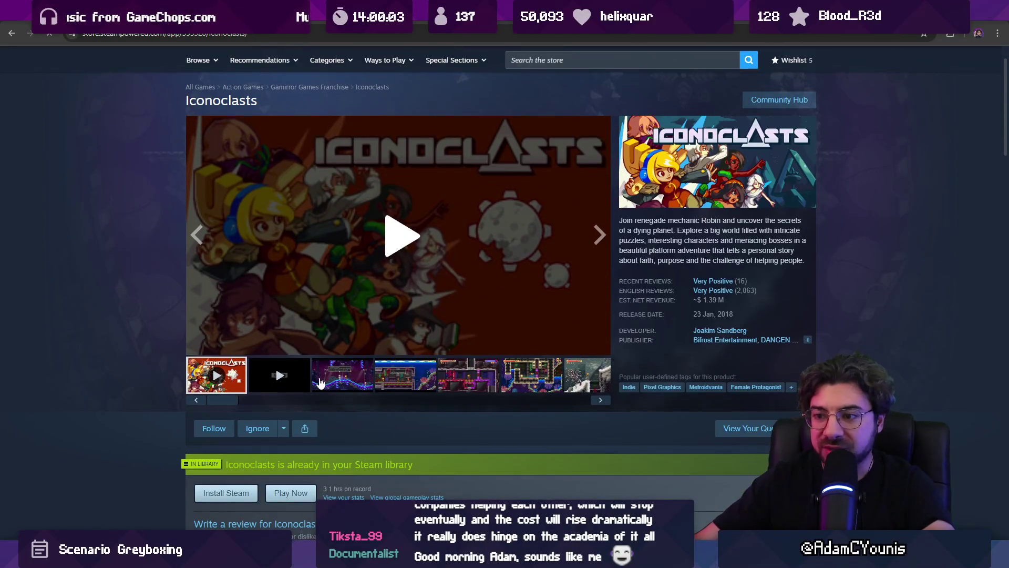
{"action": "left_click", "coordinate": [329, 384]}
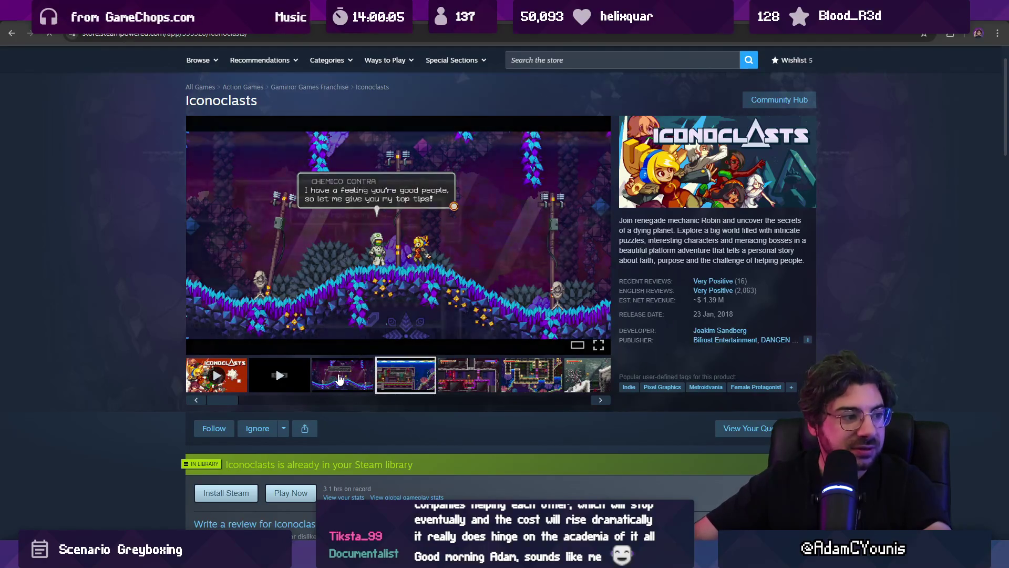
{"action": "left_click", "coordinate": [339, 380]}
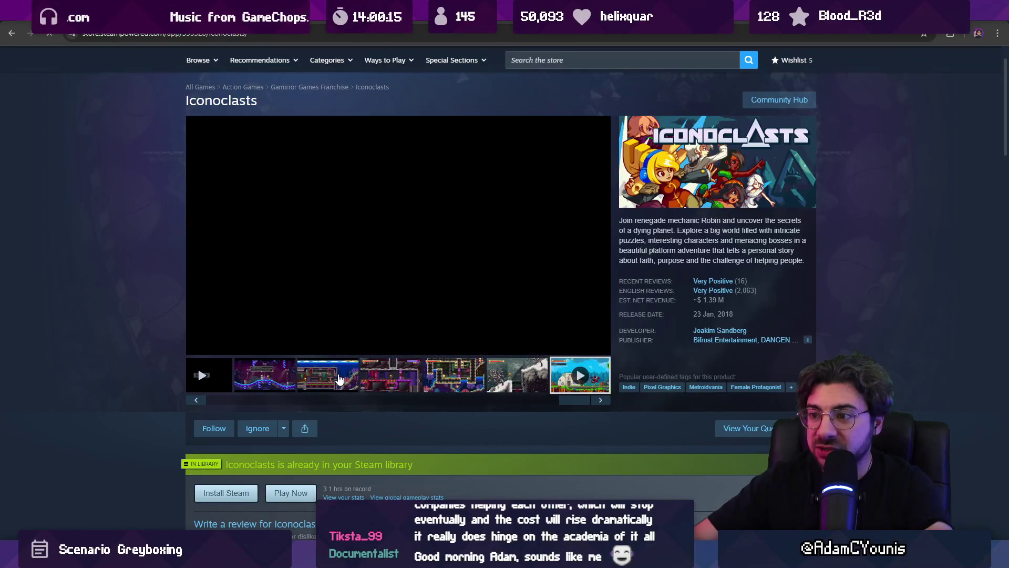
{"action": "left_click", "coordinate": [338, 379]}
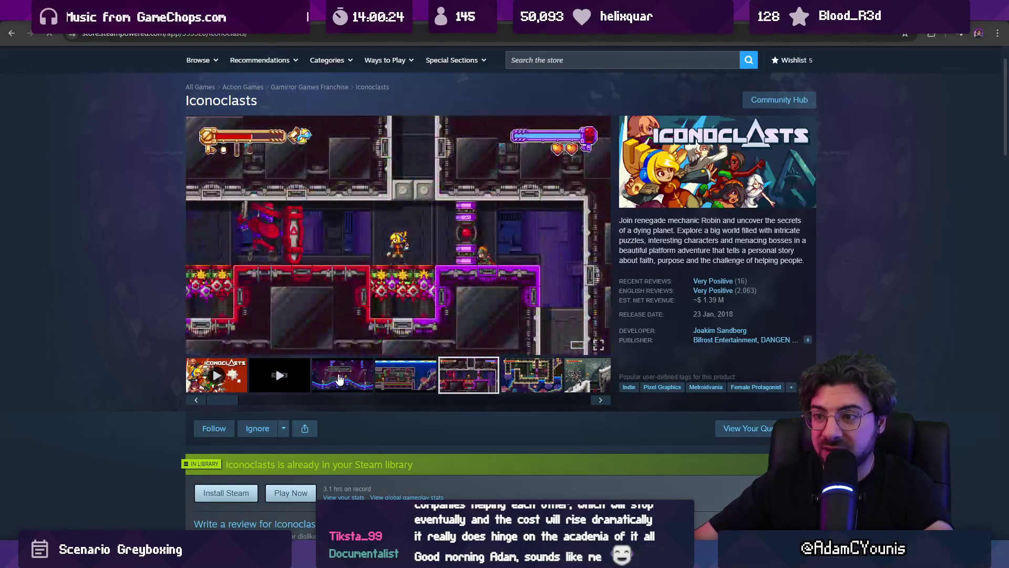
{"action": "scroll", "coordinate": [363, 315], "scroll_direction": "down", "scroll_amount": 5}
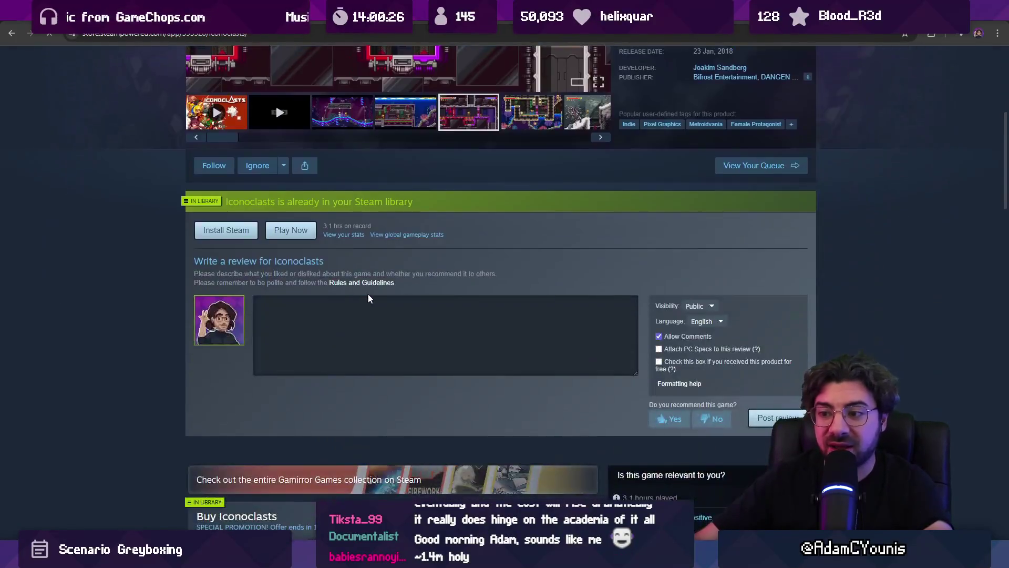
{"action": "scroll", "coordinate": [377, 299], "scroll_direction": "up", "scroll_amount": 6}
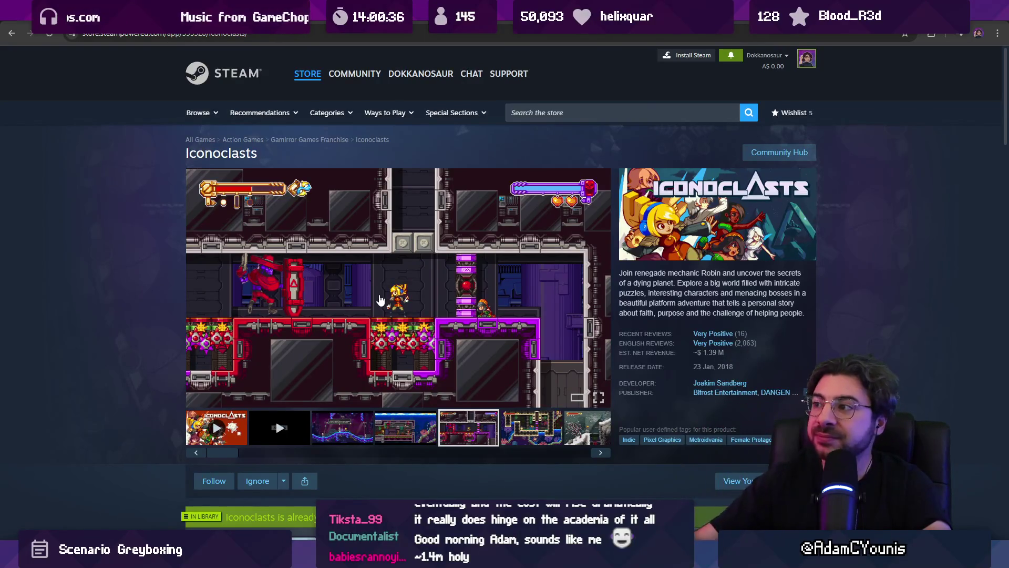
{"action": "scroll", "coordinate": [97, 222], "scroll_direction": "down", "scroll_amount": 2}
{"action": "scroll", "coordinate": [101, 226], "scroll_direction": "up", "scroll_amount": 2}
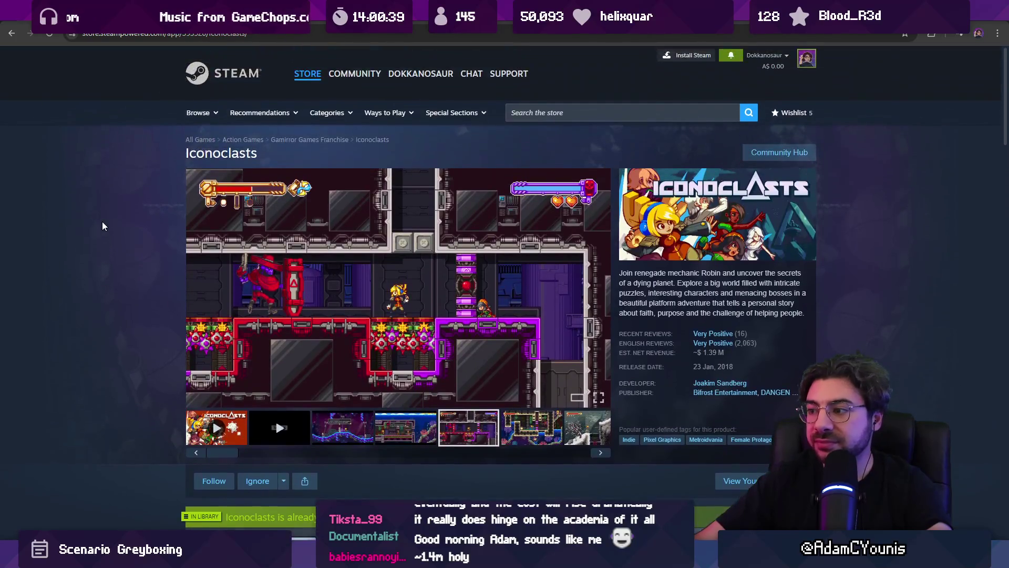
{"action": "left_click_drag", "start_coordinate": [702, 352], "coordinate": [724, 353]}
{"action": "left_click", "coordinate": [781, 361]}
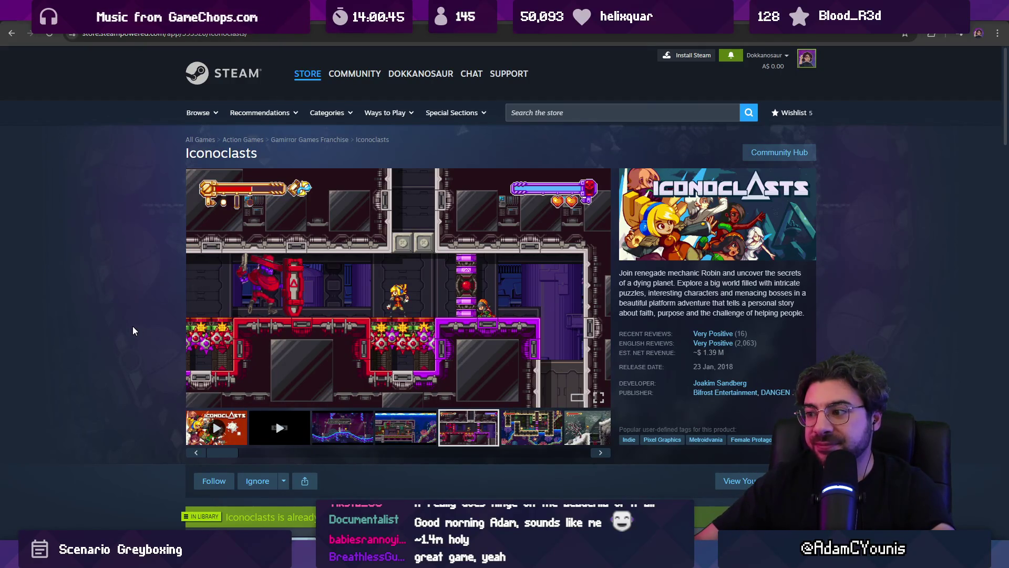
{"action": "scroll", "coordinate": [130, 329], "scroll_direction": "down", "scroll_amount": 3}
{"action": "scroll", "coordinate": [109, 322], "scroll_direction": "up", "scroll_amount": 3}
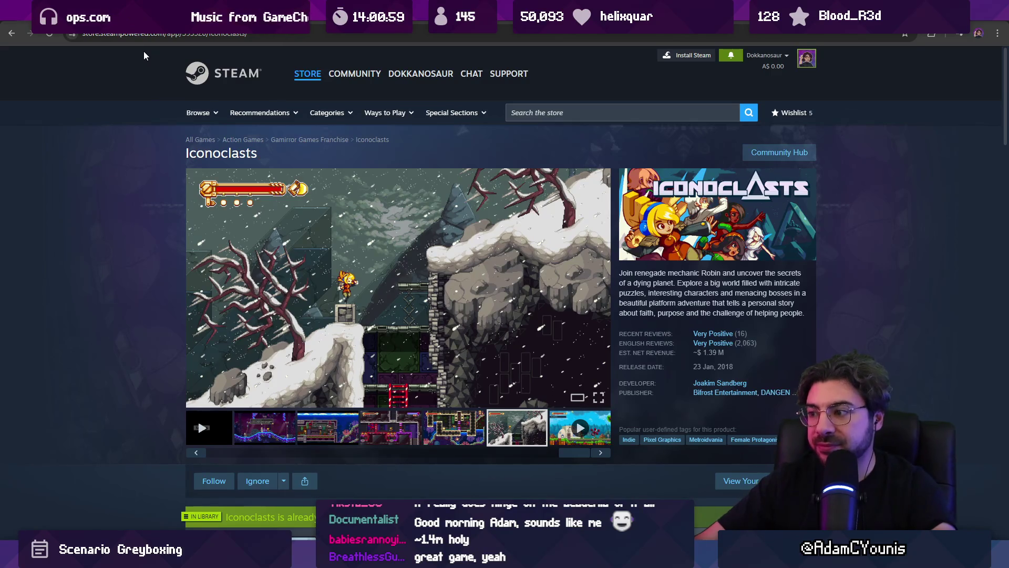
Search 'iconoclasts switch', view the Nintendo store page, then return to the Sketchable sketch.
{"action": "left_click", "coordinate": [209, 36]}
{"action": "type", "text": "iconoclasts switch"}
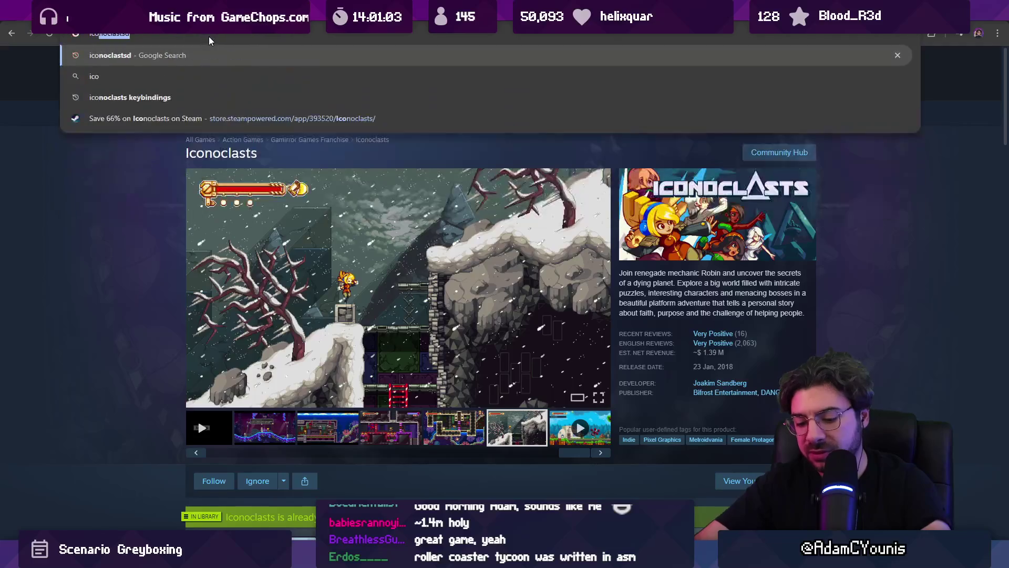
{"action": "key", "text": "Return"}
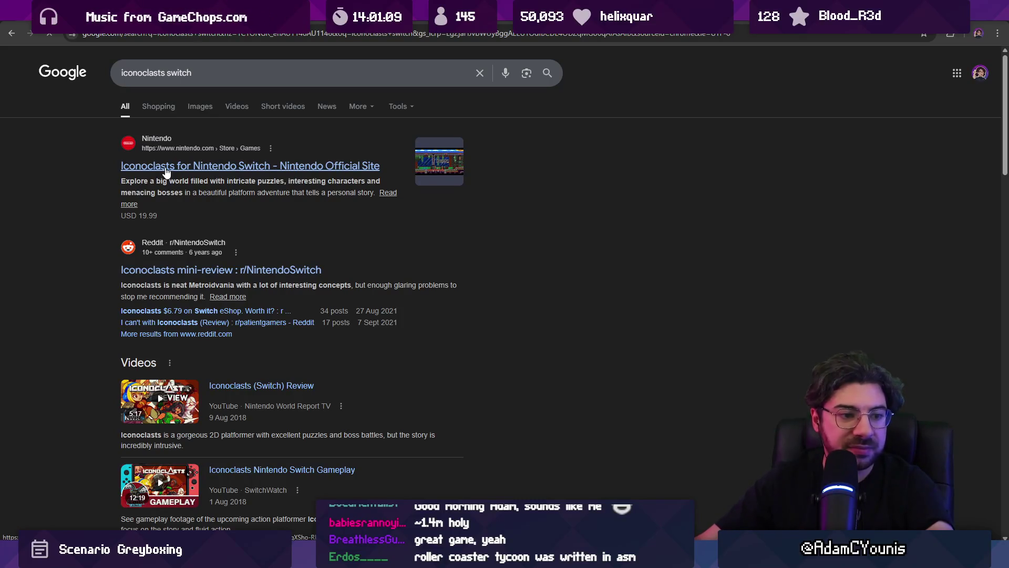
{"action": "left_click", "coordinate": [166, 168]}
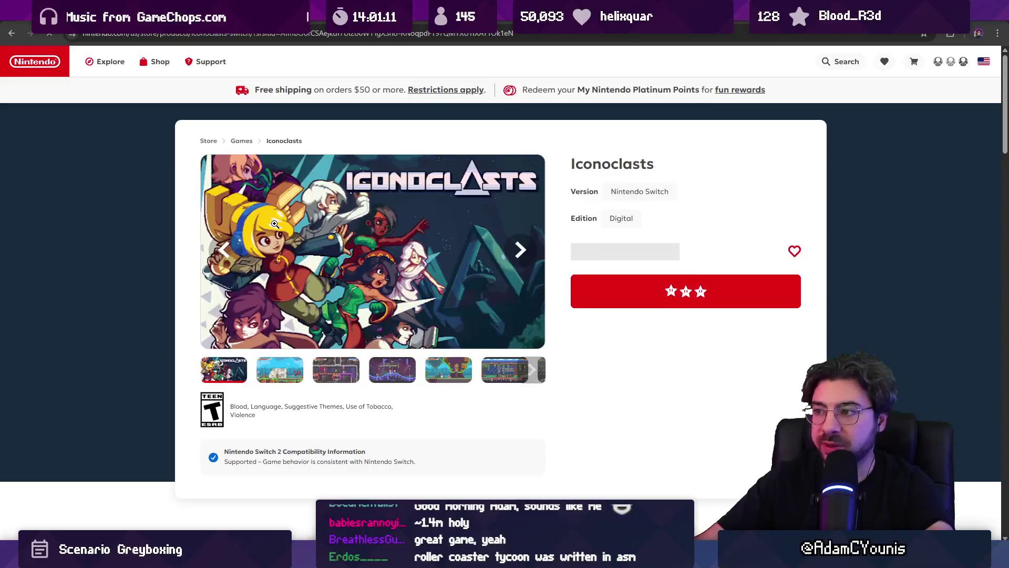
{"action": "scroll", "coordinate": [172, 219], "scroll_direction": "down", "scroll_amount": 2}
{"action": "scroll", "coordinate": [170, 218], "scroll_direction": "down", "scroll_amount": 4}
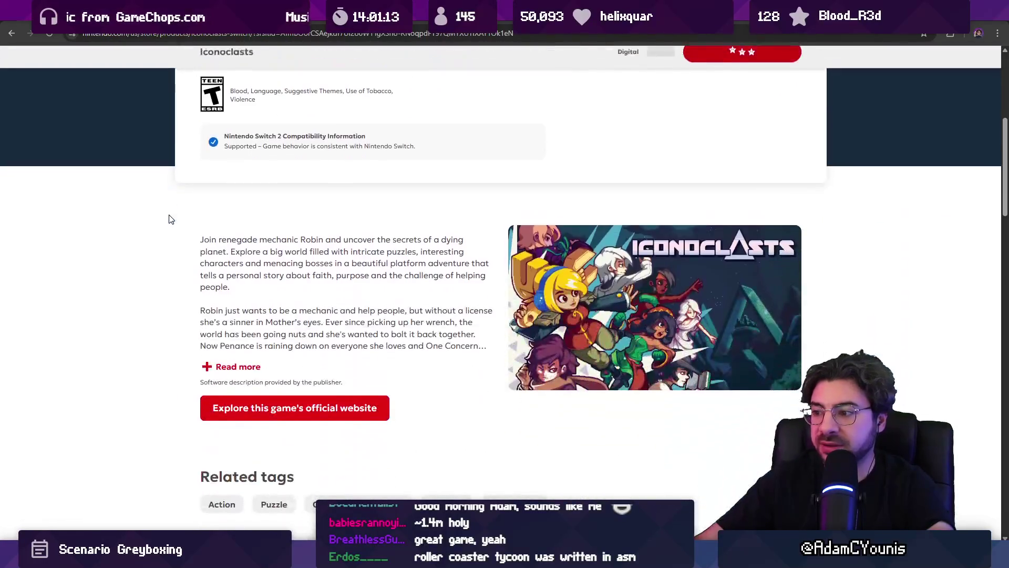
{"action": "scroll", "coordinate": [169, 218], "scroll_direction": "up", "scroll_amount": 6}
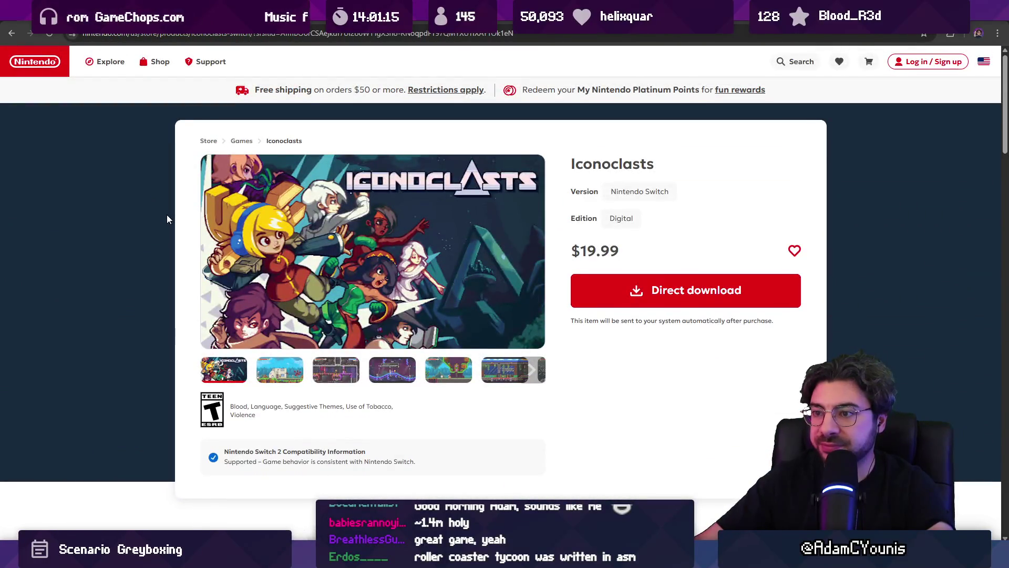
{"action": "key", "text": "alt+Tab"}
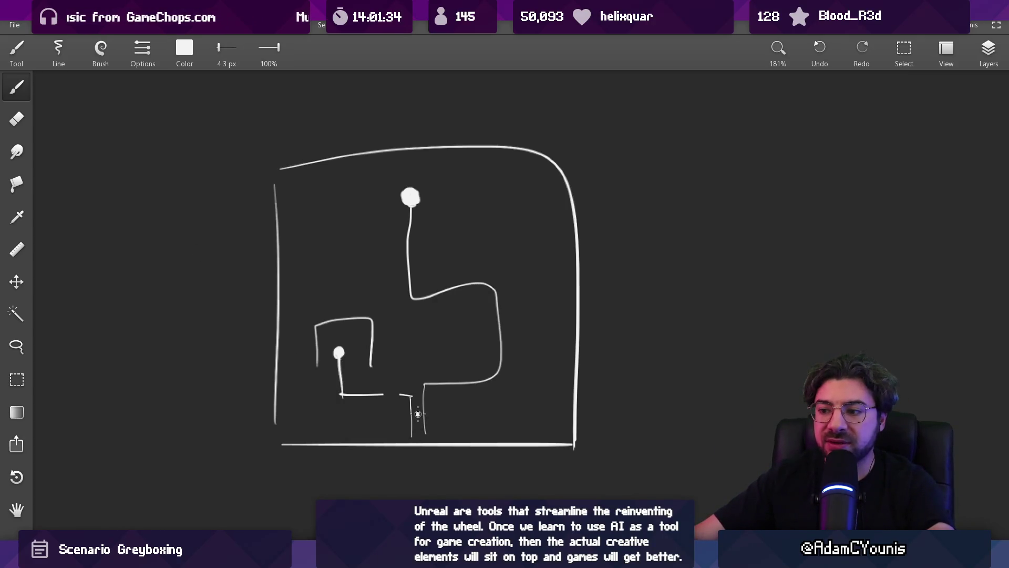
Try a corridor trace and a room loop, undo both, then pan Unity's scene graph.
{"action": "mouse_move", "coordinate": [446, 375]}
{"action": "left_mouse_down"}
{"action": "mouse_move", "coordinate": [415, 297]}
{"action": "mouse_move", "coordinate": [419, 250]}
{"action": "left_mouse_up"}
{"action": "key", "text": "ctrl+z"}
{"action": "key", "text": "ctrl+z"}
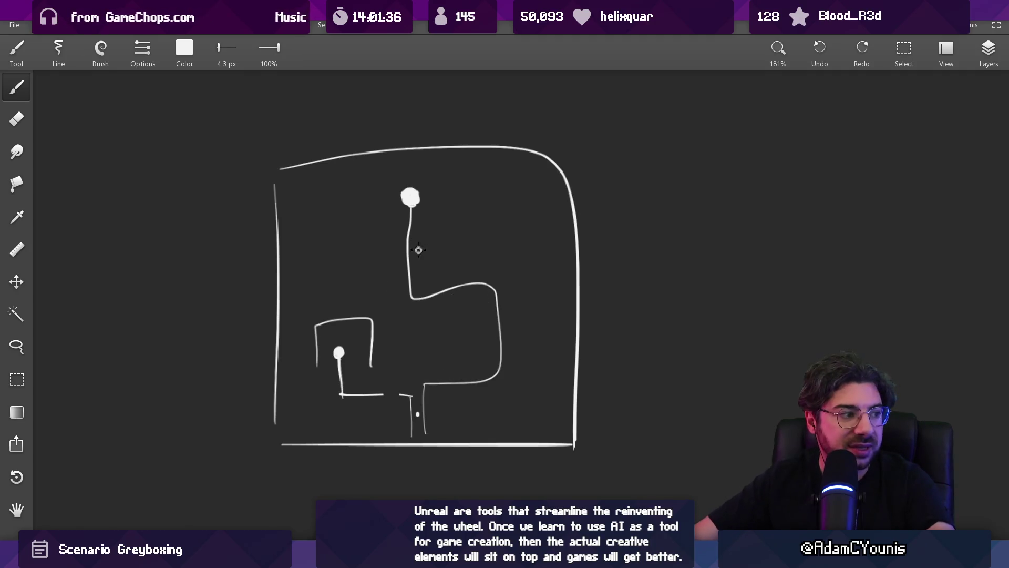
{"action": "left_click_drag", "start_coordinate": [341, 333], "coordinate": [342, 336]}
{"action": "key", "text": "ctrl+z"}
{"action": "key", "text": "ctrl+z"}
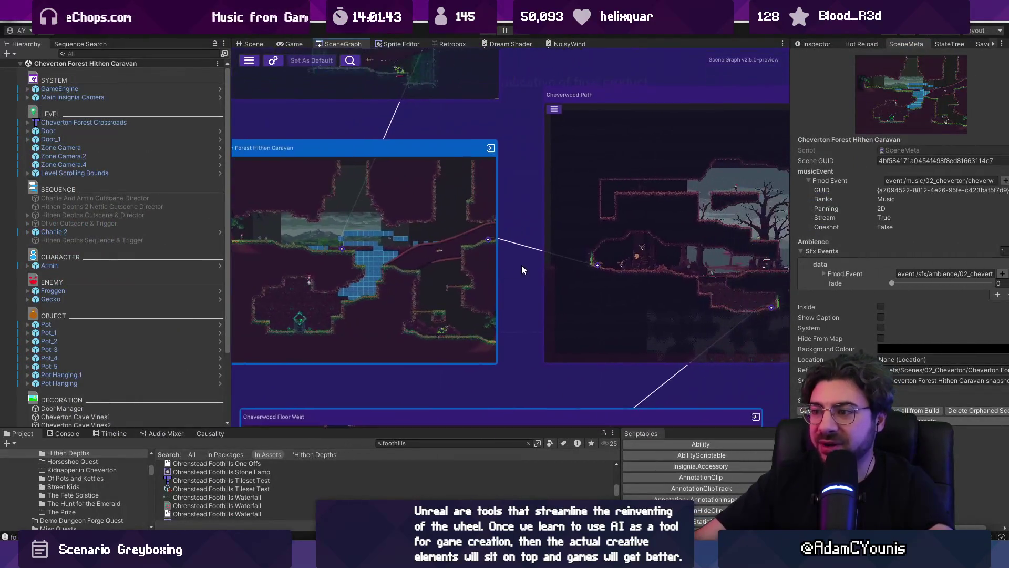
{"action": "left_click_drag", "start_coordinate": [521, 264], "coordinate": [506, 253]}
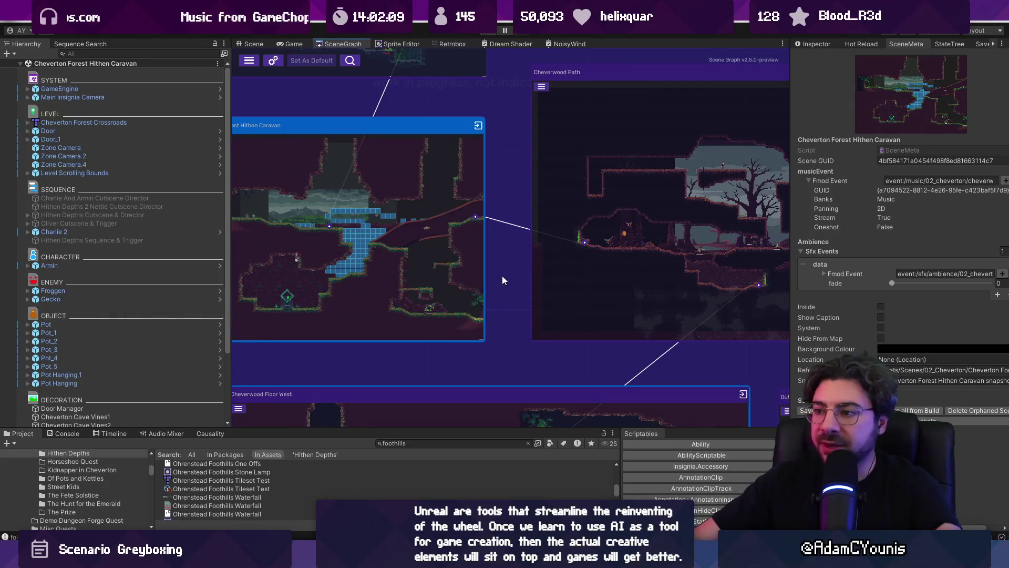
Zoom and pan the scene graph, glance at the Chapter 2 World Layout flowchart, then return to the sketch.
{"action": "scroll", "coordinate": [502, 276], "scroll_direction": "down", "scroll_amount": 2}
{"action": "left_click_drag", "start_coordinate": [502, 275], "coordinate": [442, 267]}
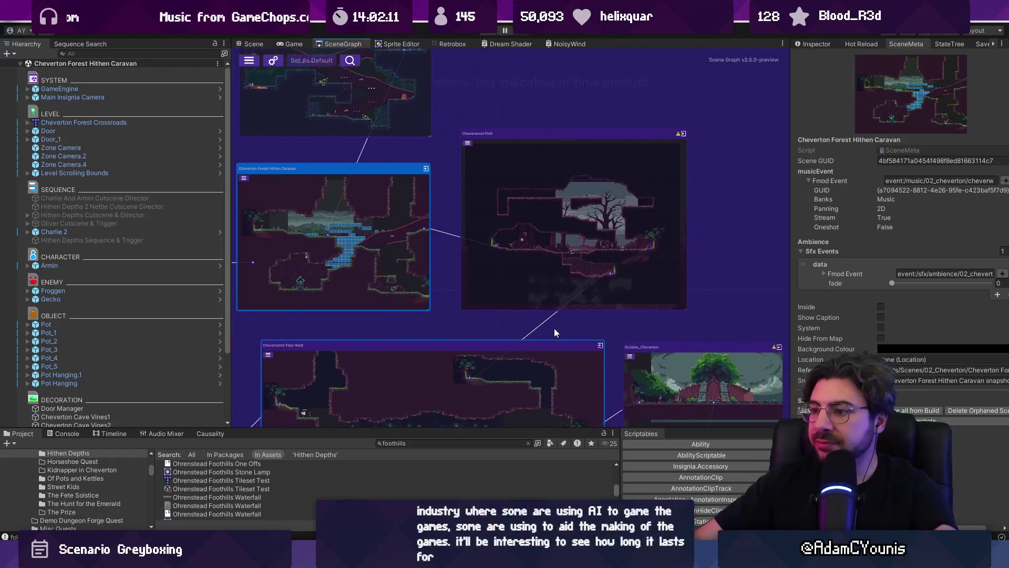
{"action": "key", "text": "alt+Tab"}
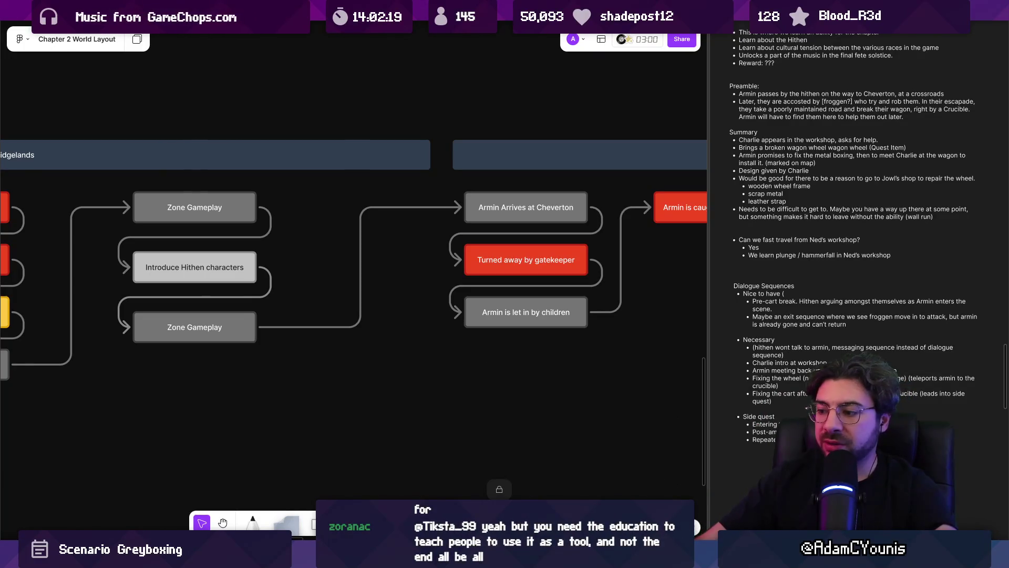
{"action": "key", "text": "alt+Tab"}
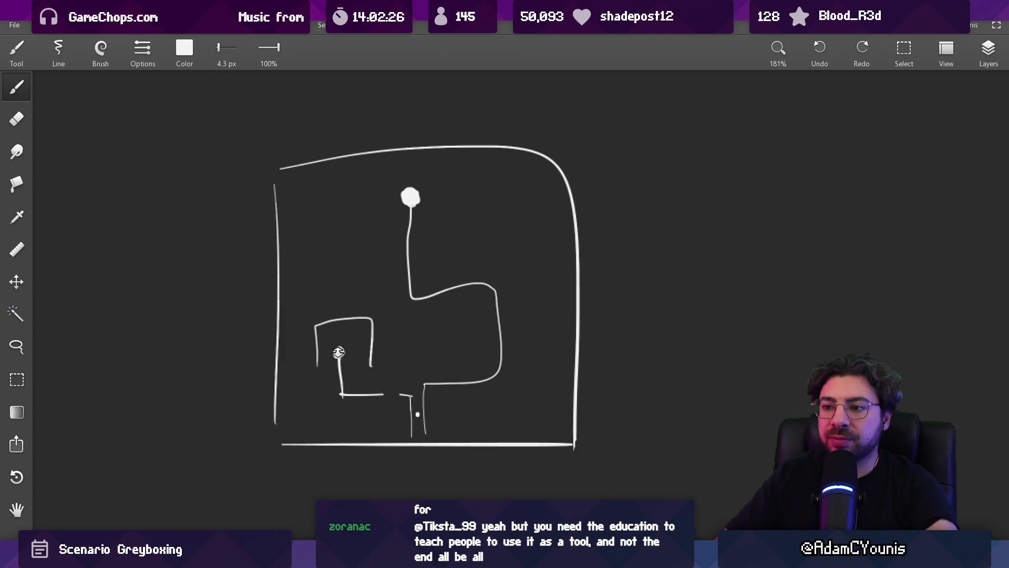
Draw an inner arch in the small room and set the brush size to 3.1 px.
{"action": "left_click", "coordinate": [339, 352]}
{"action": "scroll", "coordinate": [339, 336], "scroll_direction": "up", "scroll_amount": 3}
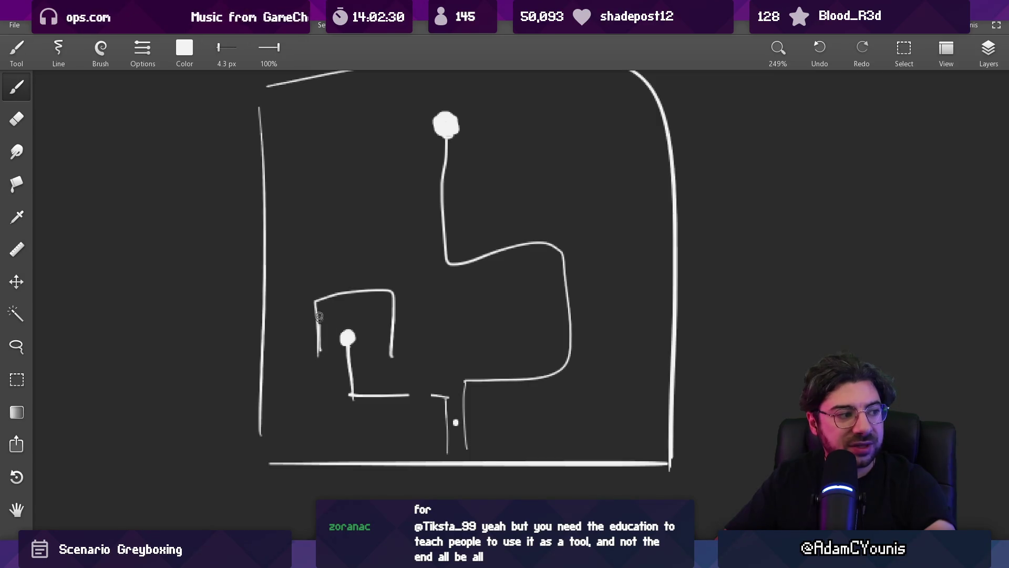
{"action": "left_click_drag", "start_coordinate": [319, 316], "coordinate": [391, 355]}
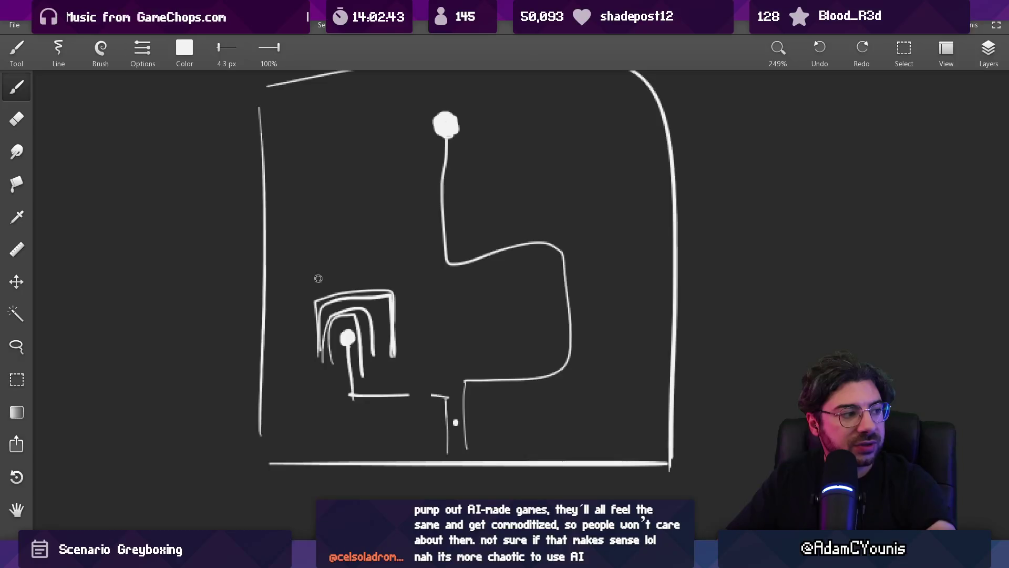
{"action": "scroll", "coordinate": [327, 298], "scroll_direction": "up", "scroll_amount": 2}
{"action": "key", "text": "bracketright"}
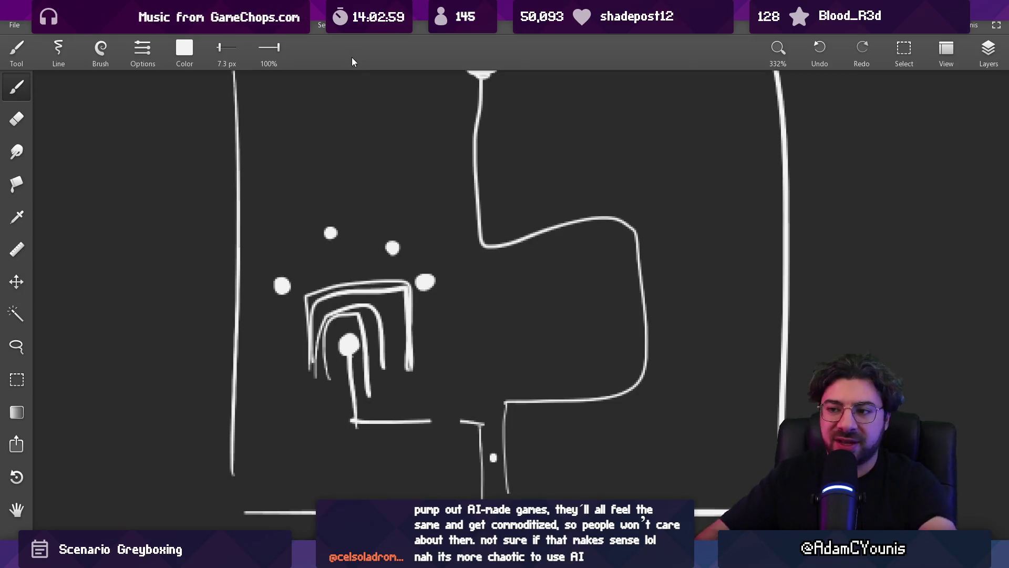
{"action": "key", "text": "bracketleft"}
{"action": "key", "text": "bracketleft"}
{"action": "key", "text": "bracketleft"}
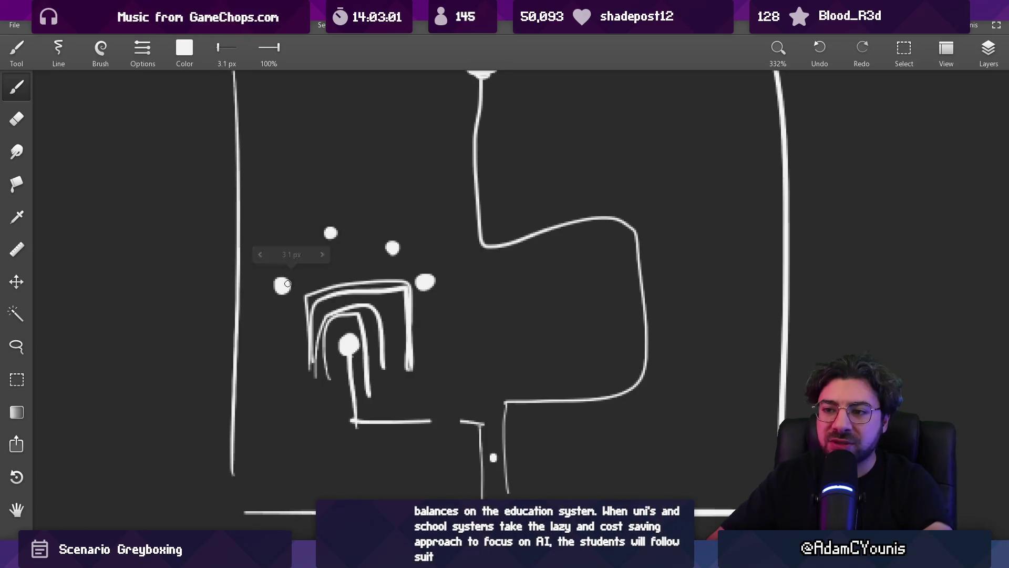
{"action": "left_click_drag", "start_coordinate": [263, 301], "coordinate": [315, 253]}
Try an arc over the arches and a loop around the dot, undoing both.
{"action": "key", "text": "e"}
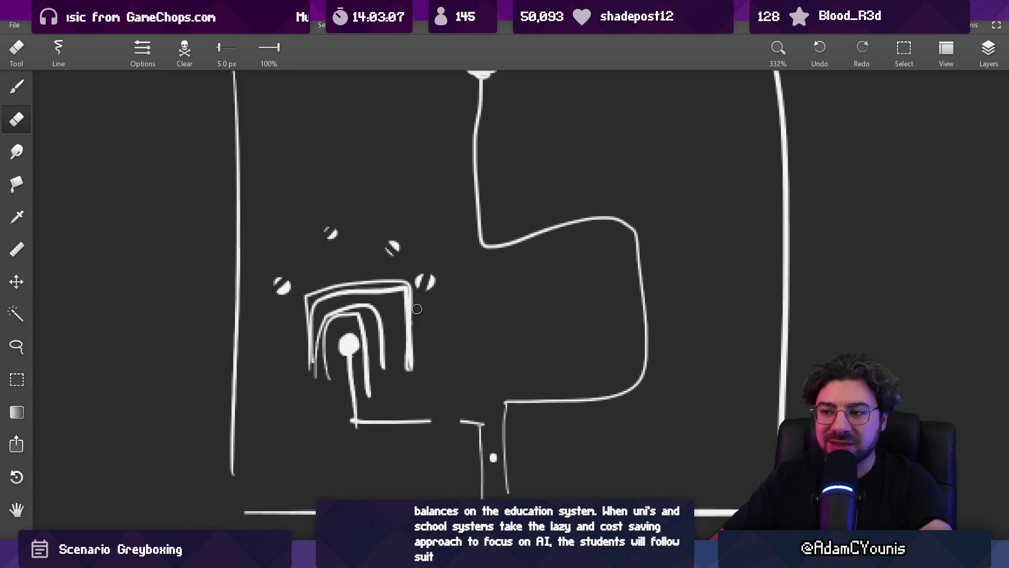
{"action": "key", "text": "b"}
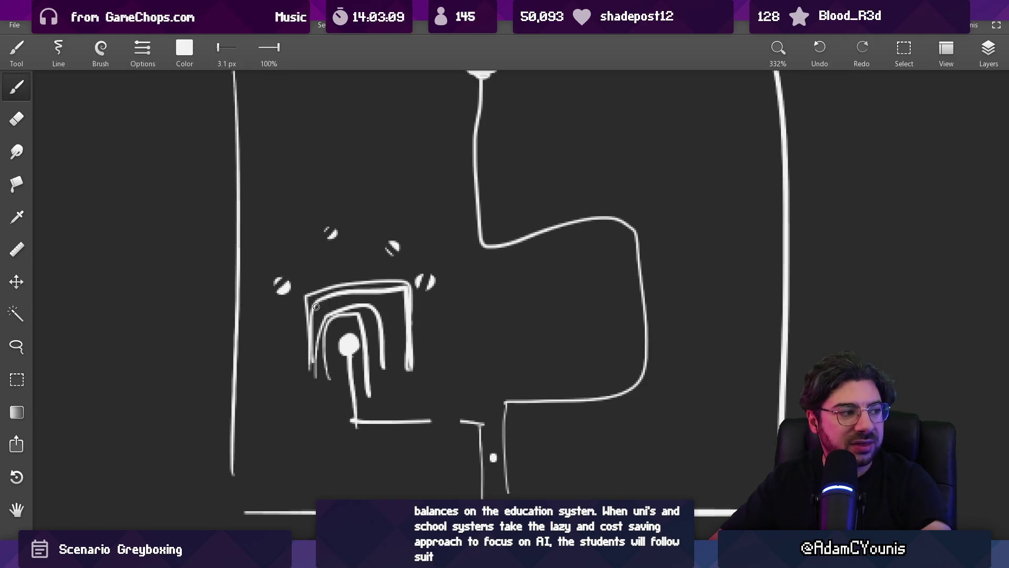
{"action": "left_click_drag", "start_coordinate": [288, 276], "coordinate": [434, 323]}
{"action": "key", "text": "ctrl+z"}
{"action": "left_click_drag", "start_coordinate": [360, 331], "coordinate": [369, 334]}
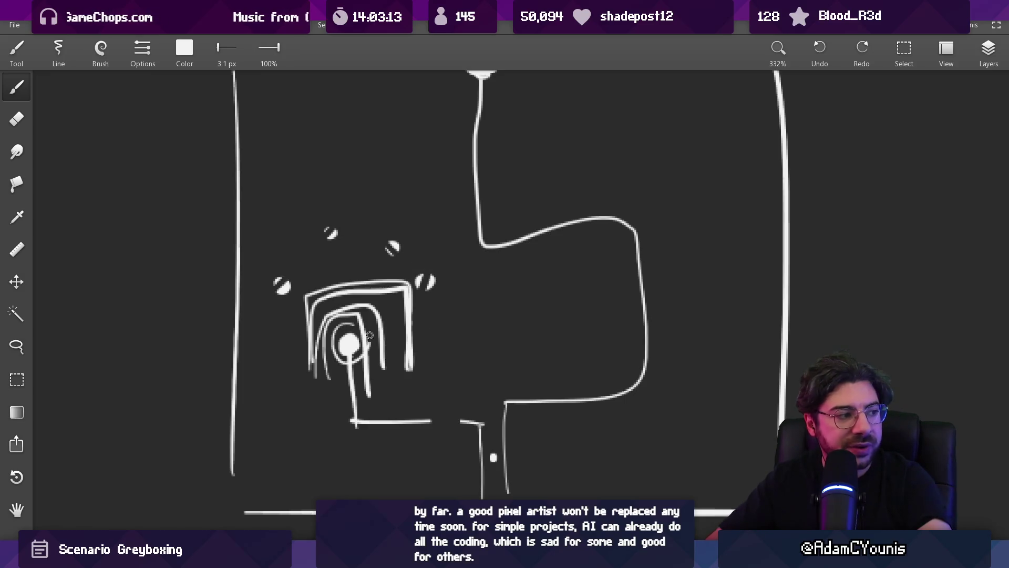
{"action": "key", "text": "ctrl+z"}
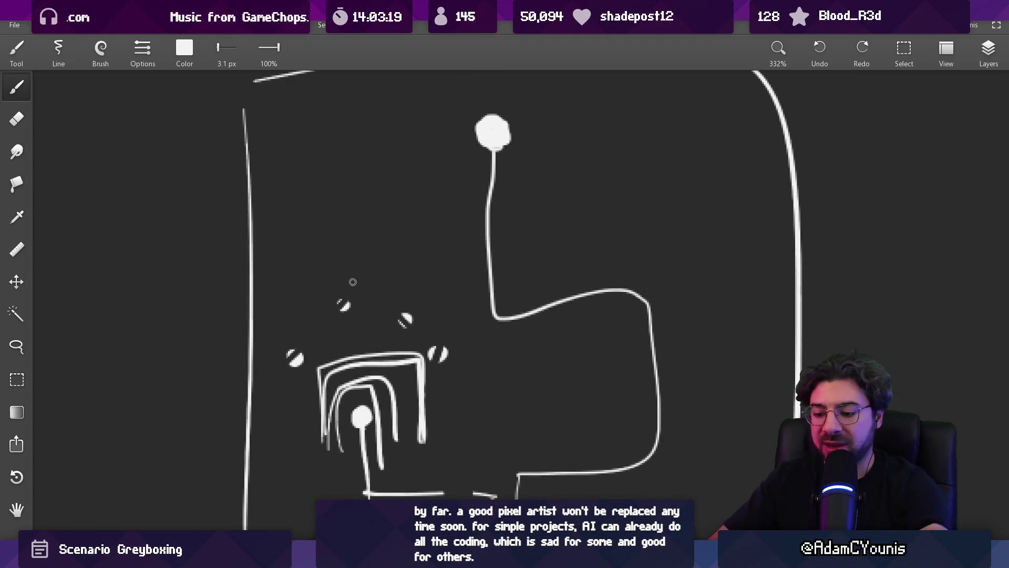
Lasso the four dots and move them up near the sketch's top-left.
{"action": "key", "text": "l"}
{"action": "mouse_move", "coordinate": [304, 290]}
{"action": "left_mouse_down"}
{"action": "mouse_move", "coordinate": [426, 360]}
{"action": "mouse_move", "coordinate": [461, 356]}
{"action": "left_mouse_up"}
{"action": "left_click_drag", "start_coordinate": [394, 305], "coordinate": [382, 135]}
{"action": "key", "text": "b"}
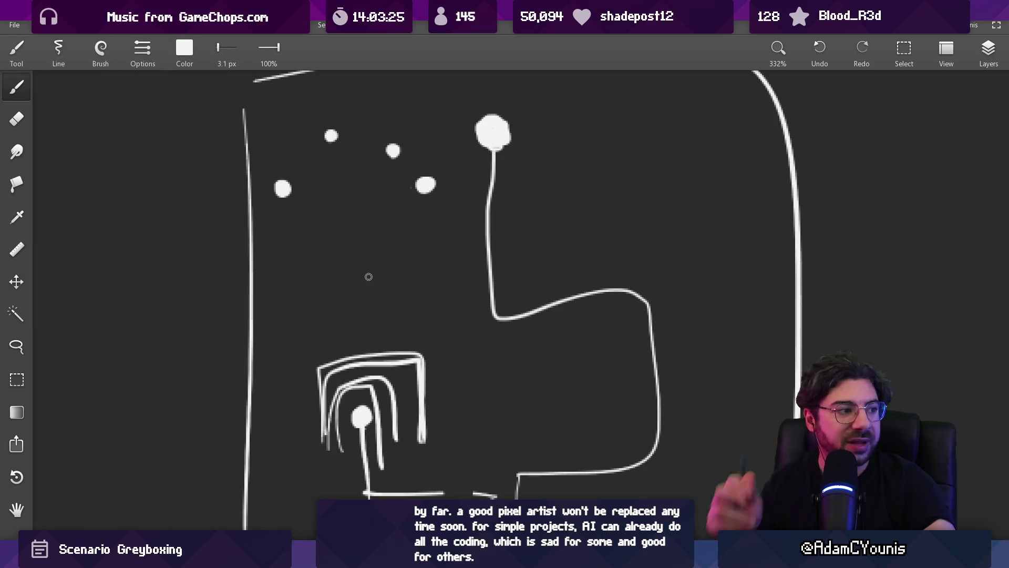
Add outer arches and a circle around the top dots, then undo them.
{"action": "scroll", "coordinate": [416, 175], "scroll_direction": "down", "scroll_amount": 2}
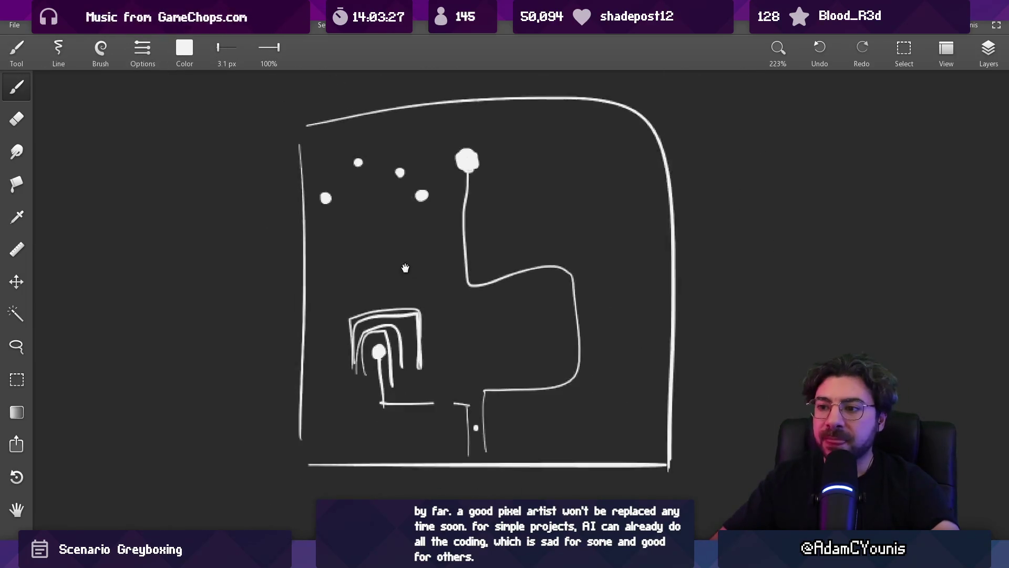
{"action": "mouse_move", "coordinate": [306, 346]}
{"action": "left_mouse_down"}
{"action": "mouse_move", "coordinate": [406, 297]}
{"action": "mouse_move", "coordinate": [318, 256]}
{"action": "mouse_move", "coordinate": [415, 318]}
{"action": "left_mouse_up"}
{"action": "left_click_drag", "start_coordinate": [278, 308], "coordinate": [429, 300]}
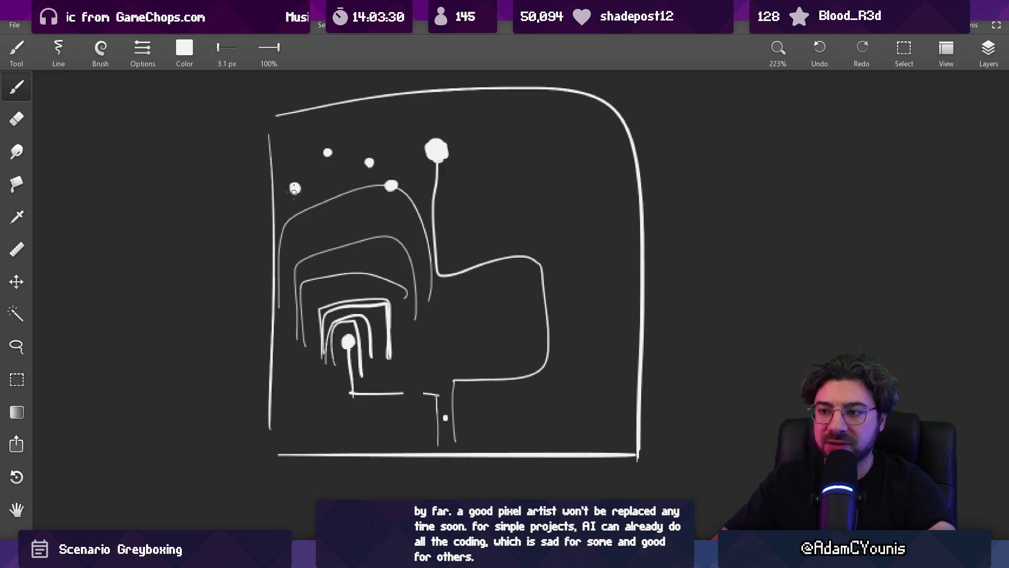
{"action": "mouse_move", "coordinate": [367, 131]}
{"action": "left_mouse_down"}
{"action": "mouse_move", "coordinate": [281, 173]}
{"action": "mouse_move", "coordinate": [346, 129]}
{"action": "left_mouse_up"}
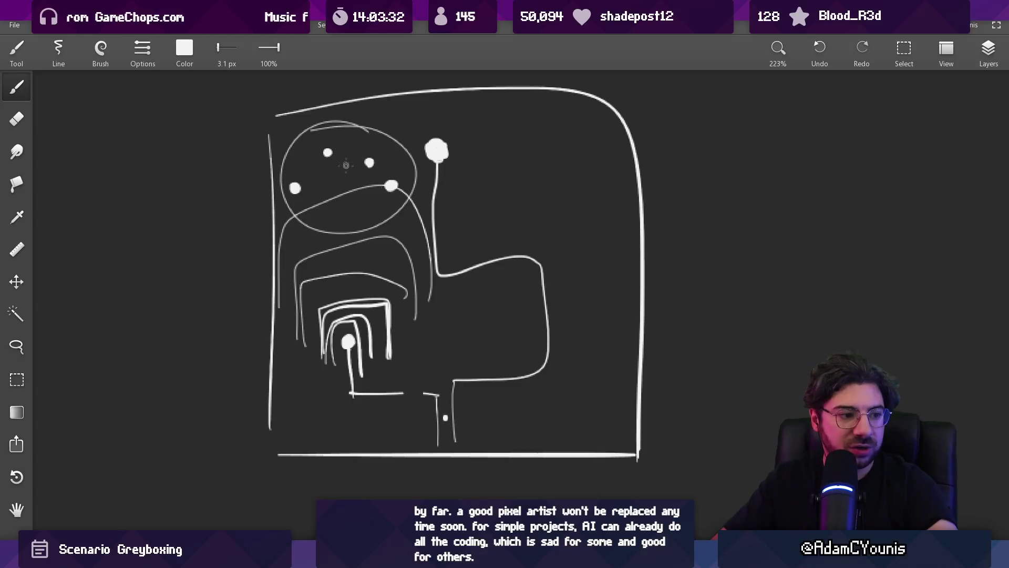
{"action": "key", "text": "ctrl+z"}
{"action": "key", "text": "ctrl+z"}
{"action": "key", "text": "ctrl+z"}
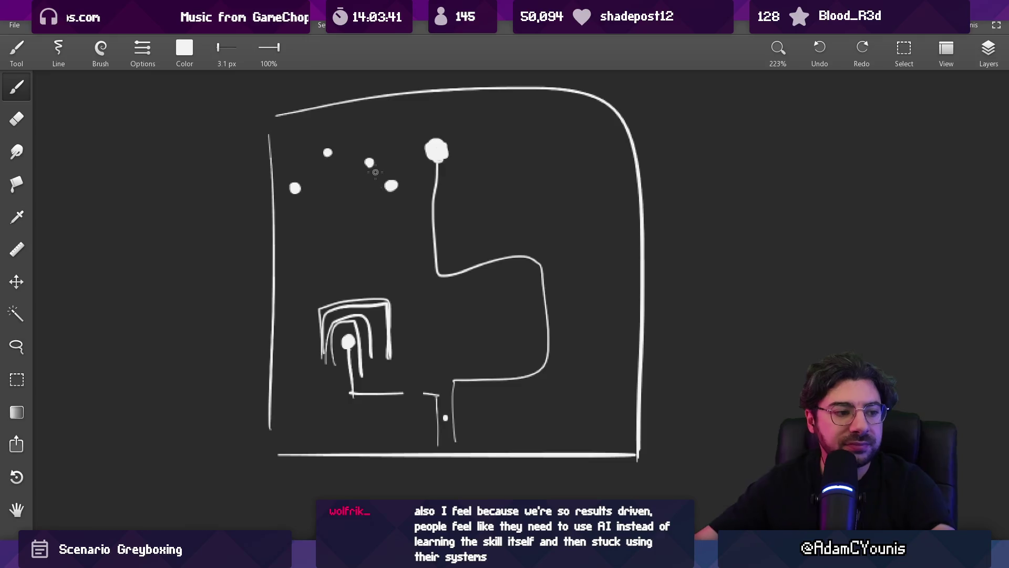
{"action": "scroll", "coordinate": [225, 141], "scroll_direction": "down", "scroll_amount": 3}
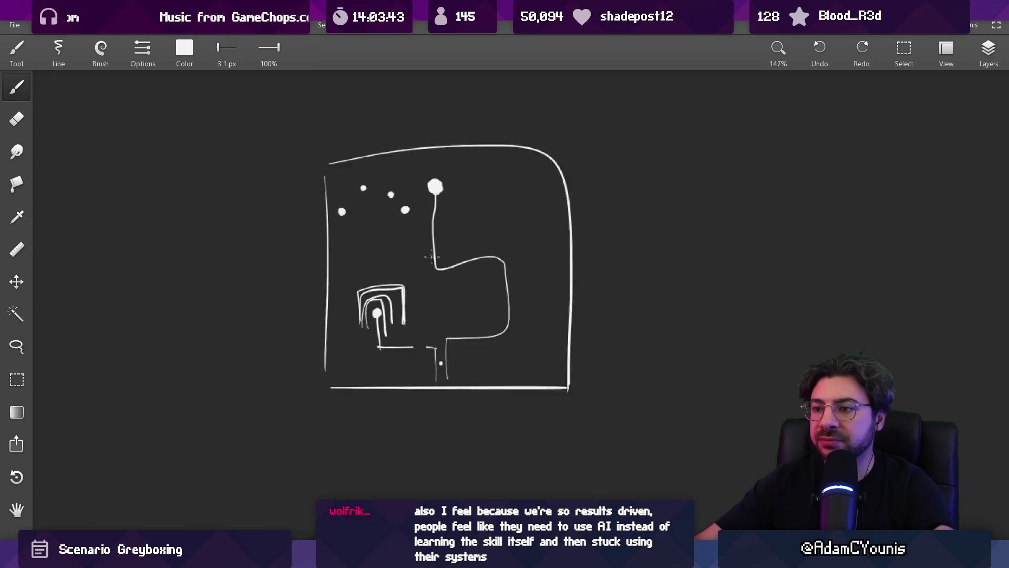
{"action": "scroll", "coordinate": [407, 446], "scroll_direction": "up", "scroll_amount": 3}
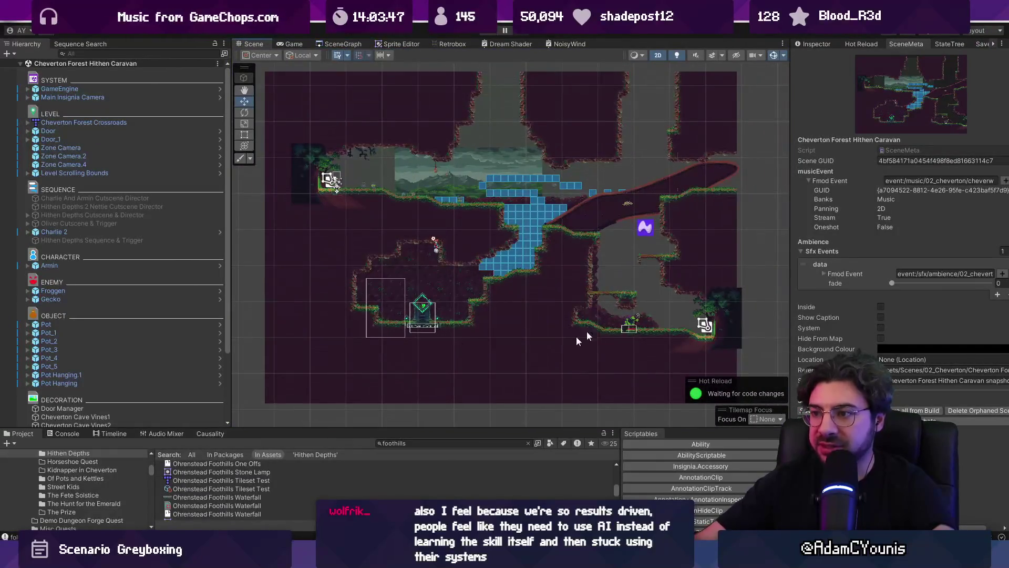
Show the SceneGraph of connected level rooms and pan across neighbouring rooms before leaving for the flowchart.
{"action": "scroll", "coordinate": [537, 200], "scroll_direction": "up", "scroll_amount": 5}
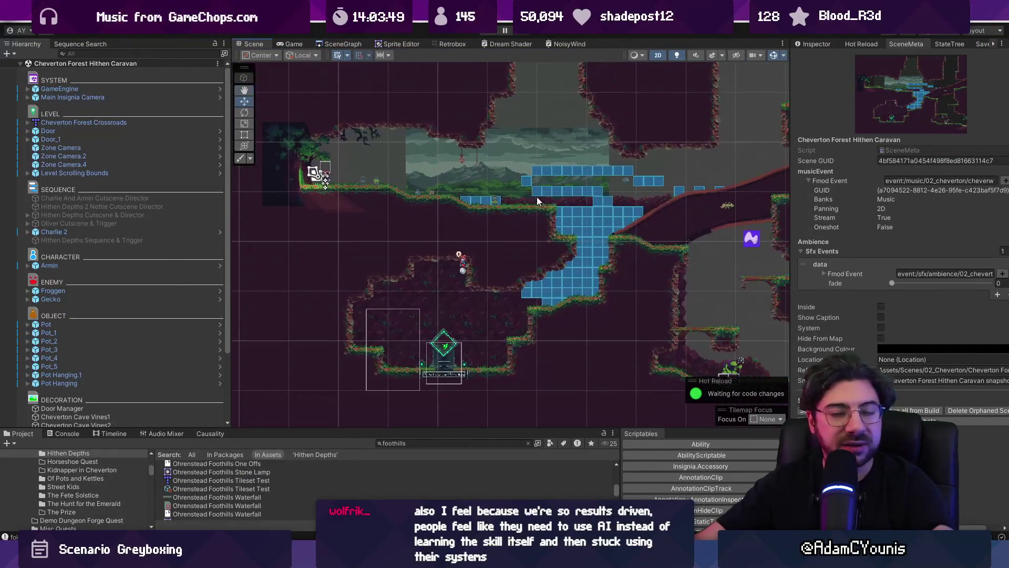
{"action": "left_click", "coordinate": [342, 44]}
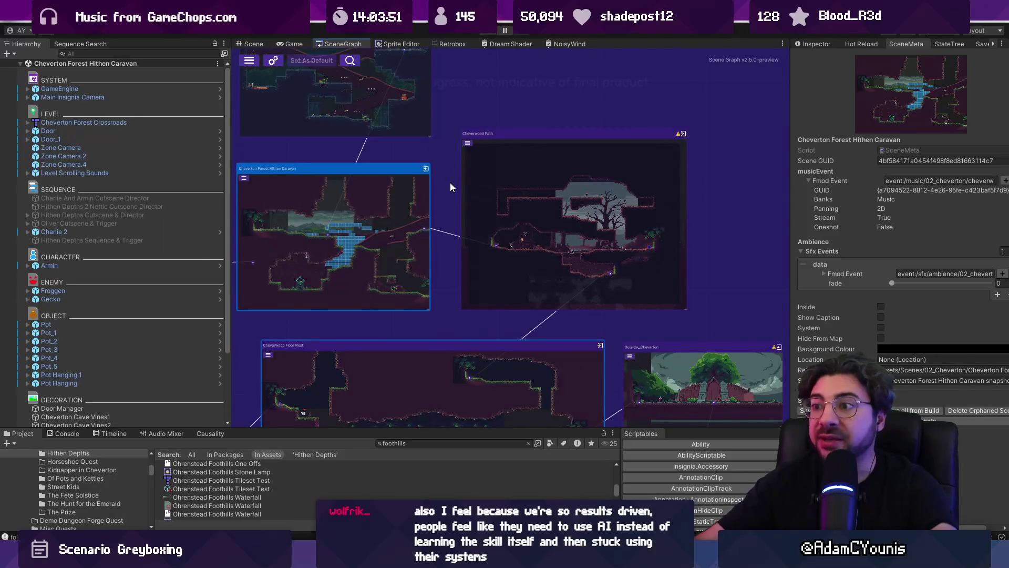
{"action": "scroll", "coordinate": [443, 182], "scroll_direction": "down", "scroll_amount": 1}
{"action": "mouse_move", "coordinate": [451, 257]}
{"action": "left_mouse_down"}
{"action": "mouse_move", "coordinate": [477, 225]}
{"action": "mouse_move", "coordinate": [474, 212]}
{"action": "mouse_move", "coordinate": [673, 230]}
{"action": "mouse_move", "coordinate": [659, 235]}
{"action": "left_mouse_up"}
{"action": "scroll", "coordinate": [475, 208], "scroll_direction": "down", "scroll_amount": 4}
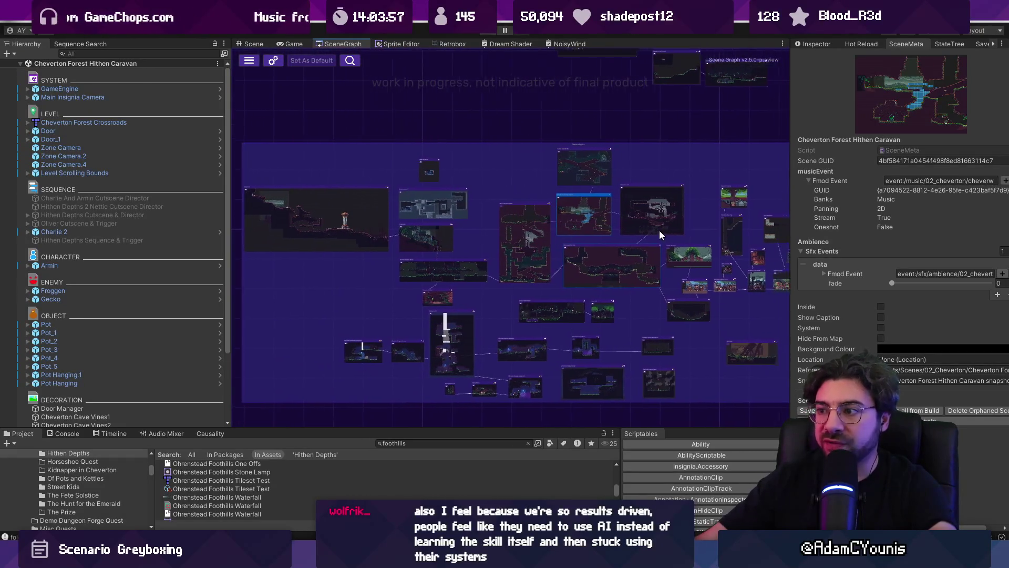
{"action": "scroll", "coordinate": [494, 242], "scroll_direction": "up", "scroll_amount": 5}
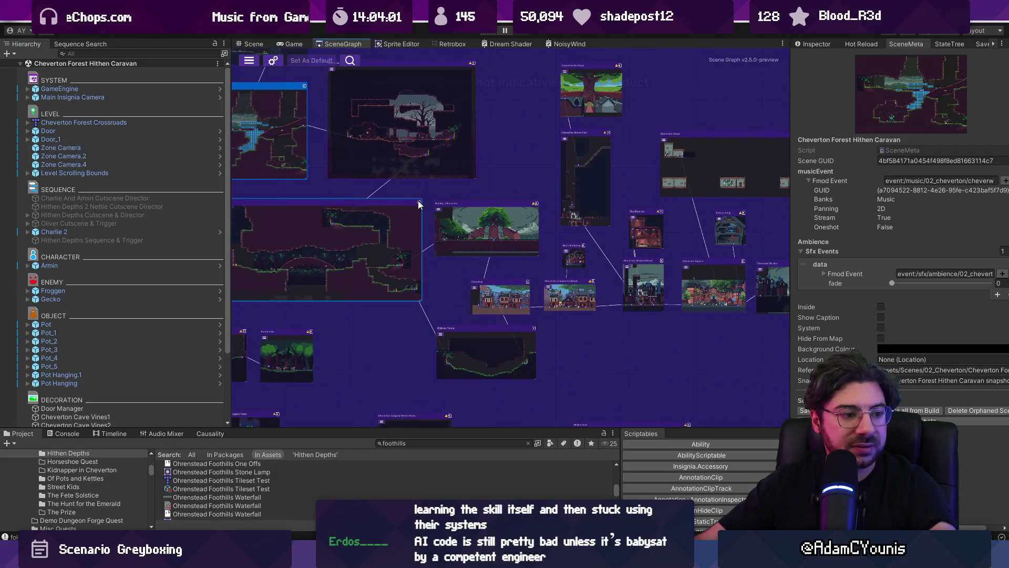
{"action": "left_click_drag", "start_coordinate": [419, 204], "coordinate": [473, 227]}
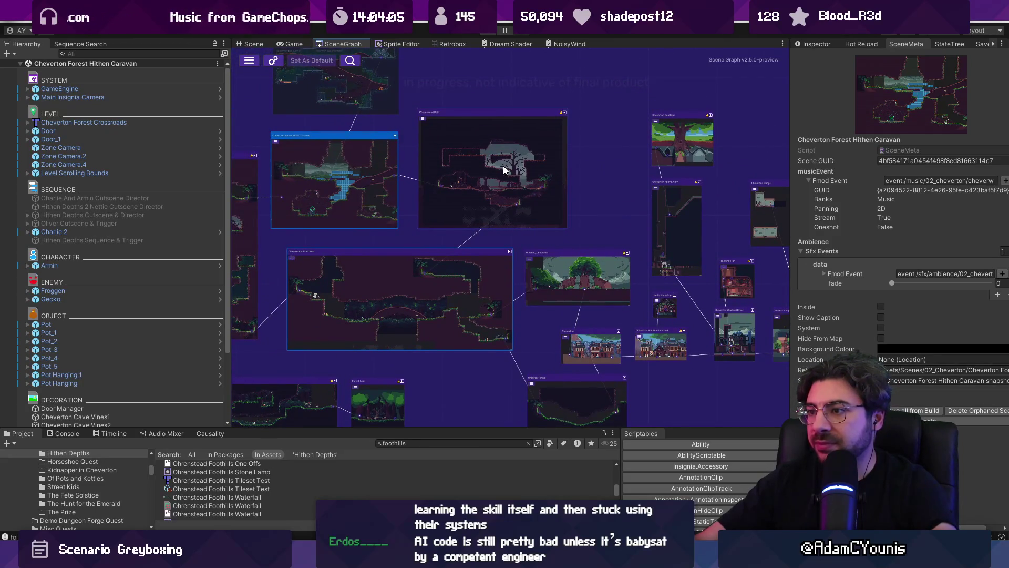
{"action": "key", "text": "alt+Tab"}
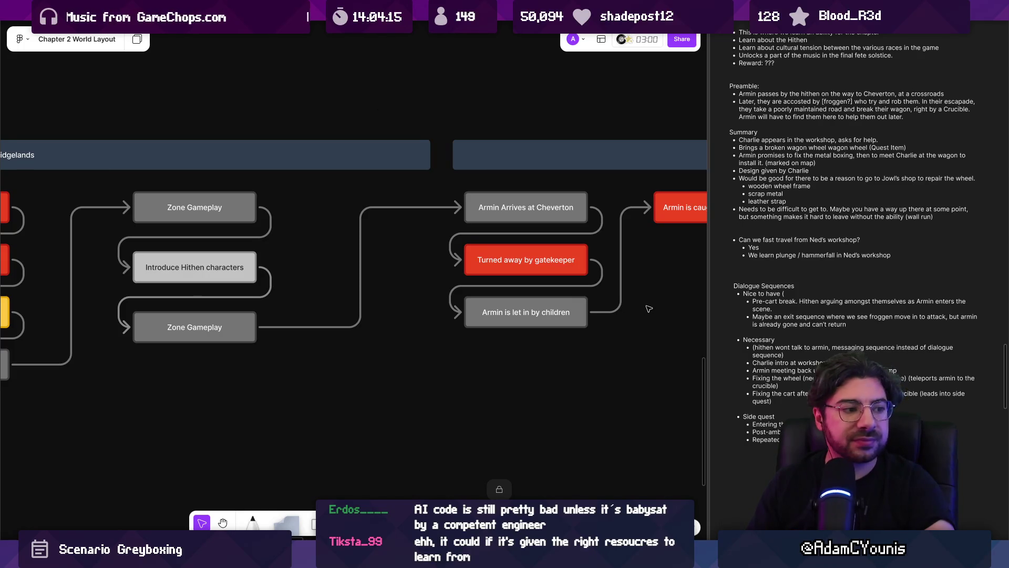
Review the Dialogue Sequences notes and pan across the Chapter 2 quest flowchart.
{"action": "scroll", "coordinate": [625, 311], "scroll_direction": "down", "scroll_amount": 5}
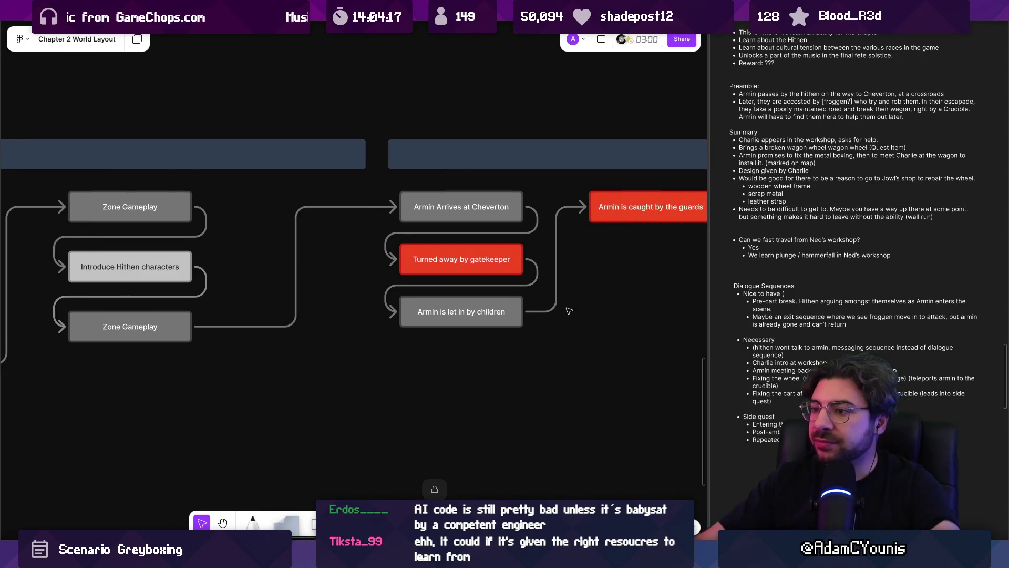
{"action": "left_click_drag", "start_coordinate": [725, 283], "coordinate": [882, 350]}
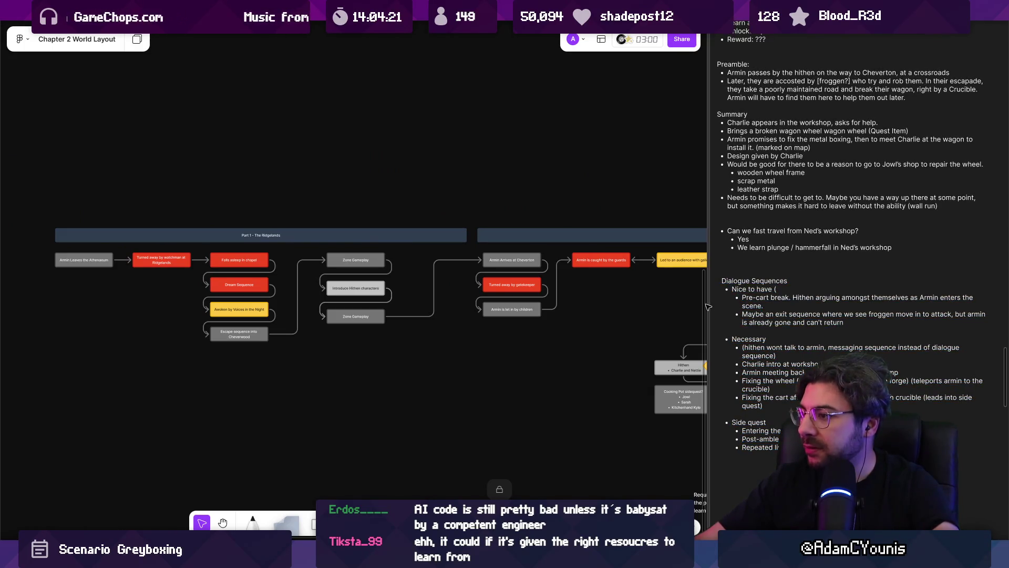
{"action": "left_click_drag", "start_coordinate": [648, 307], "coordinate": [645, 307]}
{"action": "scroll", "coordinate": [645, 307], "scroll_direction": "up", "scroll_amount": 5}
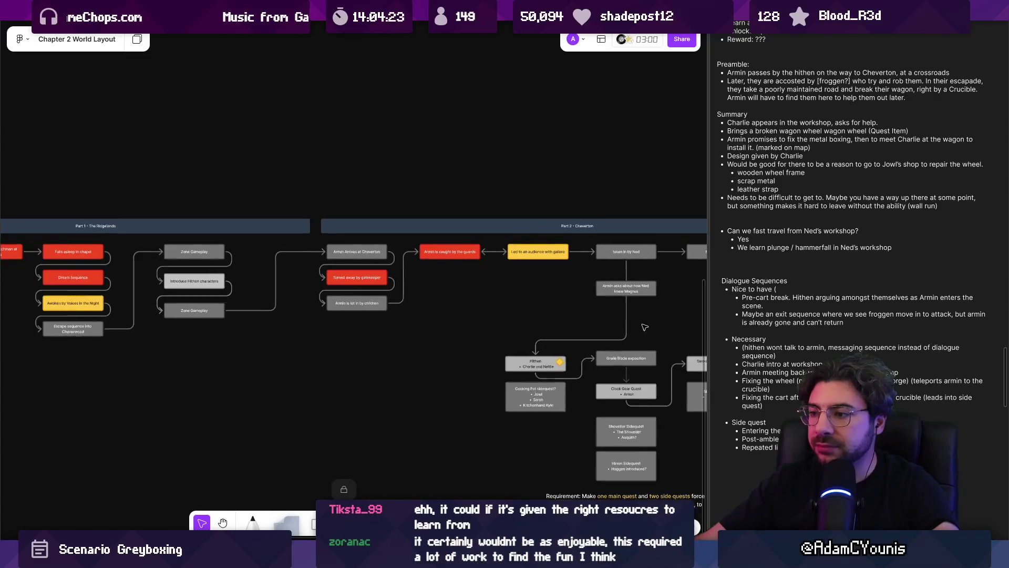
{"action": "scroll", "coordinate": [506, 242], "scroll_direction": "left", "scroll_amount": 3}
{"action": "scroll", "coordinate": [505, 241], "scroll_direction": "down", "scroll_amount": 2}
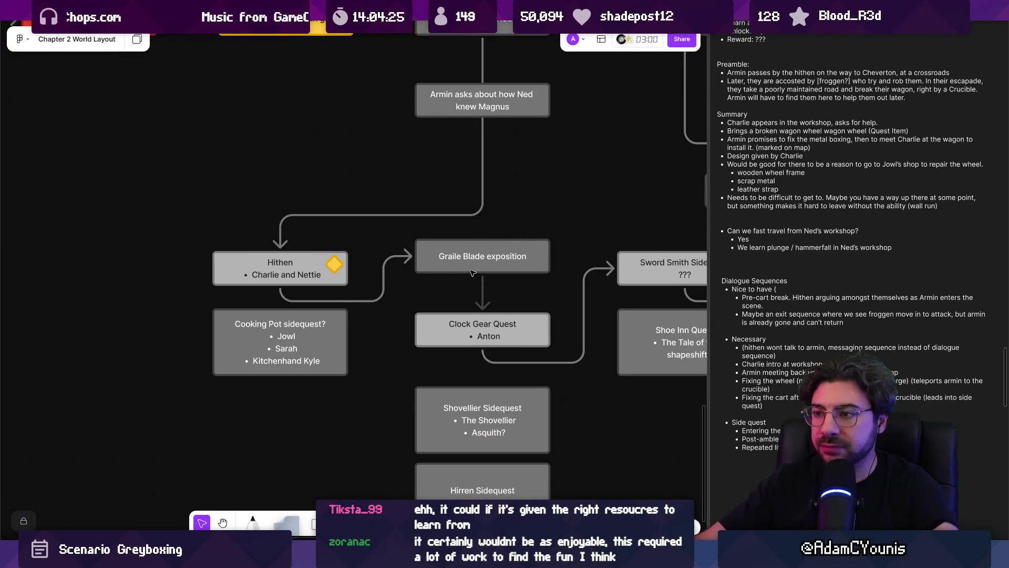
Open the Graile Blade exposition node for editing, then deselect it.
{"action": "double_click", "coordinate": [475, 258]}
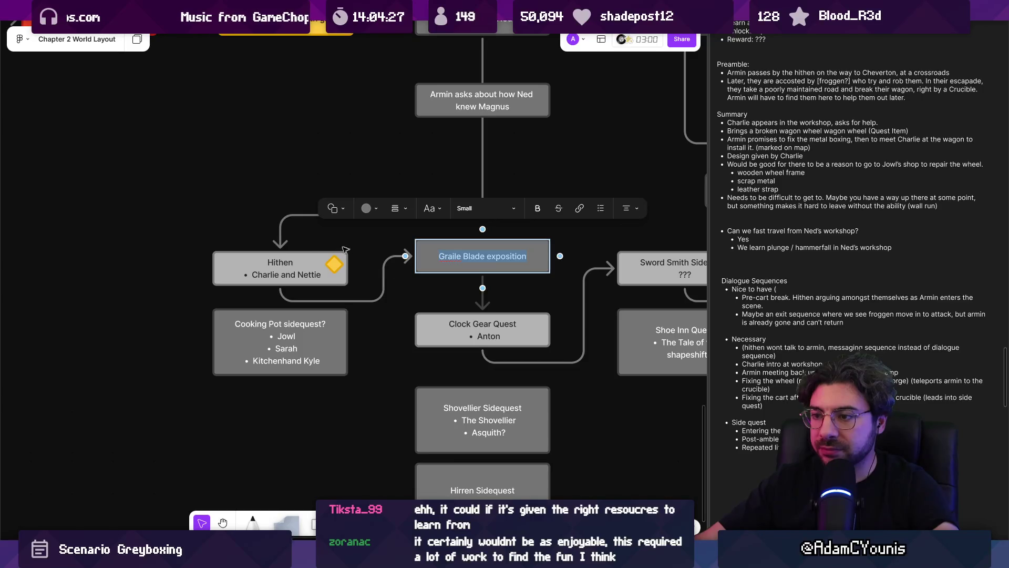
{"action": "left_click", "coordinate": [345, 249]}
{"action": "scroll", "coordinate": [368, 249], "scroll_direction": "right", "scroll_amount": 3}
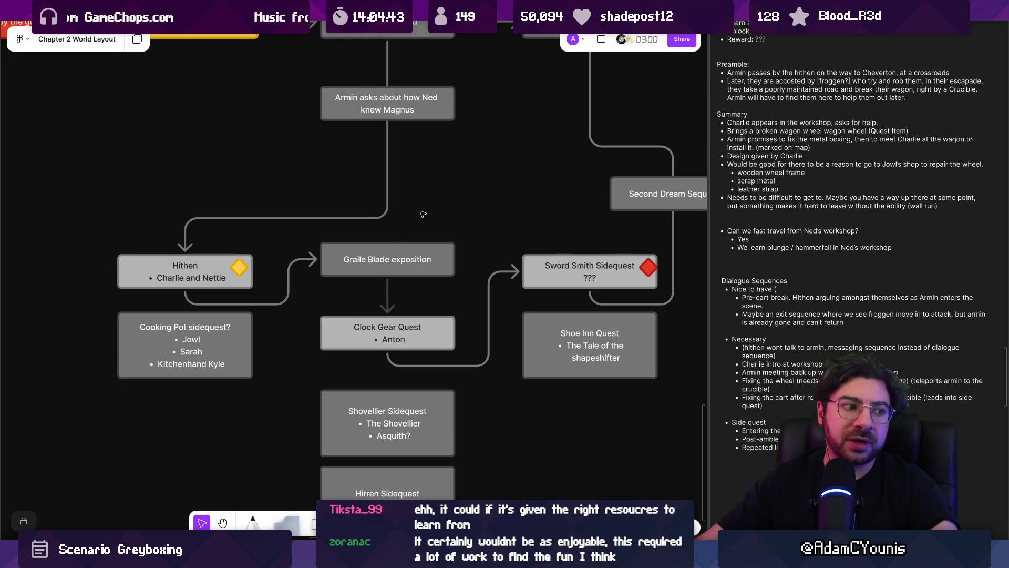
{"action": "scroll", "coordinate": [433, 202], "scroll_direction": "up", "scroll_amount": 3}
Try raising the bend of the connector from Ned's box to Hithen, then undo the reroute.
{"action": "left_click", "coordinate": [370, 277]}
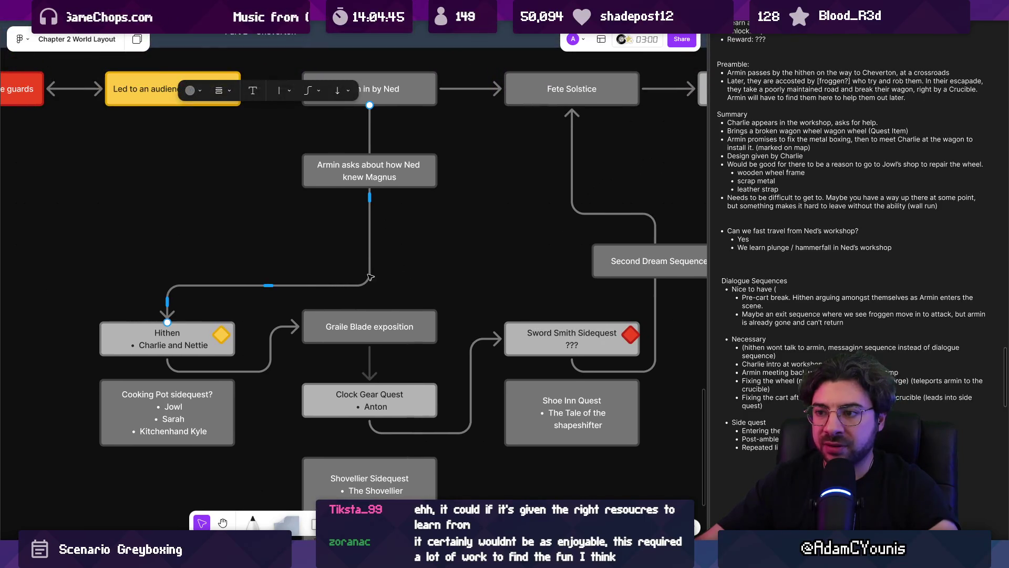
{"action": "left_click_drag", "start_coordinate": [273, 284], "coordinate": [273, 217]}
{"action": "key", "text": "ctrl+z"}
{"action": "scroll", "coordinate": [404, 262], "scroll_direction": "down", "scroll_amount": 5}
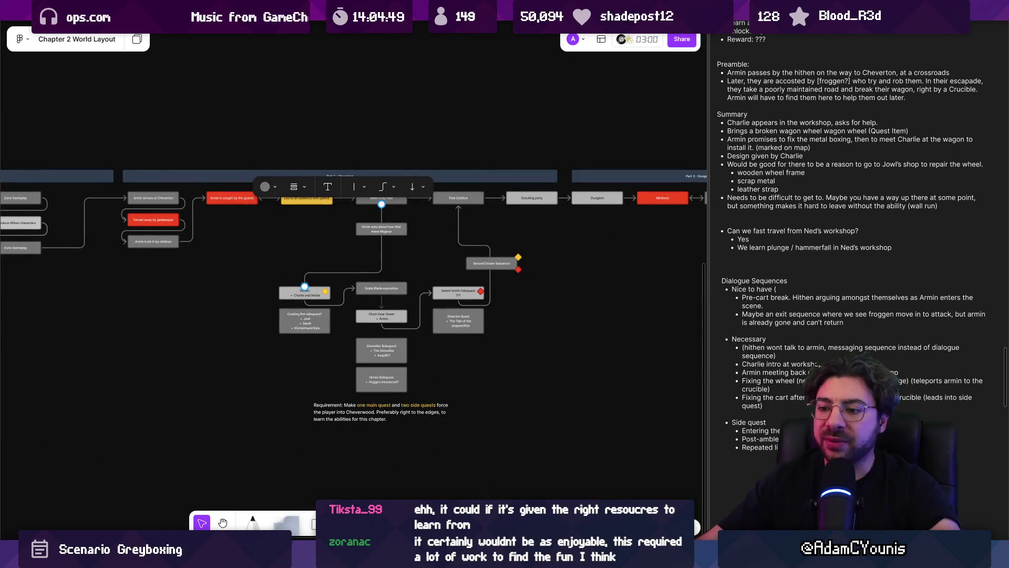
{"action": "key", "text": "alt+Tab"}
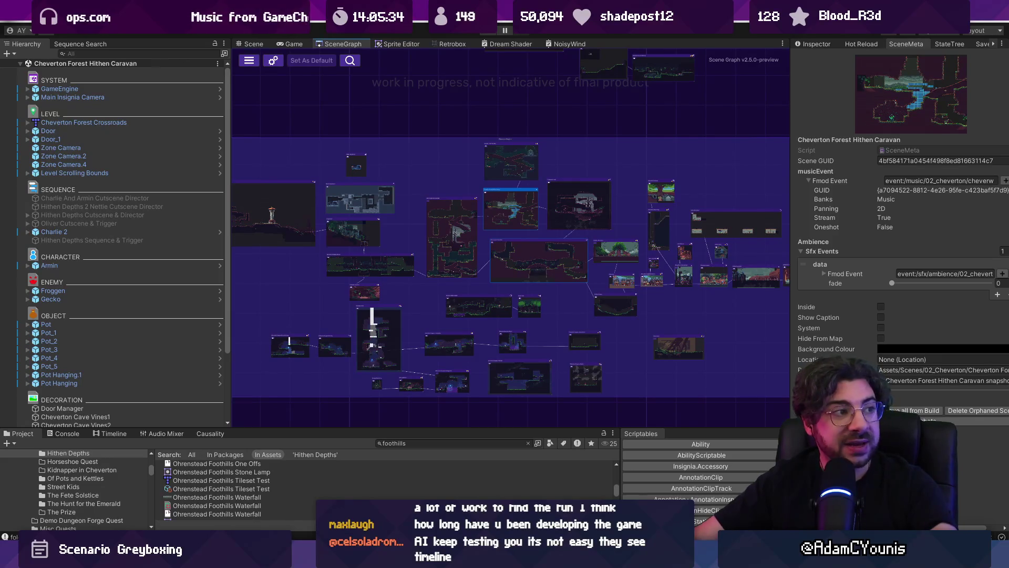
Play the Iconoclasts trailer on its Steam page, skip ahead and mute it.
{"action": "key", "text": "alt+Tab"}
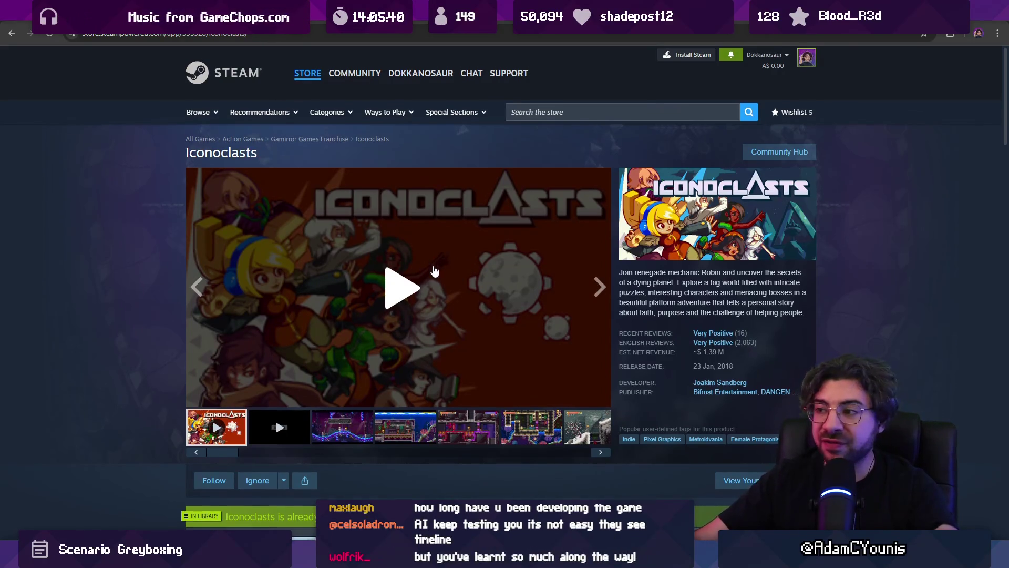
{"action": "scroll", "coordinate": [429, 265], "scroll_direction": "down", "scroll_amount": 7}
{"action": "scroll", "coordinate": [427, 264], "scroll_direction": "up", "scroll_amount": 6}
{"action": "left_click", "coordinate": [406, 262]}
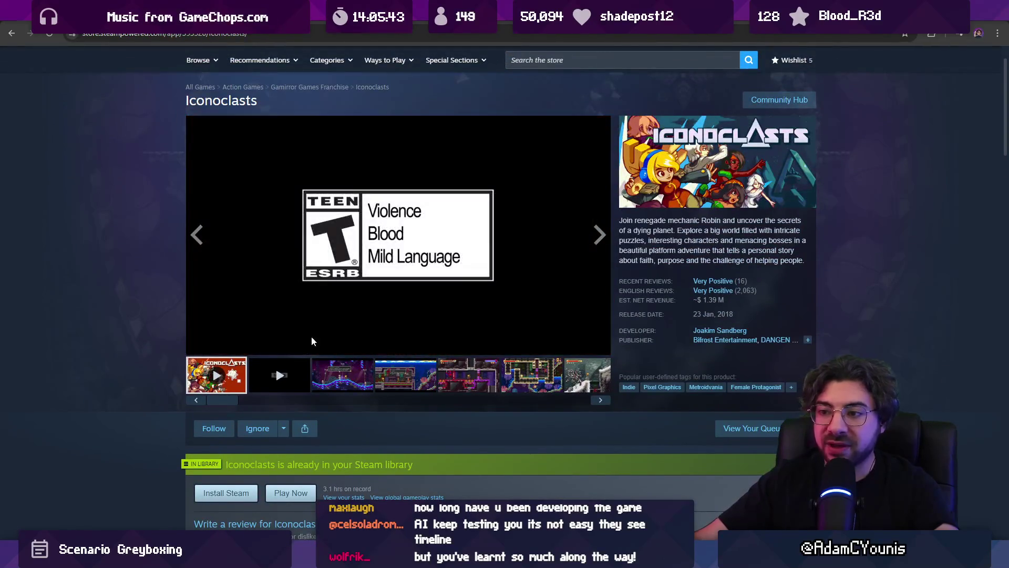
{"action": "left_click", "coordinate": [219, 344]}
{"action": "left_click", "coordinate": [344, 331]}
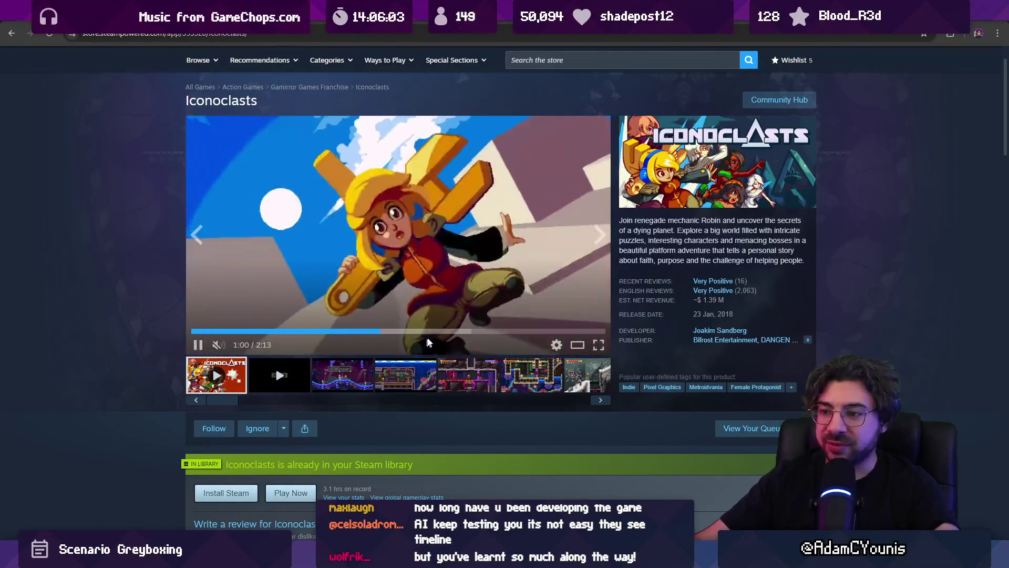
Browse the gameplay screenshots, then scrub the trailer to 1:16, 1:38 and 1:43 and resume.
{"action": "left_click", "coordinate": [352, 379]}
{"action": "left_click", "coordinate": [468, 378]}
{"action": "left_click", "coordinate": [530, 377]}
{"action": "left_click", "coordinate": [578, 378]}
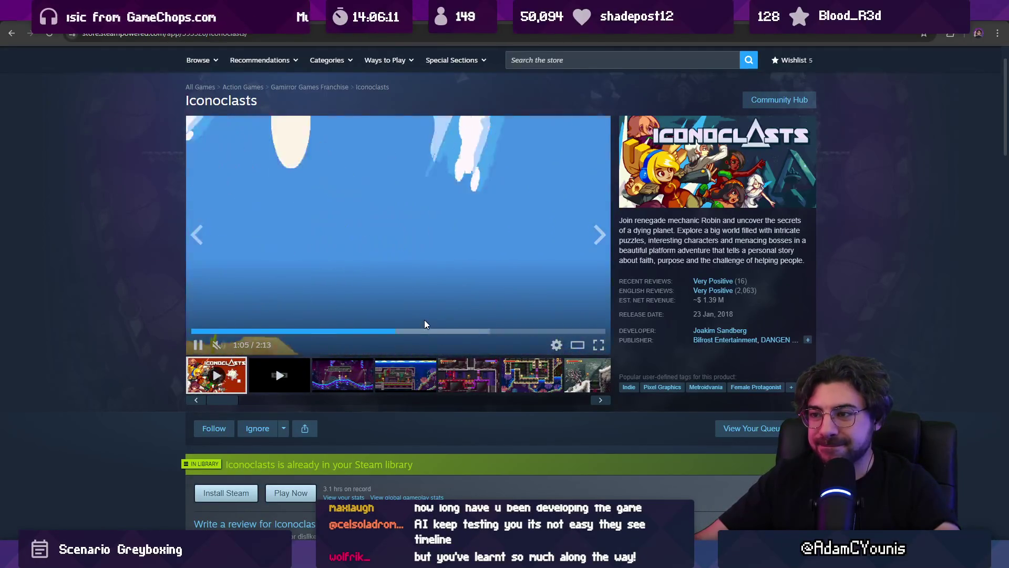
{"action": "left_click", "coordinate": [428, 331]}
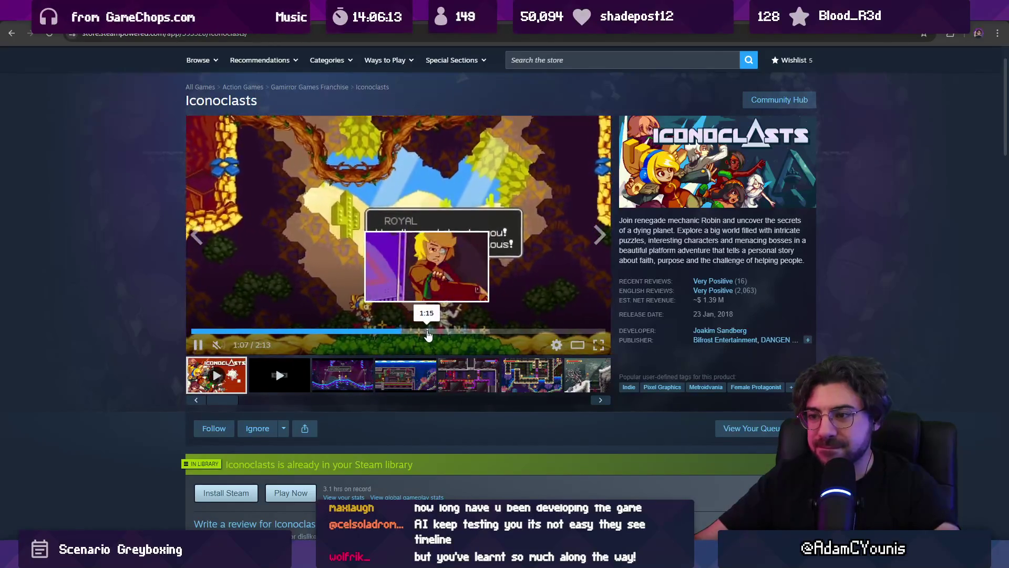
{"action": "left_click", "coordinate": [498, 331]}
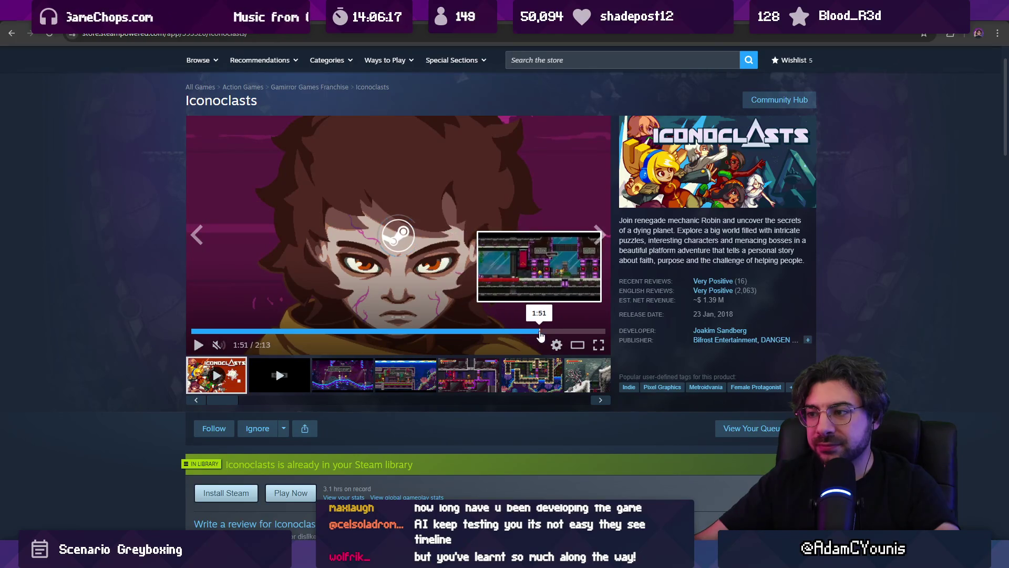
{"action": "left_click", "coordinate": [514, 332]}
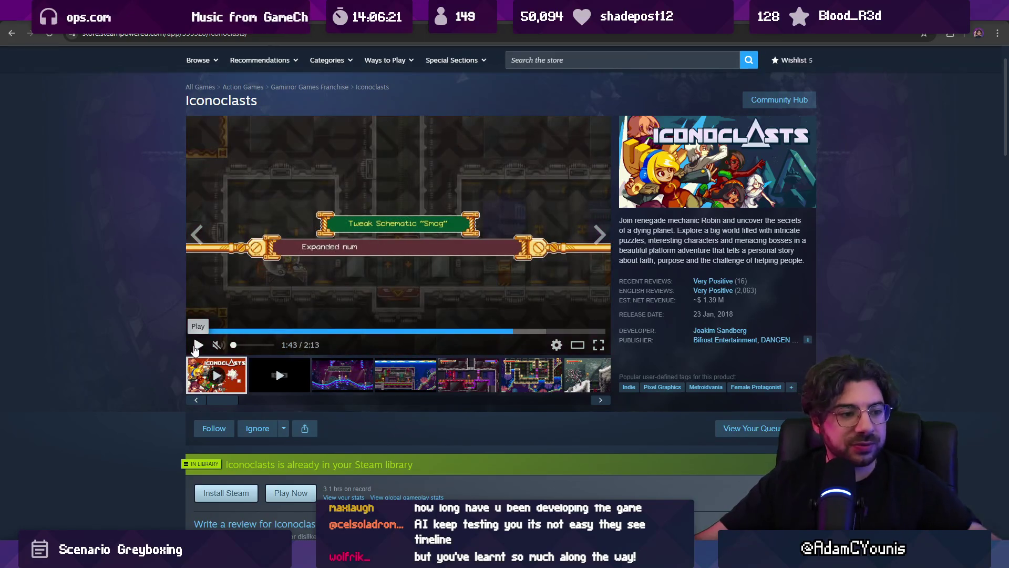
{"action": "left_click", "coordinate": [198, 345]}
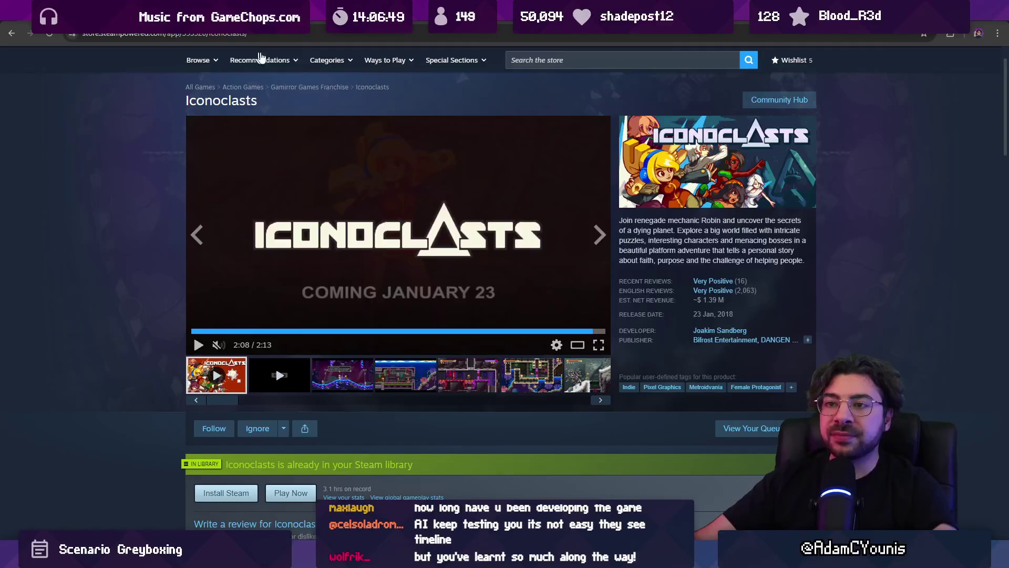
Search the store for Owlboy, open its page, and watch the trailer full screen.
{"action": "left_click", "coordinate": [557, 59]}
{"action": "type", "text": "owlbno"}
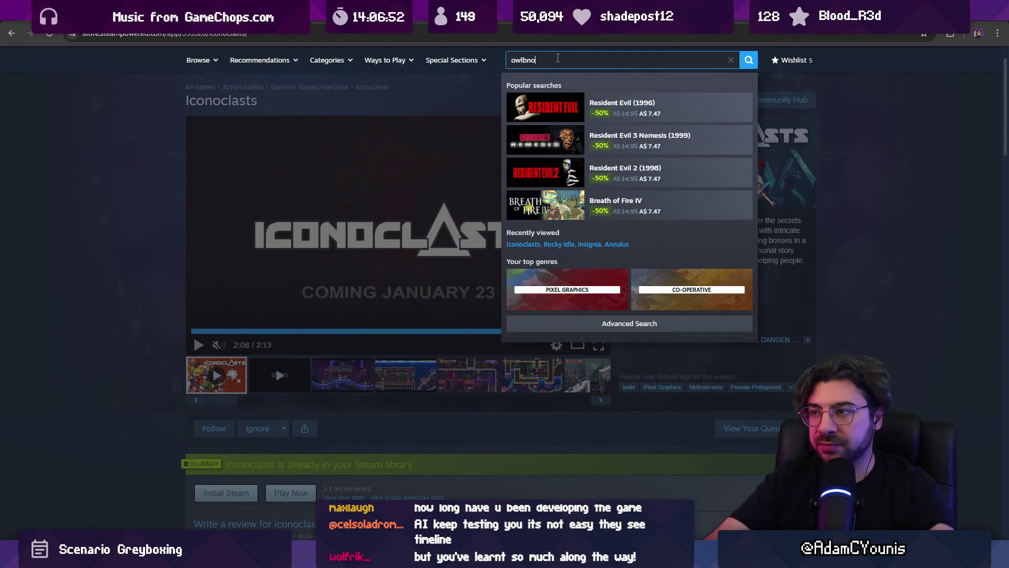
{"action": "key", "text": "BackSpace"}
{"action": "key", "text": "BackSpace"}
{"action": "type", "text": "oy"}
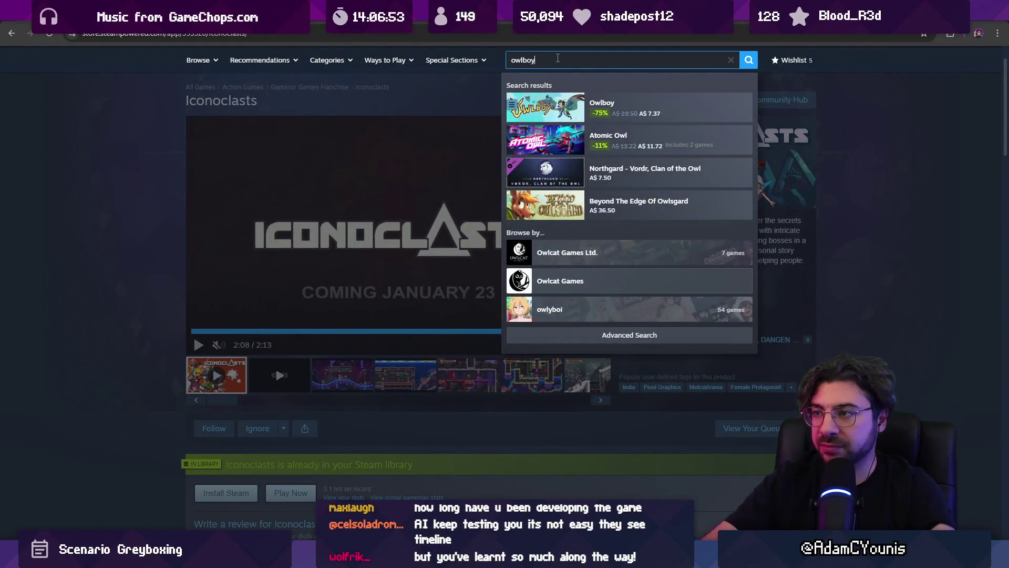
{"action": "left_click", "coordinate": [558, 104]}
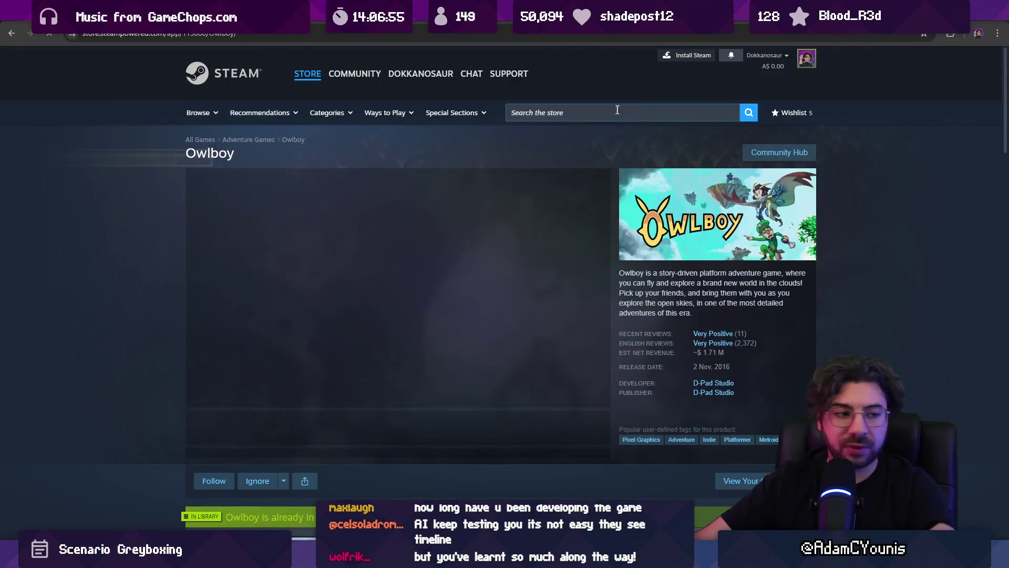
{"action": "left_click", "coordinate": [223, 385]}
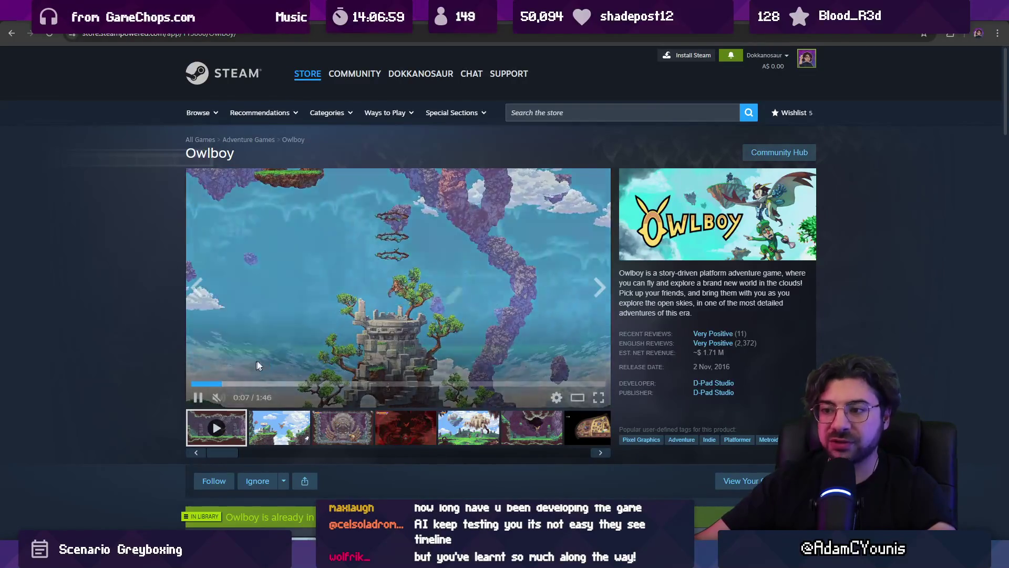
{"action": "left_click", "coordinate": [598, 398]}
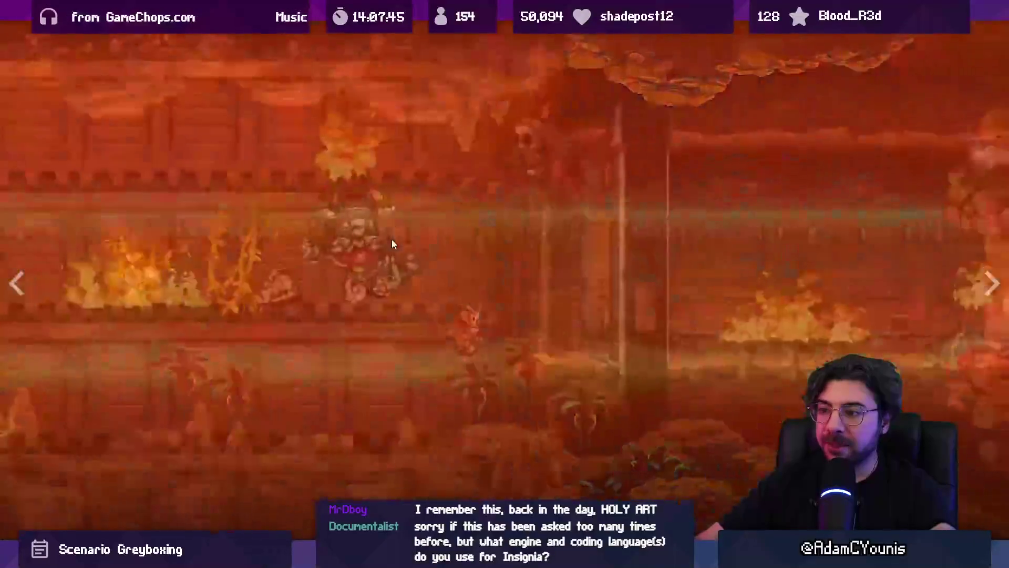
Leave the trailer, check the Chapter 2 flowchart, and open the Cheverton Forest Hithen Caravan scene.
{"action": "key", "text": "Escape"}
{"action": "key", "text": "alt+Tab"}
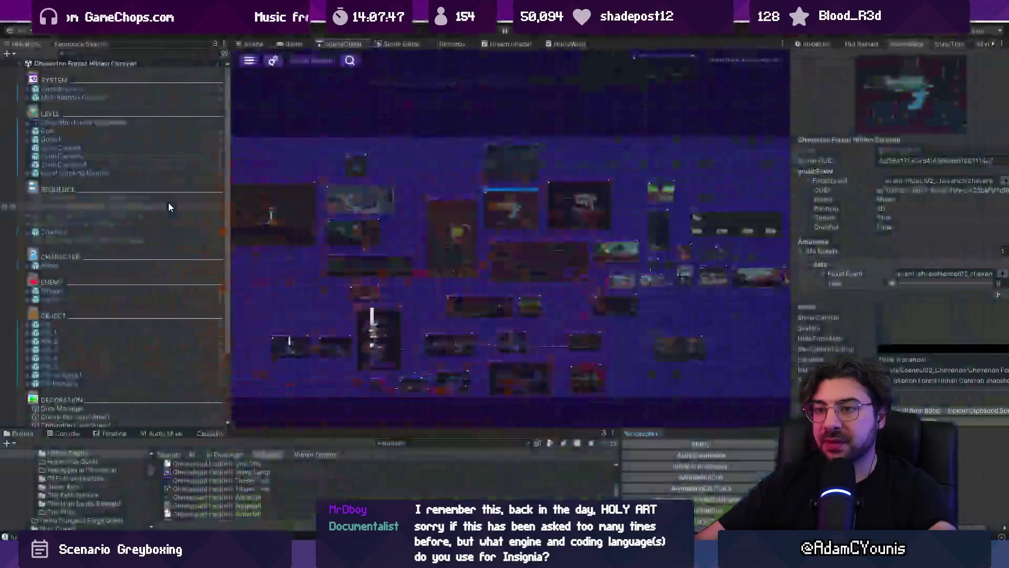
{"action": "key", "text": "alt+Tab"}
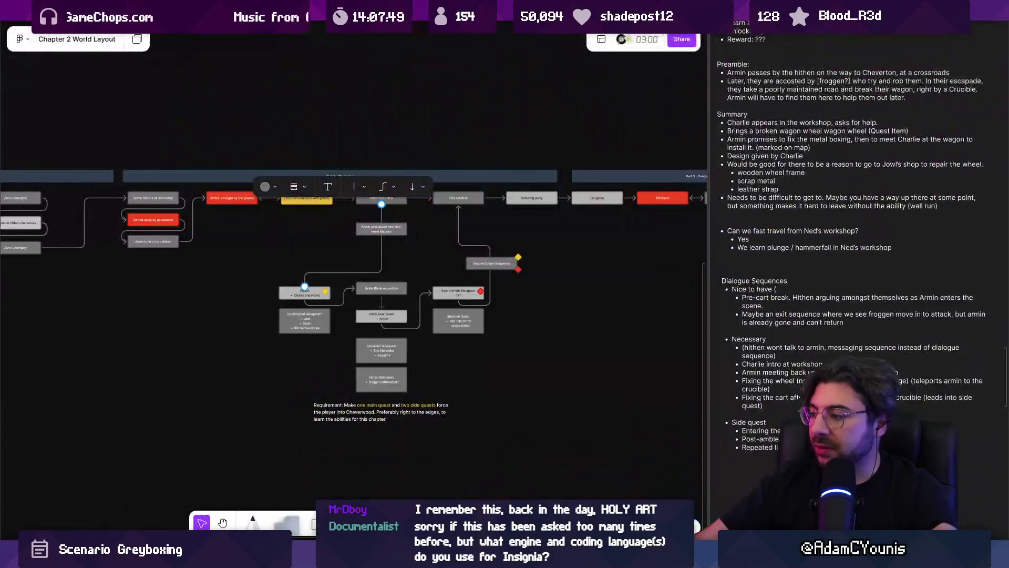
{"action": "key", "text": "ctrl+equal"}
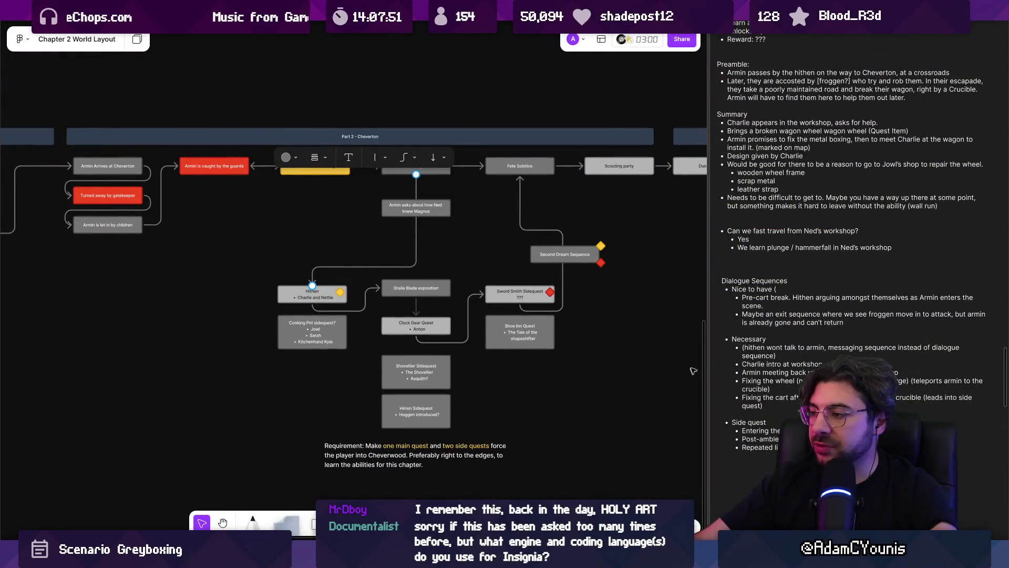
{"action": "scroll", "coordinate": [699, 351], "scroll_direction": "right", "scroll_amount": 5}
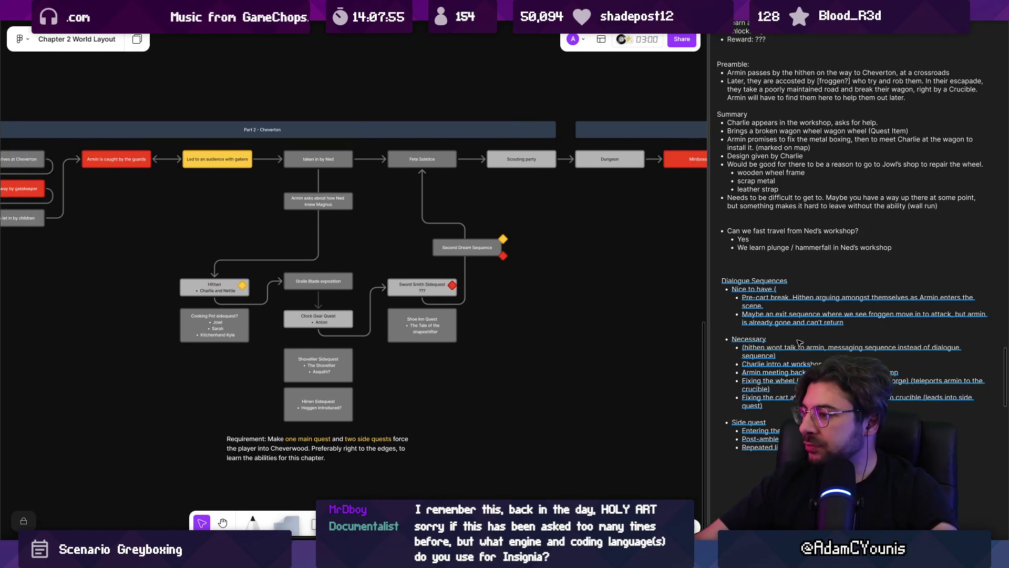
{"action": "key", "text": "alt+Tab"}
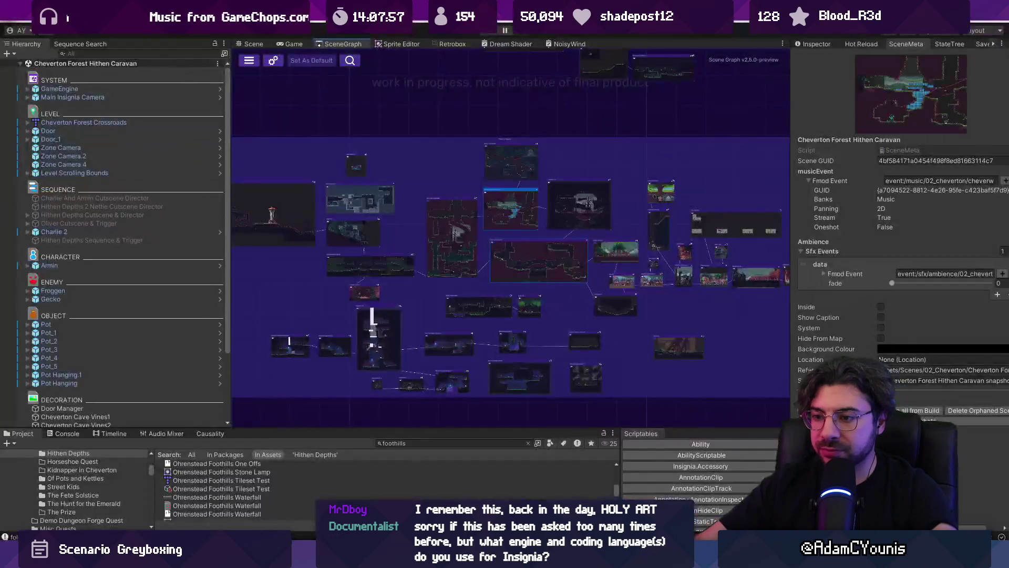
{"action": "double_click", "coordinate": [502, 202]}
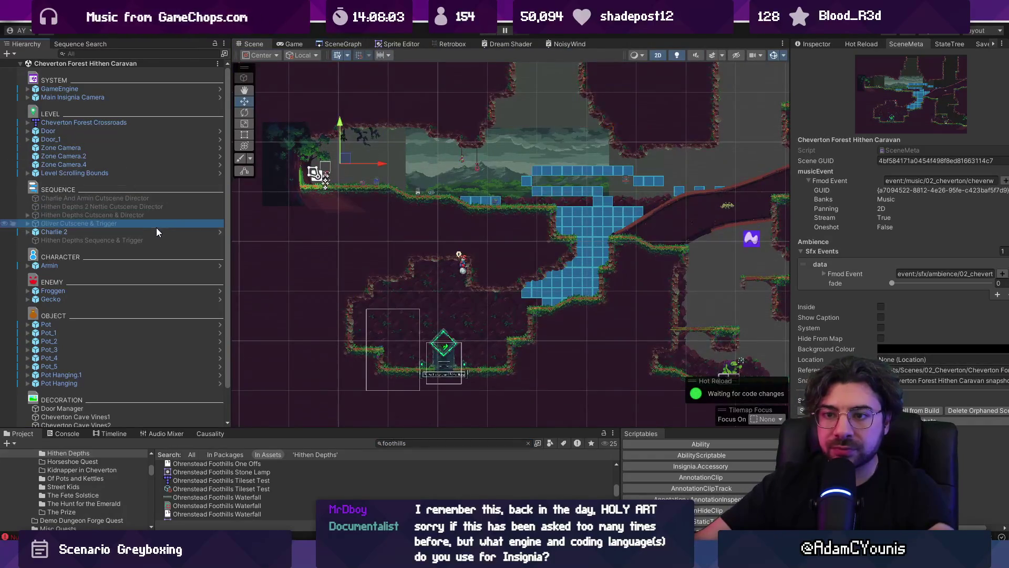
Find the Hithen Caravan with a Hierarchy search and expand Hithen Depths Cutscene & Director.
{"action": "left_click", "coordinate": [155, 240]}
{"action": "scroll", "coordinate": [69, 232], "scroll_direction": "down", "scroll_amount": 3}
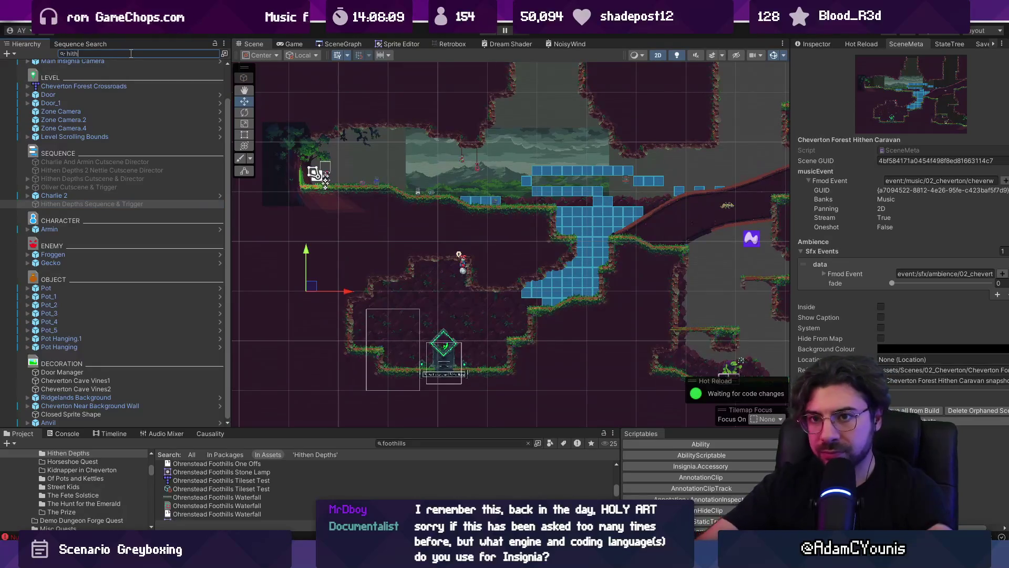
{"action": "type", "text": "sn"}
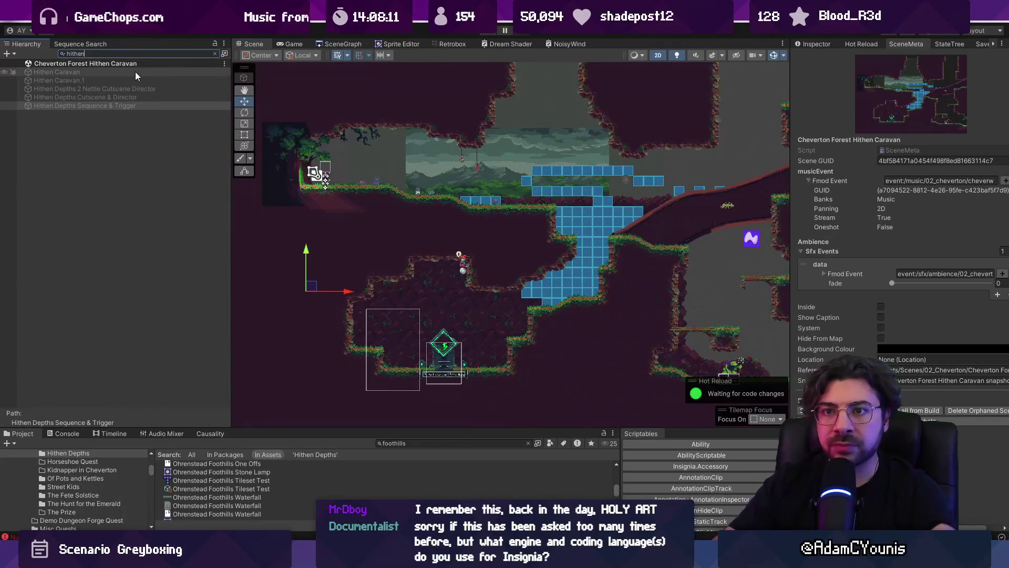
{"action": "left_click", "coordinate": [135, 73]}
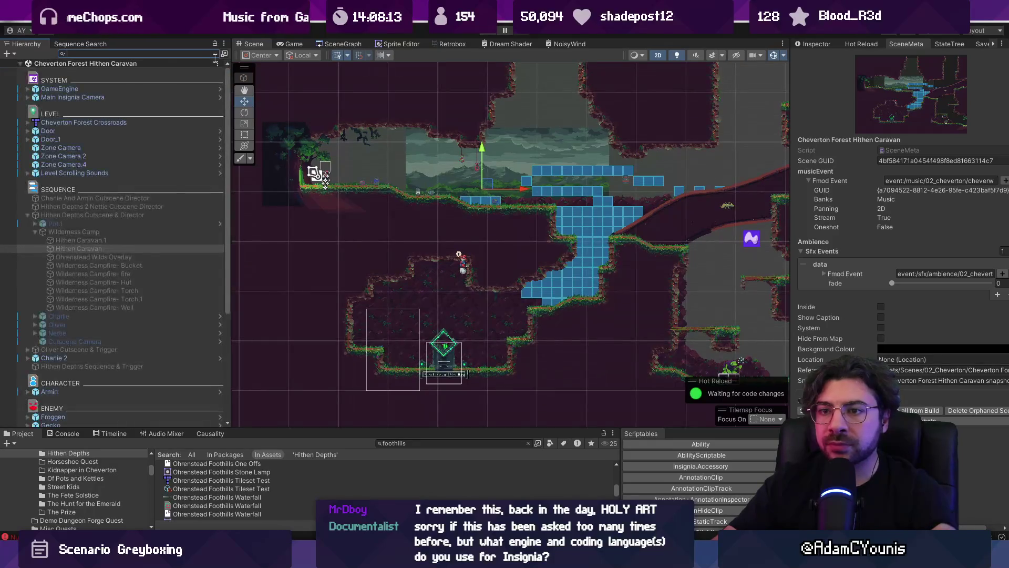
{"action": "left_click", "coordinate": [158, 216]}
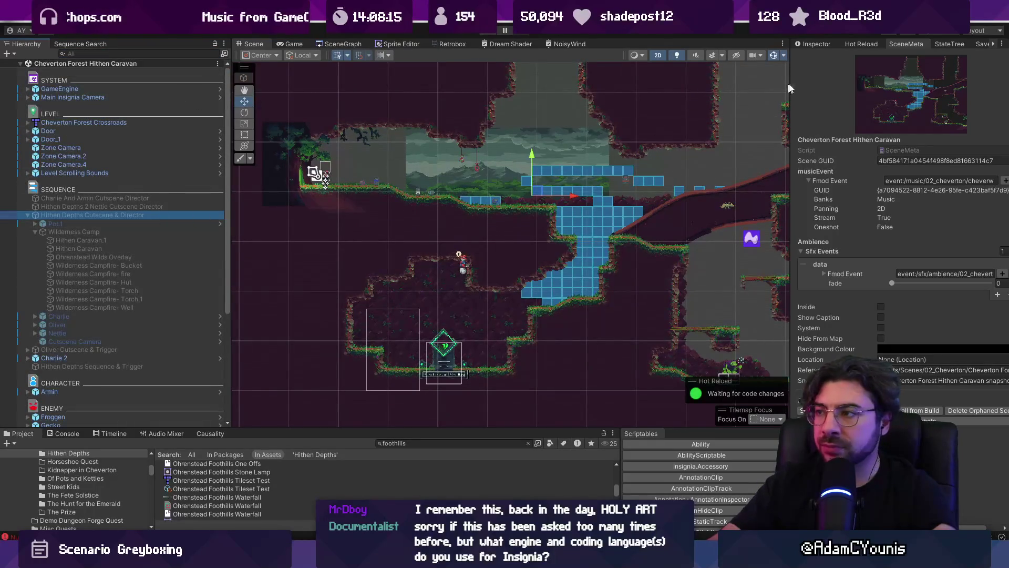
{"action": "left_click", "coordinate": [819, 45]}
Select the Wilderness Camp group nested under Hithen Depths Cutscene & Director.
{"action": "left_click", "coordinate": [144, 232]}
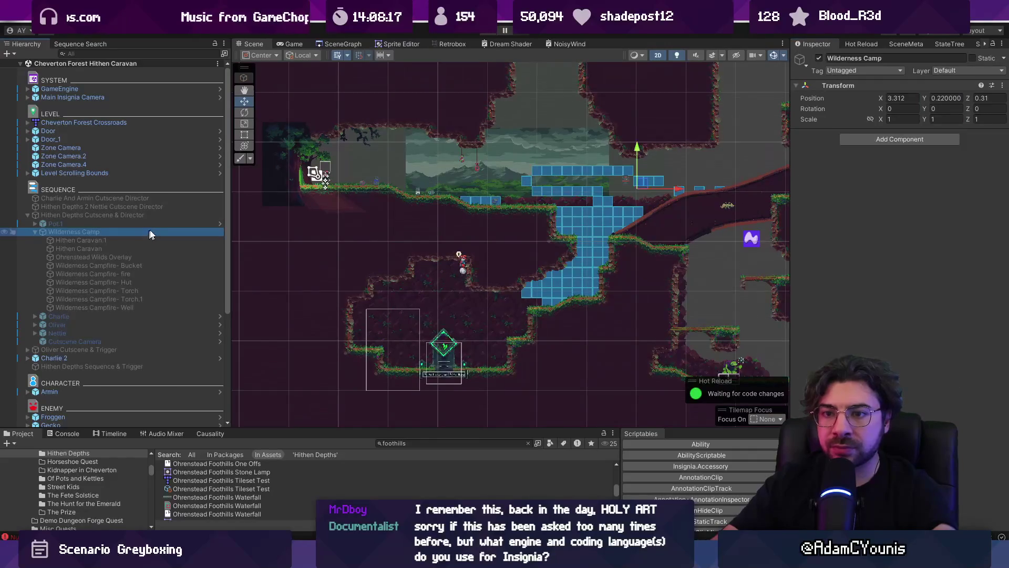
{"action": "left_click", "coordinate": [61, 216]}
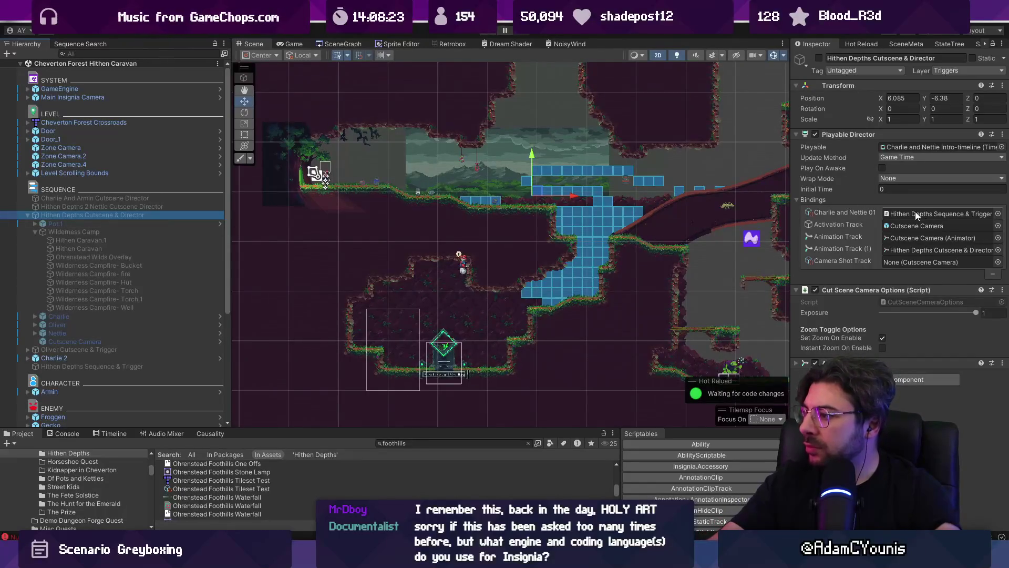
{"action": "scroll", "coordinate": [667, 198], "scroll_direction": "up", "scroll_amount": 2}
{"action": "scroll", "coordinate": [589, 188], "scroll_direction": "up", "scroll_amount": 2}
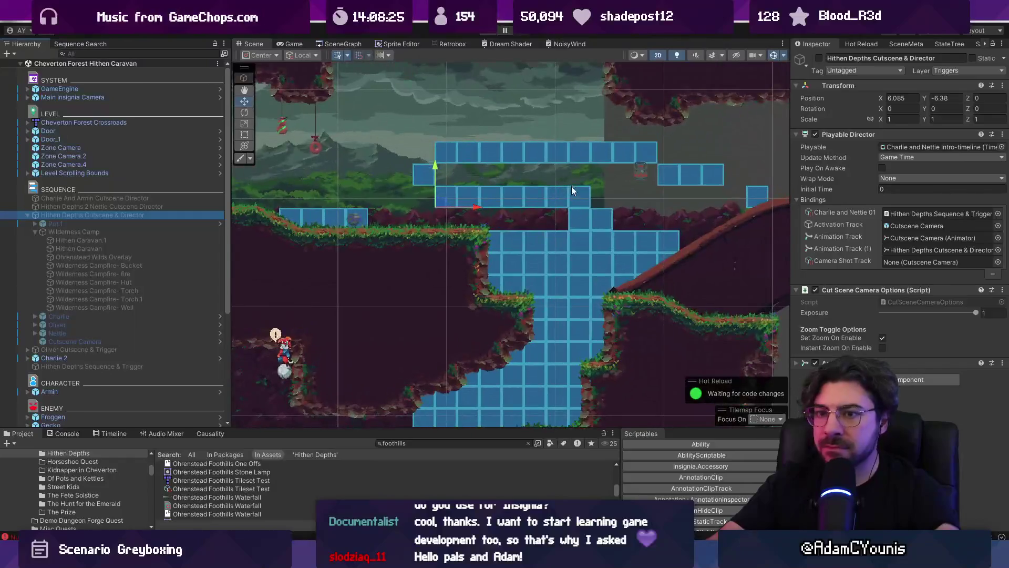
{"action": "left_click", "coordinate": [101, 214]}
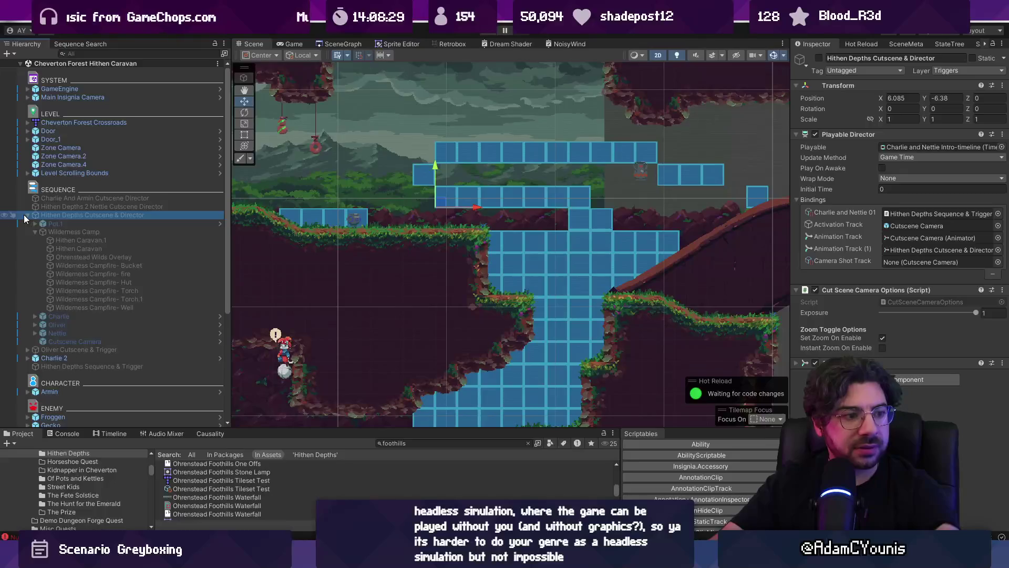
{"action": "left_click", "coordinate": [72, 225]}
Move Wilderness Camp to the Hierarchy root and nudge it slightly left.
{"action": "mouse_move", "coordinate": [76, 231]}
{"action": "left_mouse_down"}
{"action": "mouse_move", "coordinate": [47, 193]}
{"action": "mouse_move", "coordinate": [53, 201]}
{"action": "left_mouse_up"}
{"action": "scroll", "coordinate": [433, 181], "scroll_direction": "down", "scroll_amount": 2}
{"action": "left_click_drag", "start_coordinate": [489, 216], "coordinate": [558, 251]}
{"action": "key", "text": "ctrl+z"}
{"action": "key", "text": "f"}
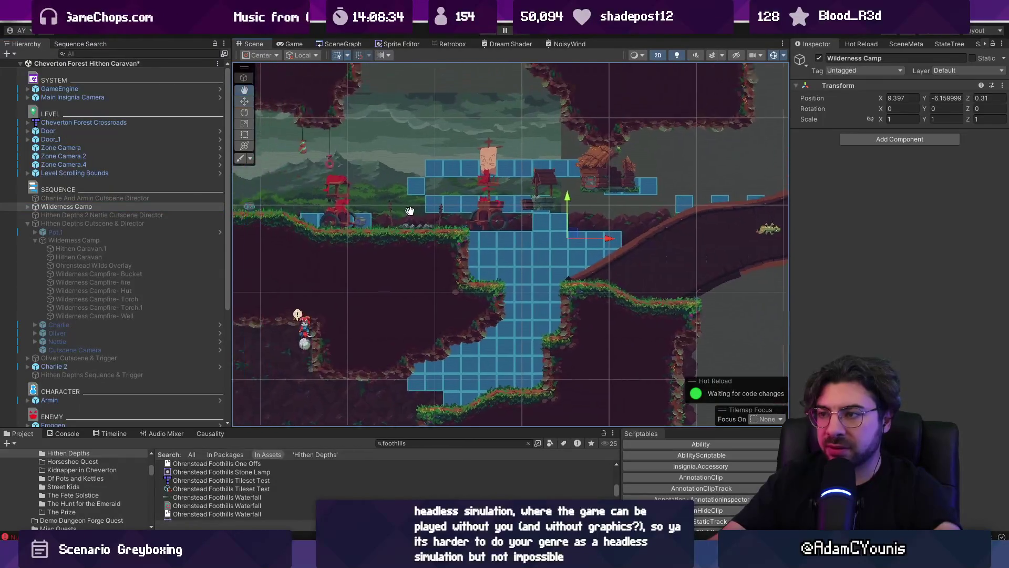
{"action": "mouse_move", "coordinate": [630, 246]}
{"action": "left_mouse_down"}
{"action": "mouse_move", "coordinate": [527, 245]}
{"action": "mouse_move", "coordinate": [552, 275]}
{"action": "left_mouse_up"}
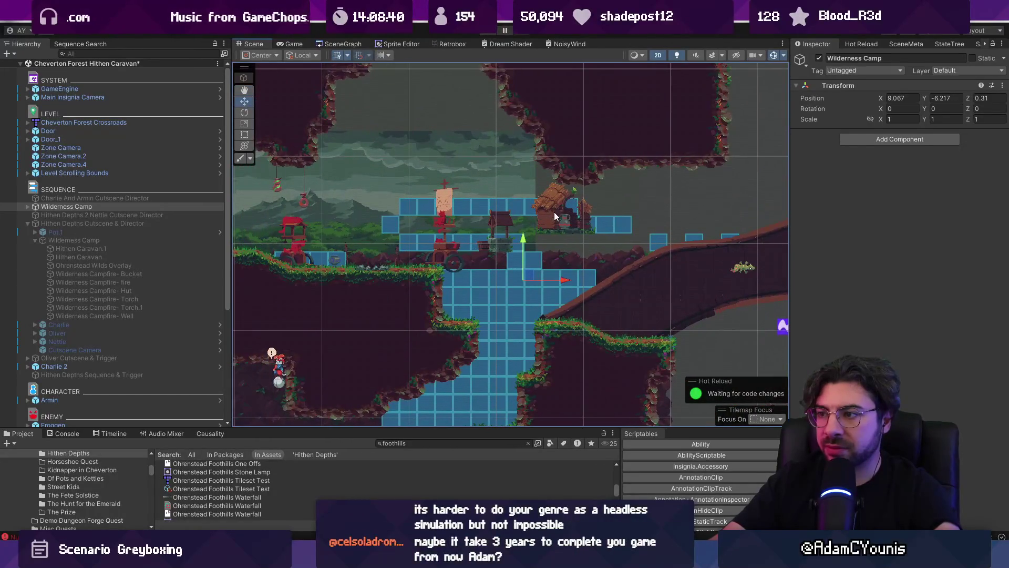
Drag the Wilderness Campfire- Hut far left beside the caravan.
{"action": "left_click", "coordinate": [553, 212]}
{"action": "left_click", "coordinate": [553, 210]}
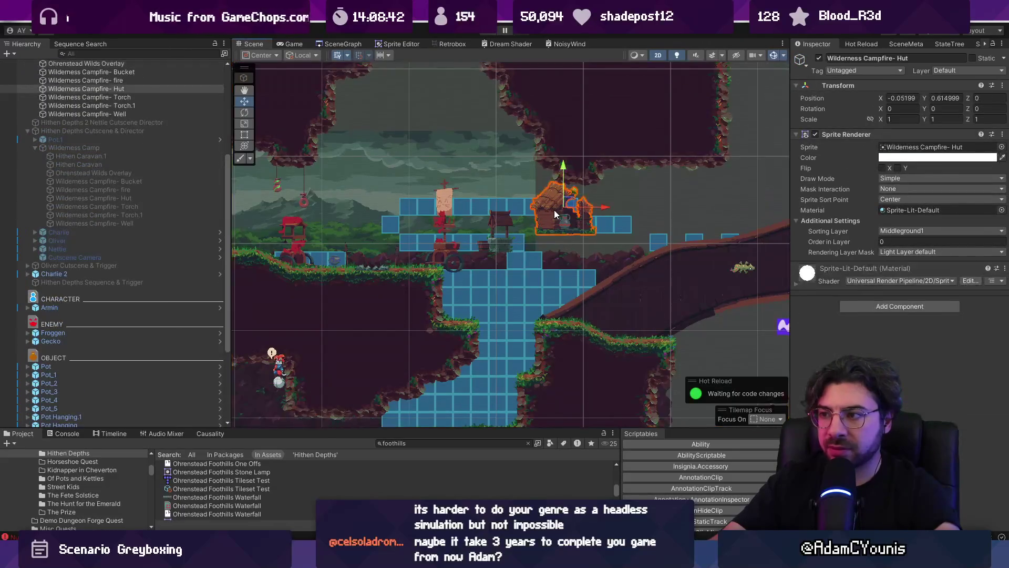
{"action": "mouse_move", "coordinate": [574, 211]}
{"action": "left_mouse_down"}
{"action": "mouse_move", "coordinate": [308, 204]}
{"action": "mouse_move", "coordinate": [233, 215]}
{"action": "mouse_move", "coordinate": [447, 233]}
{"action": "mouse_move", "coordinate": [235, 234]}
{"action": "left_mouse_up"}
{"action": "left_click", "coordinate": [516, 248]}
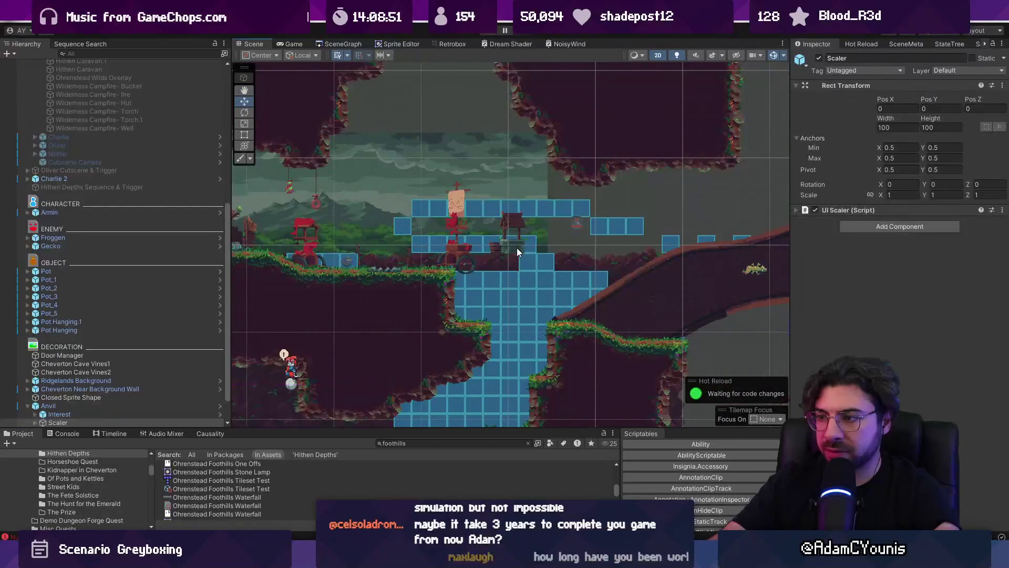
Move the Wilderness Campfire- Well and Bucket up and left beside the hut.
{"action": "left_click", "coordinate": [516, 248]}
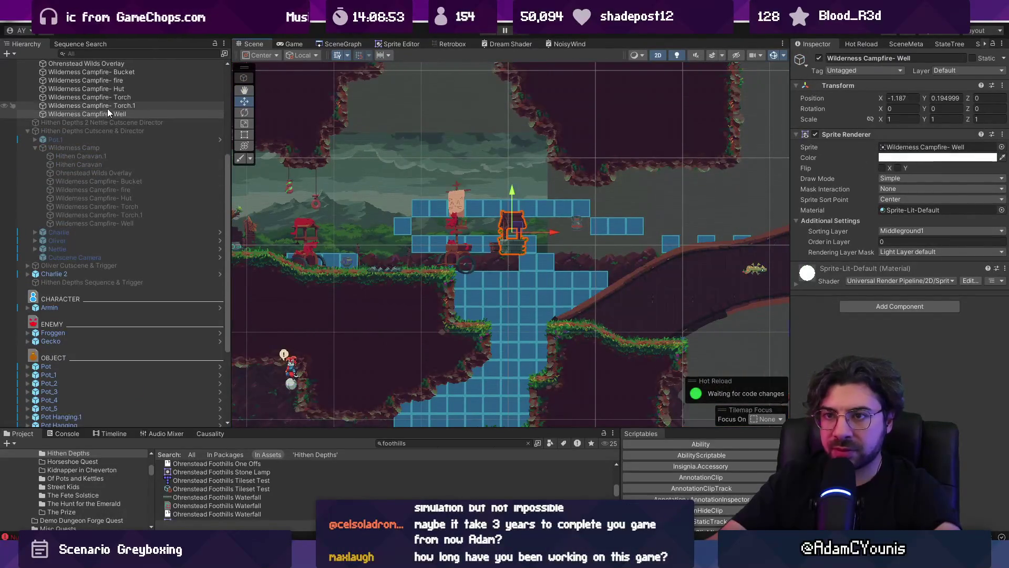
{"action": "scroll", "coordinate": [108, 112], "scroll_direction": "up", "scroll_amount": 3}
{"action": "left_click", "coordinate": [113, 134], "text": "ctrl"}
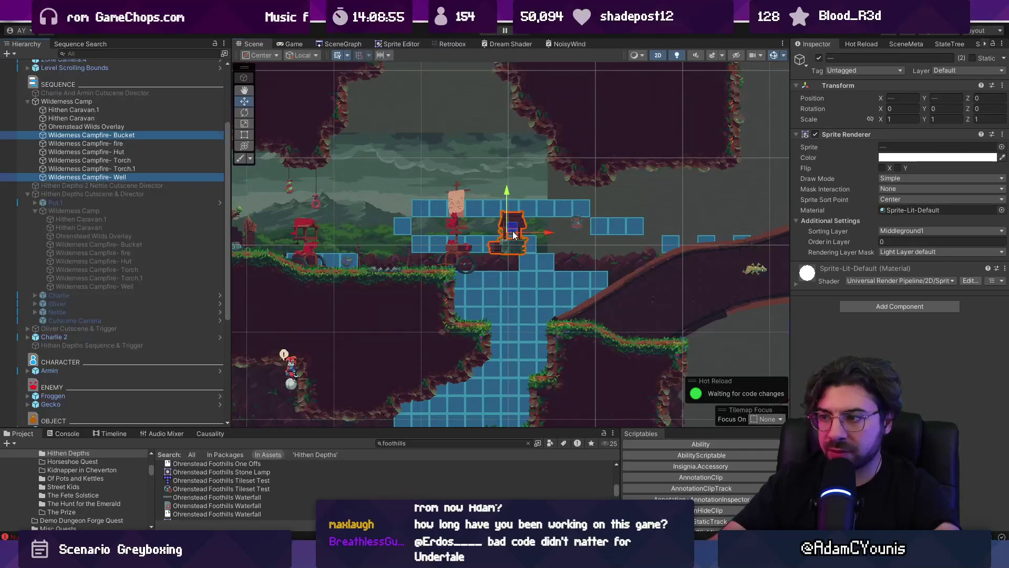
{"action": "left_click_drag", "start_coordinate": [513, 234], "coordinate": [425, 245]}
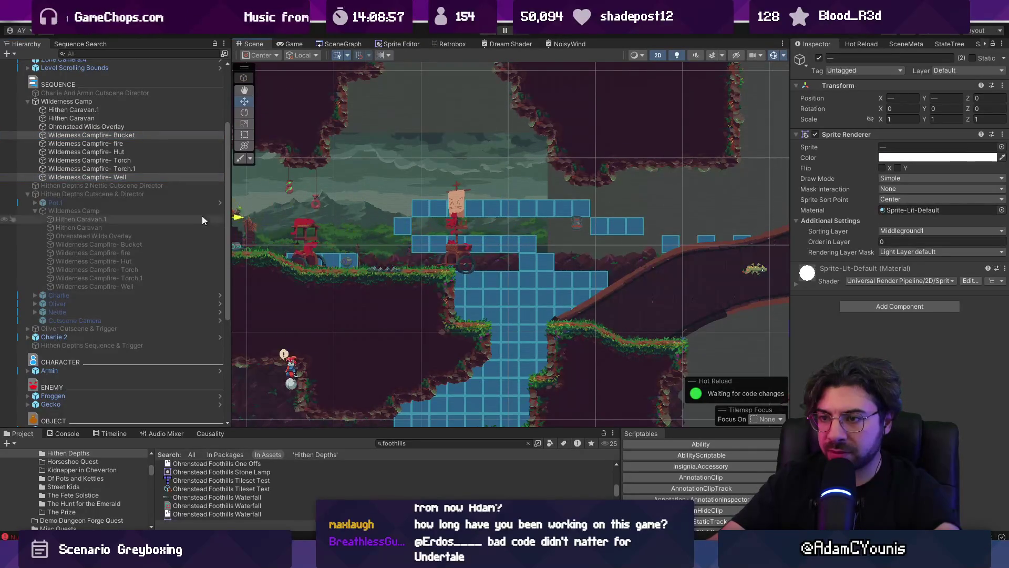
{"action": "mouse_move", "coordinate": [337, 233]}
{"action": "left_mouse_down"}
{"action": "mouse_move", "coordinate": [484, 241]}
{"action": "mouse_move", "coordinate": [355, 208]}
{"action": "left_mouse_up"}
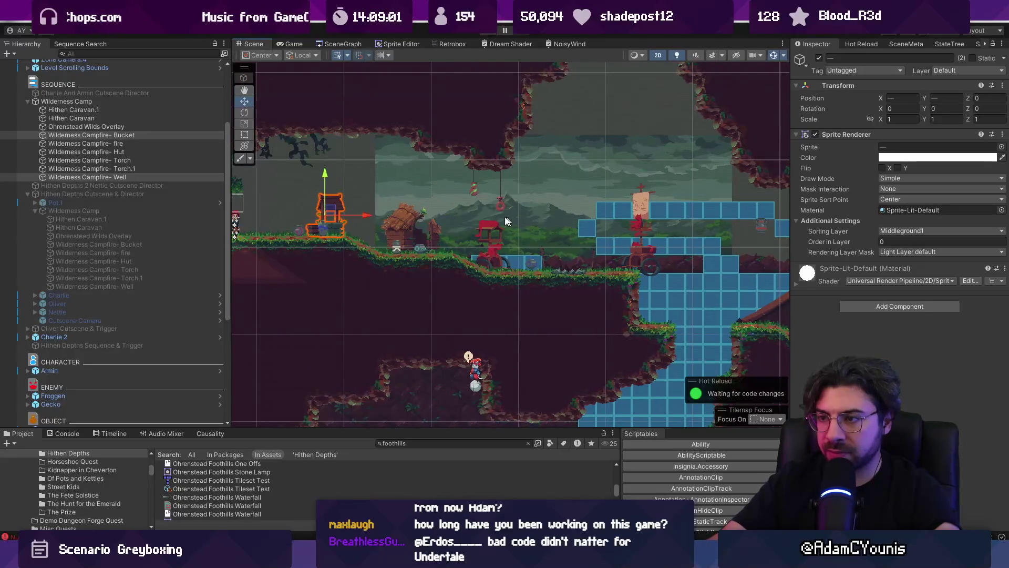
{"action": "left_click_drag", "start_coordinate": [506, 220], "coordinate": [412, 208]}
{"action": "scroll", "coordinate": [302, 232], "scroll_direction": "up", "scroll_amount": 1}
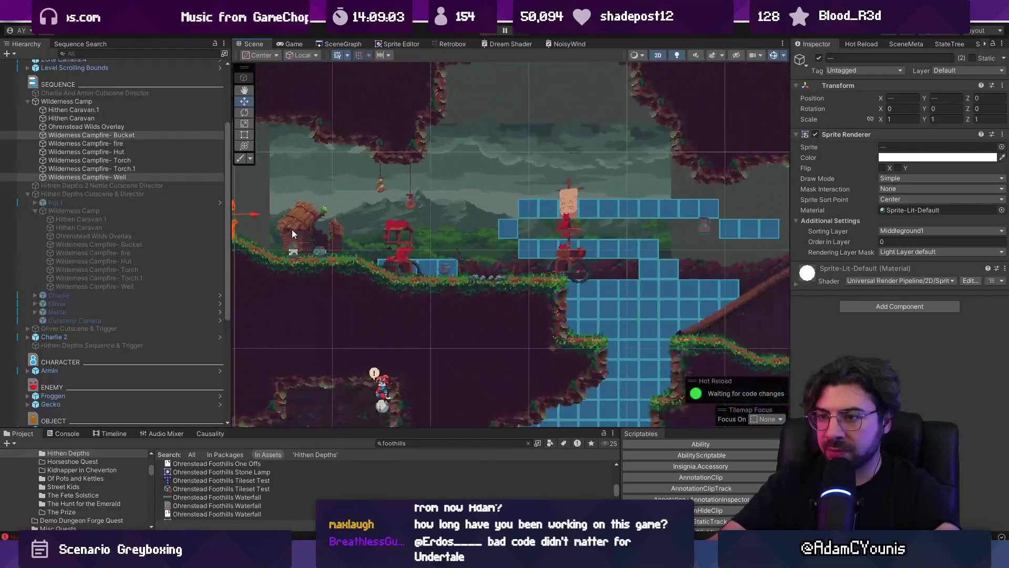
{"action": "left_click_drag", "start_coordinate": [292, 234], "coordinate": [428, 210]}
{"action": "left_click_drag", "start_coordinate": [483, 226], "coordinate": [452, 211]}
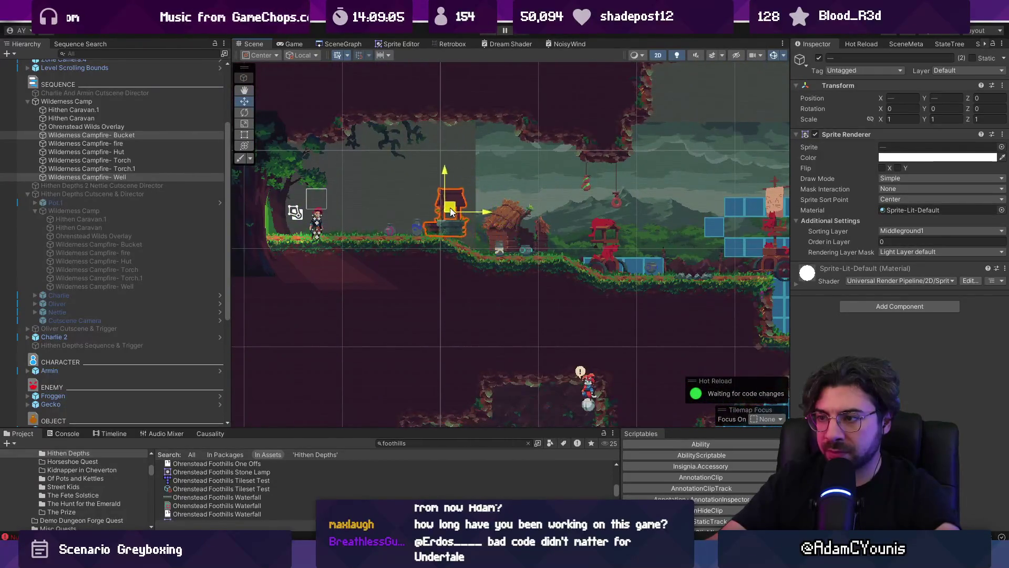
{"action": "key", "text": "Right"}
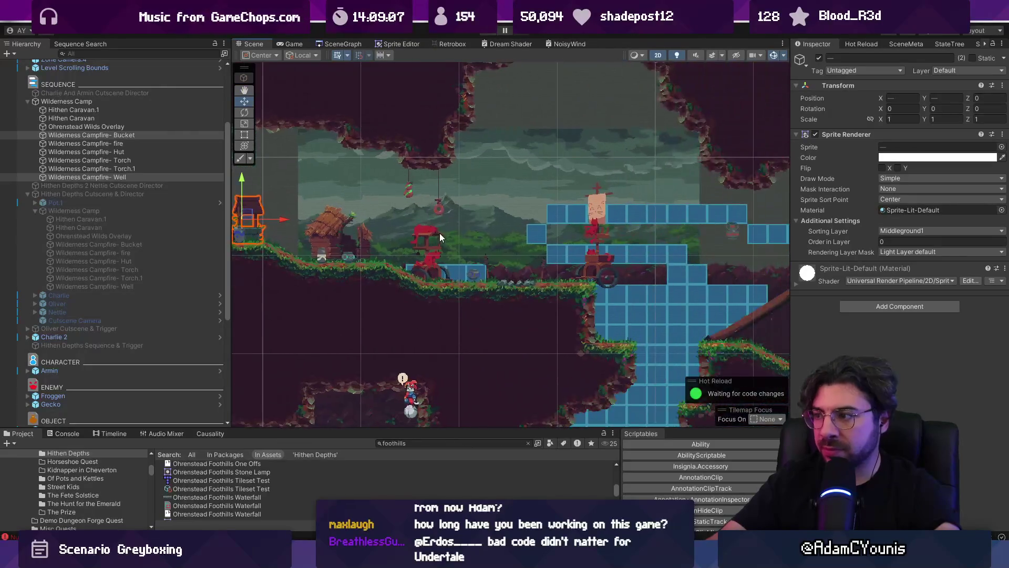
{"action": "key", "text": "Left"}
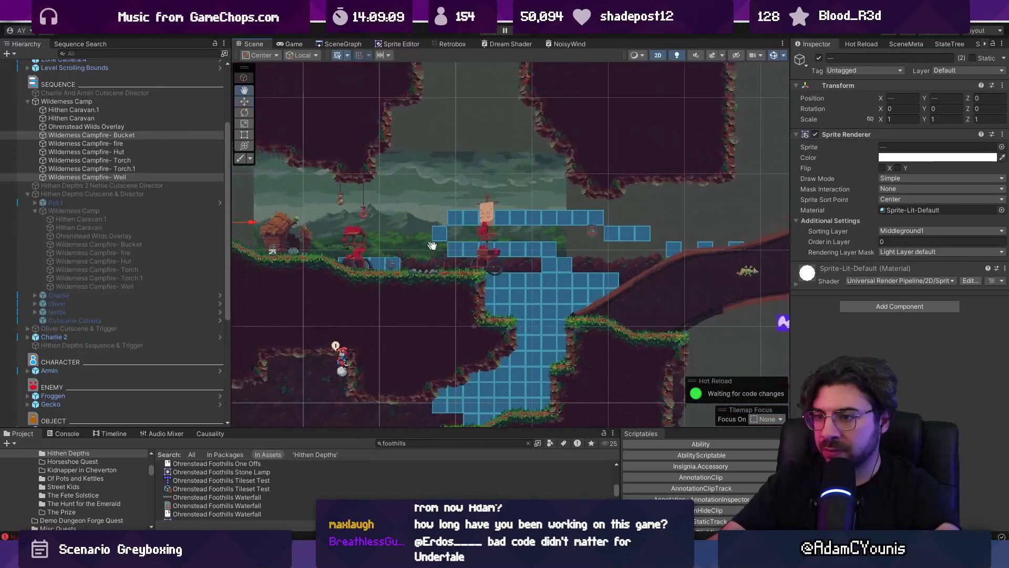
Shift Hithen Caravan.1 slightly right to X position -2.281.
{"action": "left_click", "coordinate": [556, 253]}
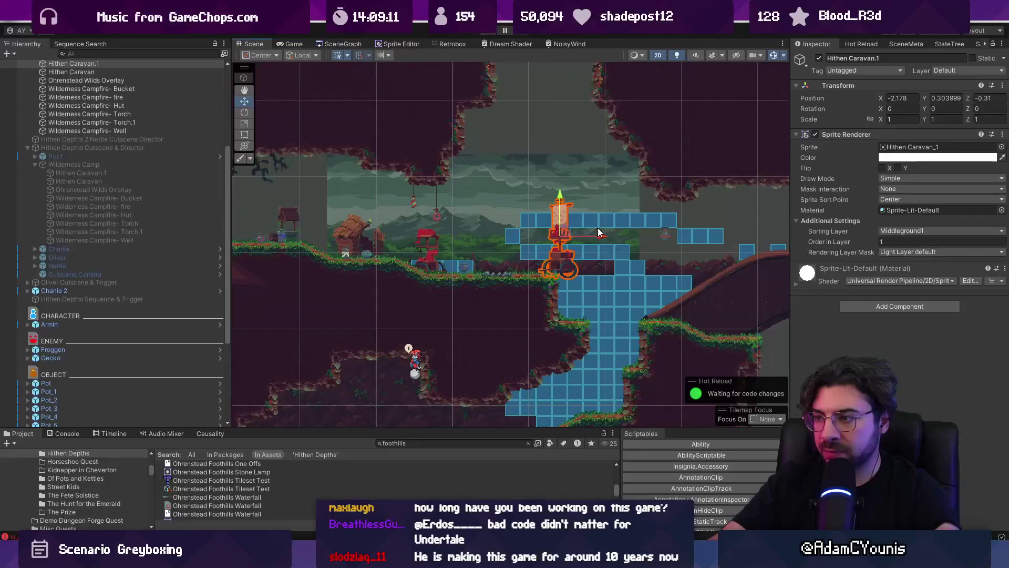
{"action": "key", "text": "f"}
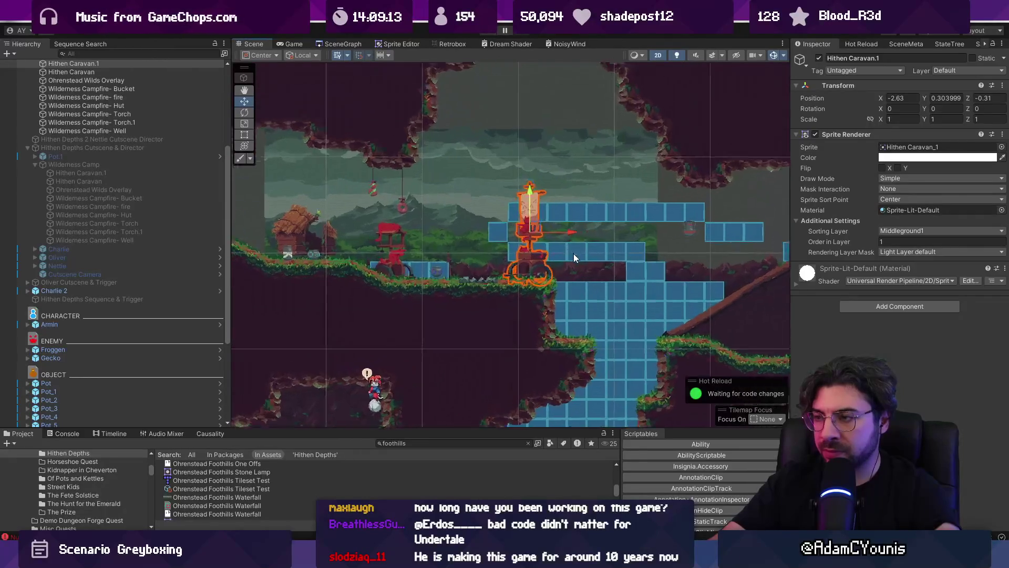
{"action": "scroll", "coordinate": [579, 263], "scroll_direction": "down", "scroll_amount": 3}
{"action": "left_click_drag", "start_coordinate": [572, 238], "coordinate": [588, 239]}
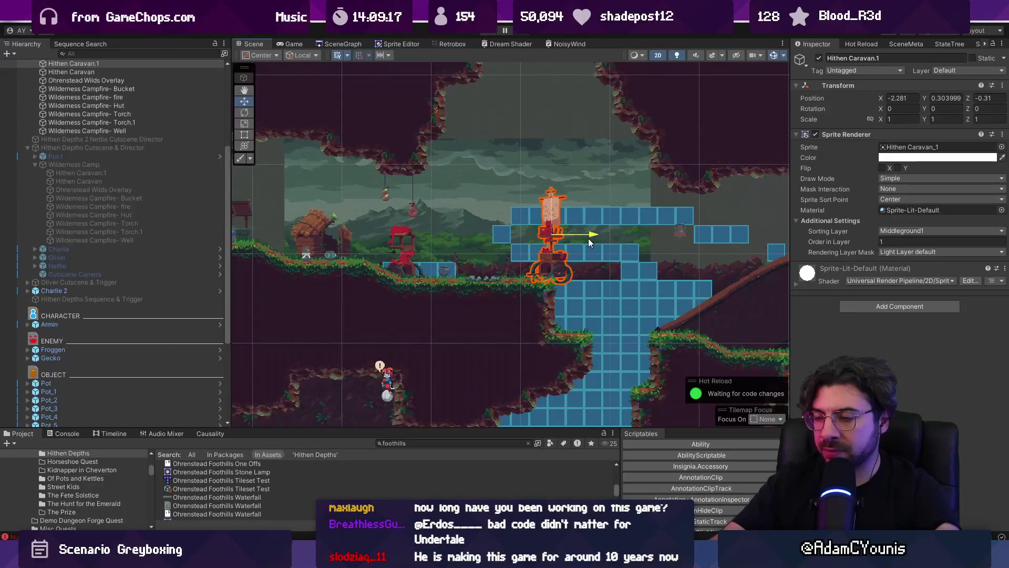
{"action": "left_click_drag", "start_coordinate": [607, 246], "coordinate": [484, 215]}
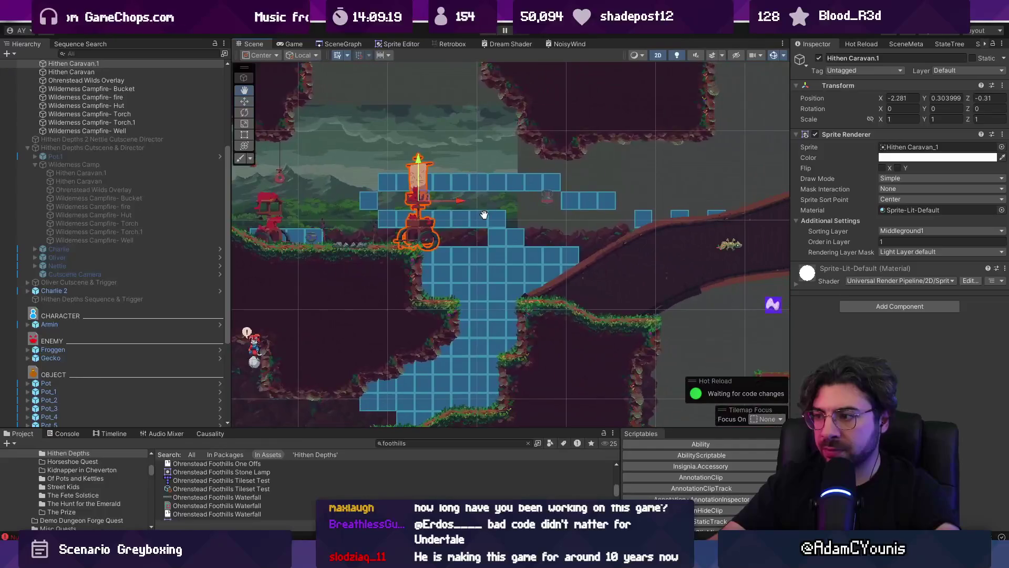
{"action": "left_click_drag", "start_coordinate": [555, 201], "coordinate": [606, 214]}
{"action": "left_click", "coordinate": [603, 212]}
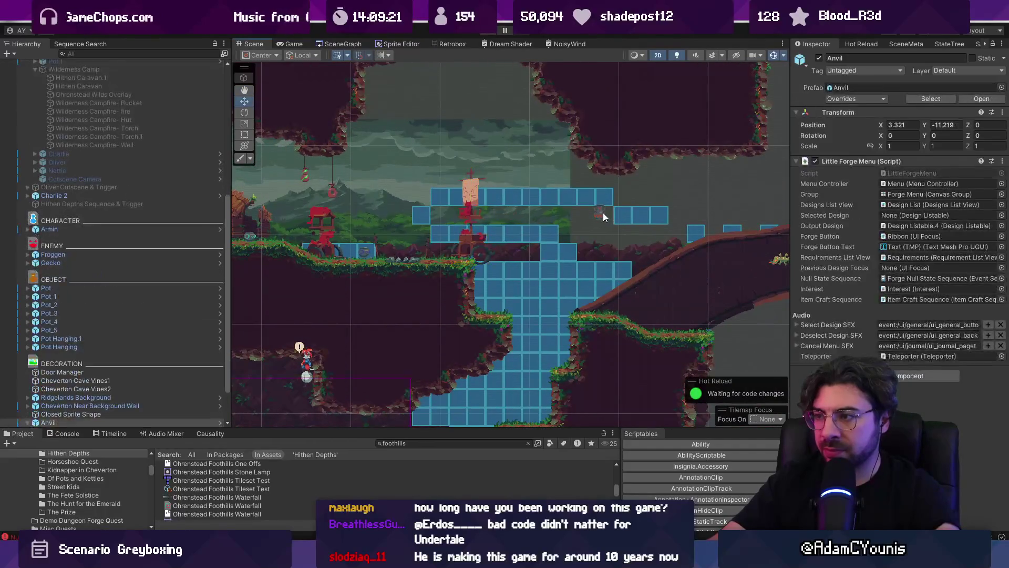
Nudge the Pot to about (10.25, -8.02) on the lower ledge and enter Play mode.
{"action": "left_click", "coordinate": [603, 213]}
{"action": "left_click", "coordinate": [118, 272]}
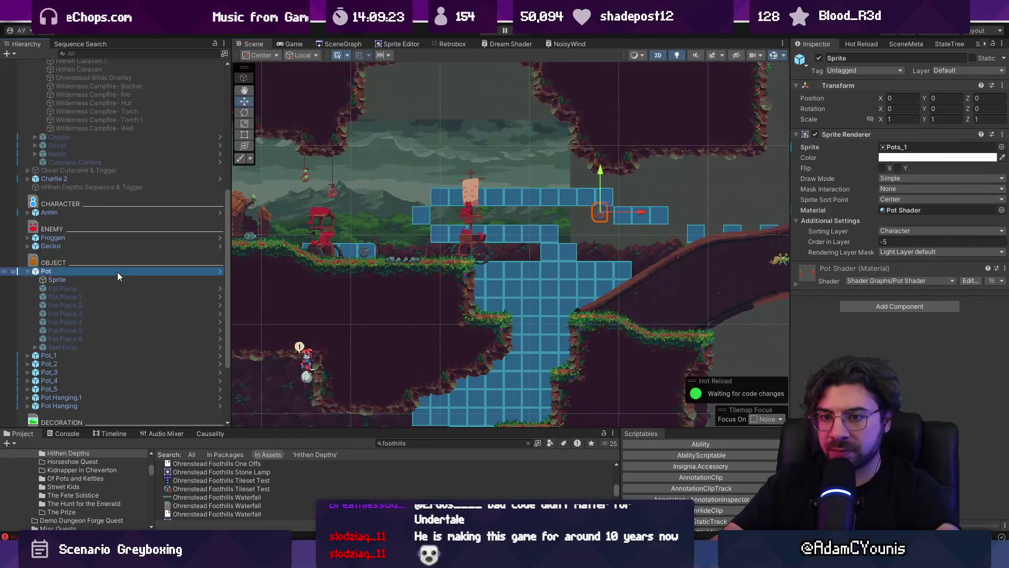
{"action": "left_click_drag", "start_coordinate": [660, 322], "coordinate": [673, 323]}
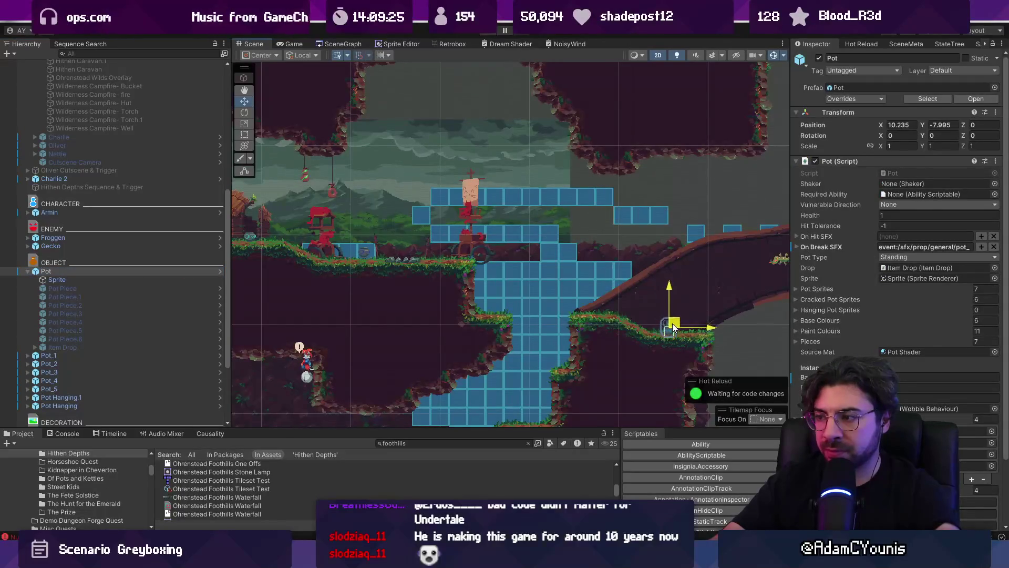
{"action": "scroll", "coordinate": [571, 252], "scroll_direction": "down", "scroll_amount": 2}
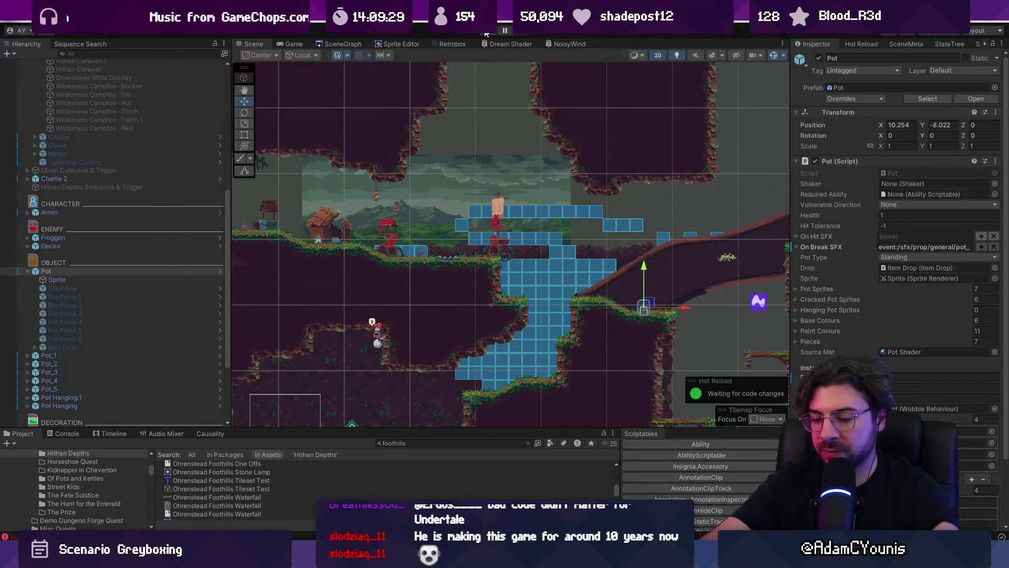
{"action": "left_click", "coordinate": [486, 33]}
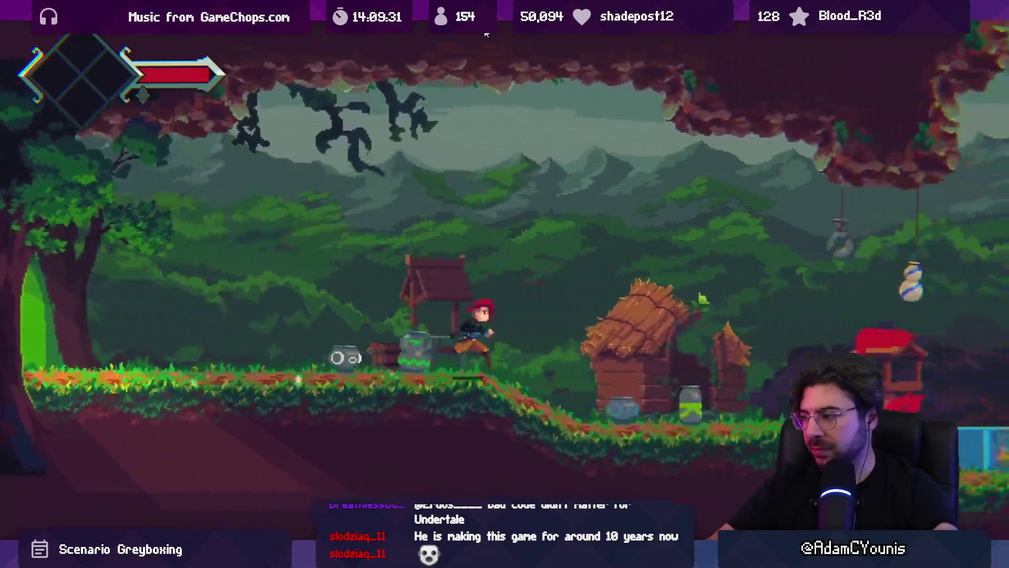
Run left through the camp, slashing and jumping to gather cacao fruit and sugar cane.
{"action": "key", "text": "Right"}
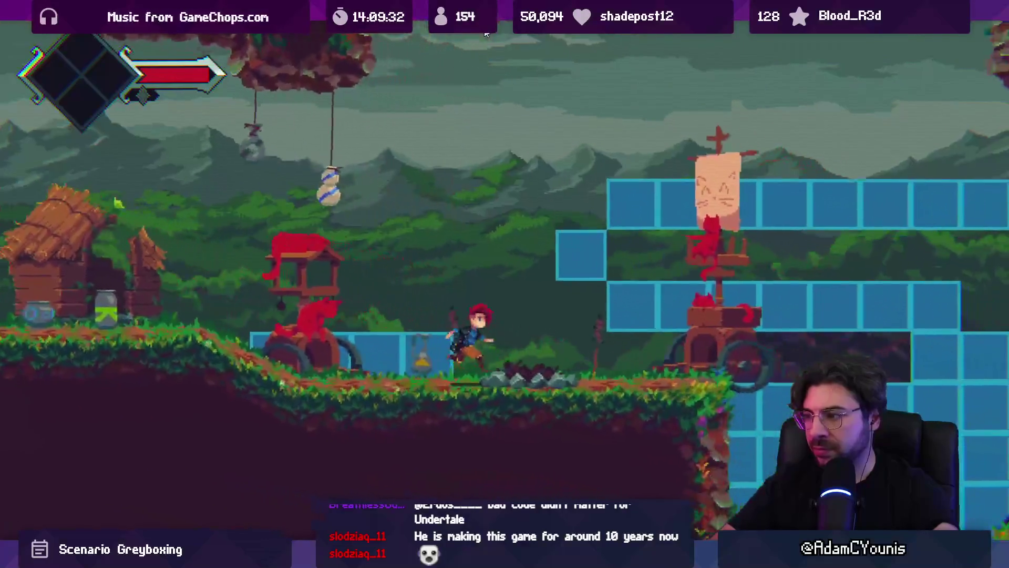
{"action": "key", "text": "Left"}
{"action": "key", "text": "x"}
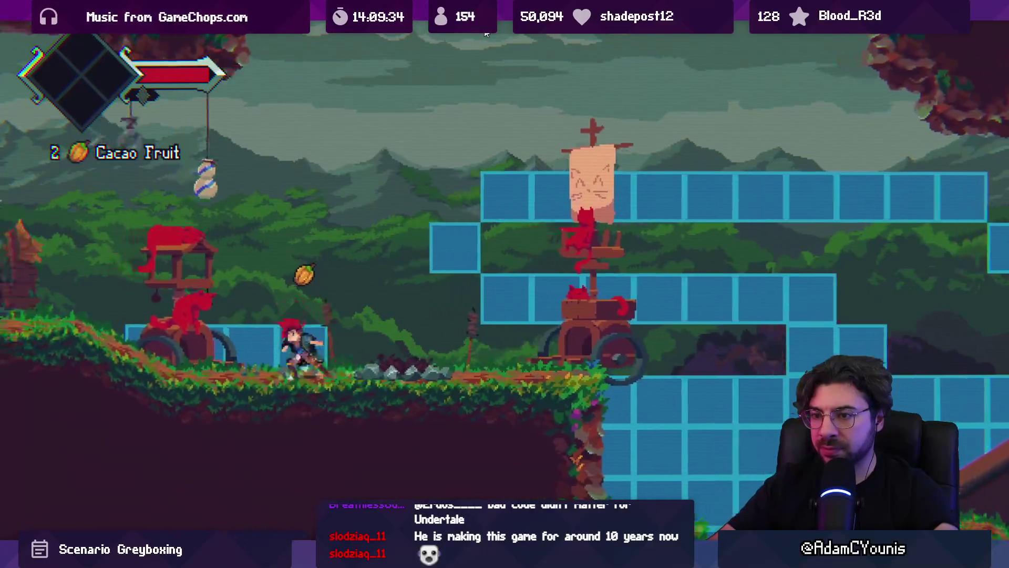
{"action": "key", "text": "Left"}
{"action": "key", "text": "x"}
{"action": "key", "text": "z"}
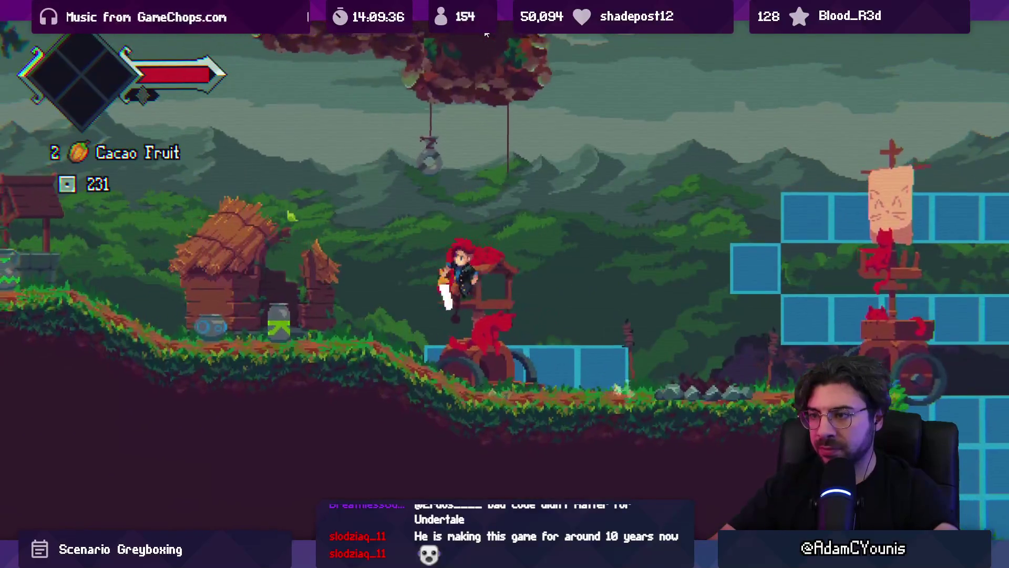
{"action": "key", "text": "Left"}
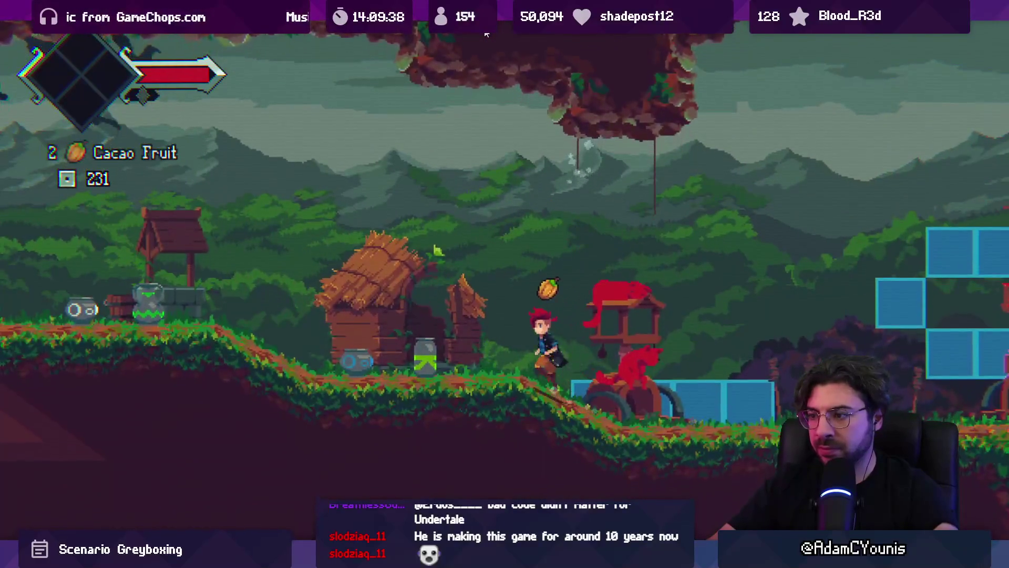
{"action": "key", "text": "Left"}
{"action": "key", "text": "x"}
{"action": "key", "text": "z"}
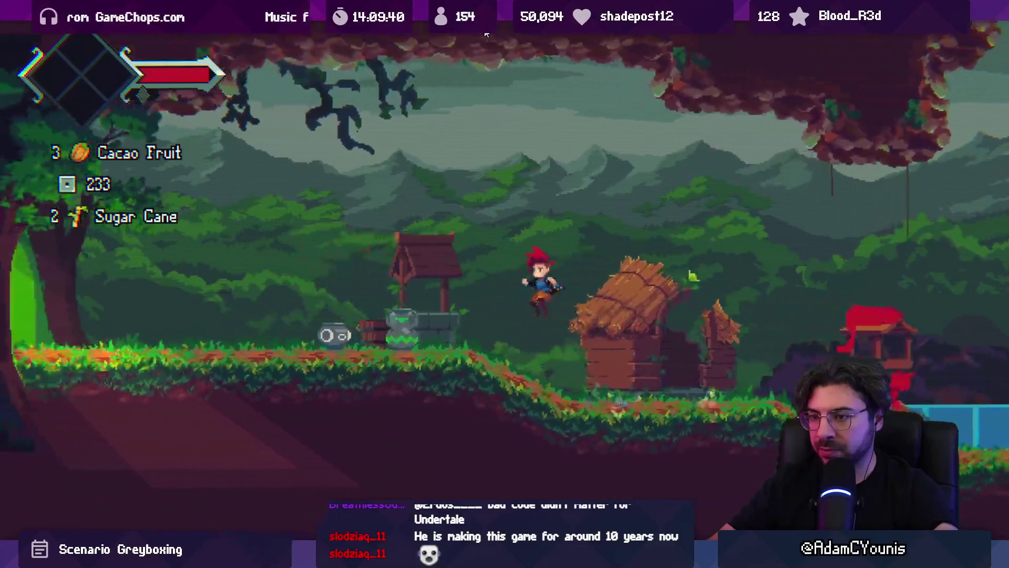
{"action": "key", "text": "Left"}
{"action": "key", "text": "x"}
Run back right to the cliff edge by the red cart and un-maximize the Game view.
{"action": "key", "text": "Right"}
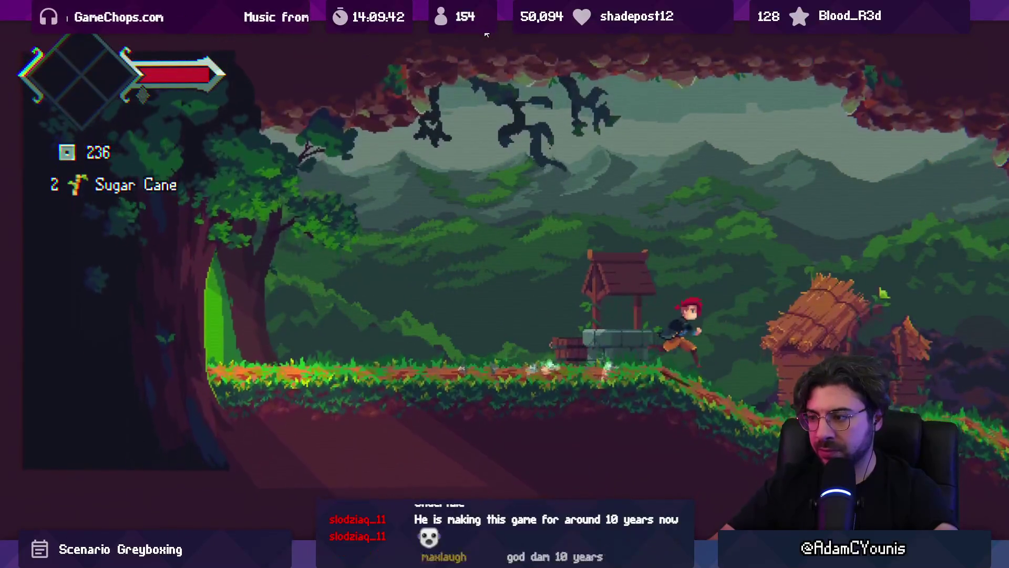
{"action": "key", "text": "Right"}
{"action": "key", "text": "z"}
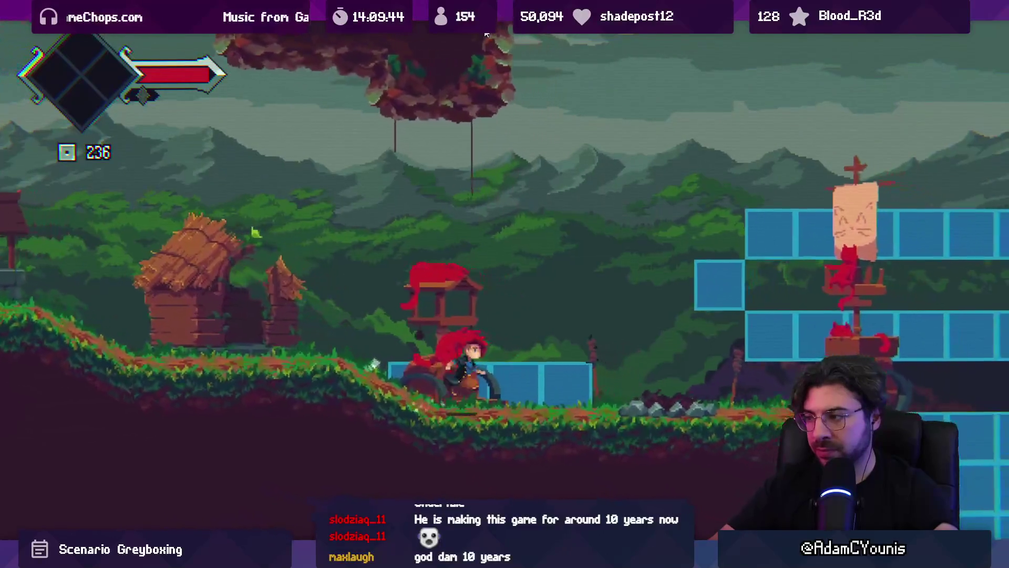
{"action": "key", "text": "Right"}
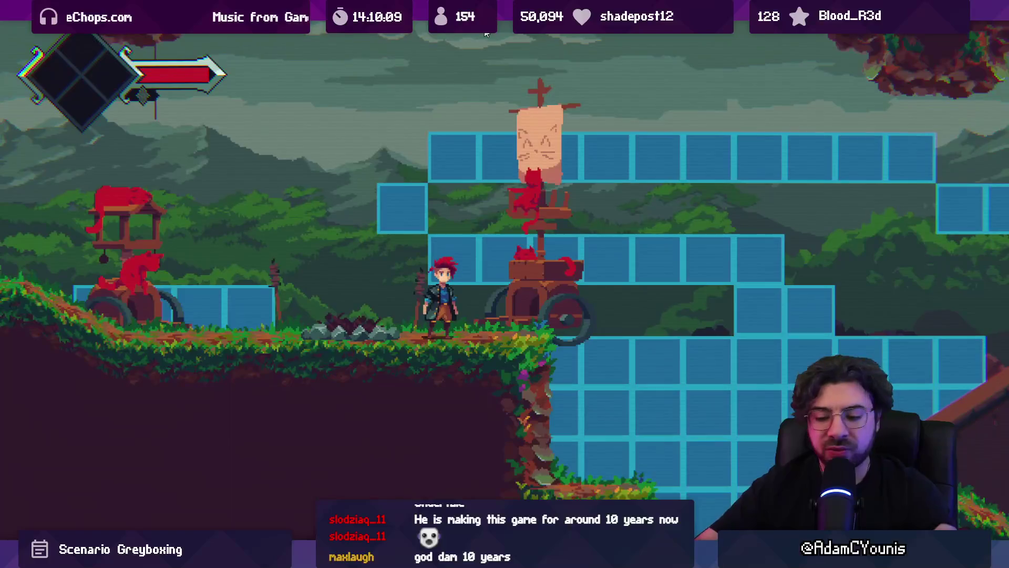
{"action": "key", "text": "shift+space"}
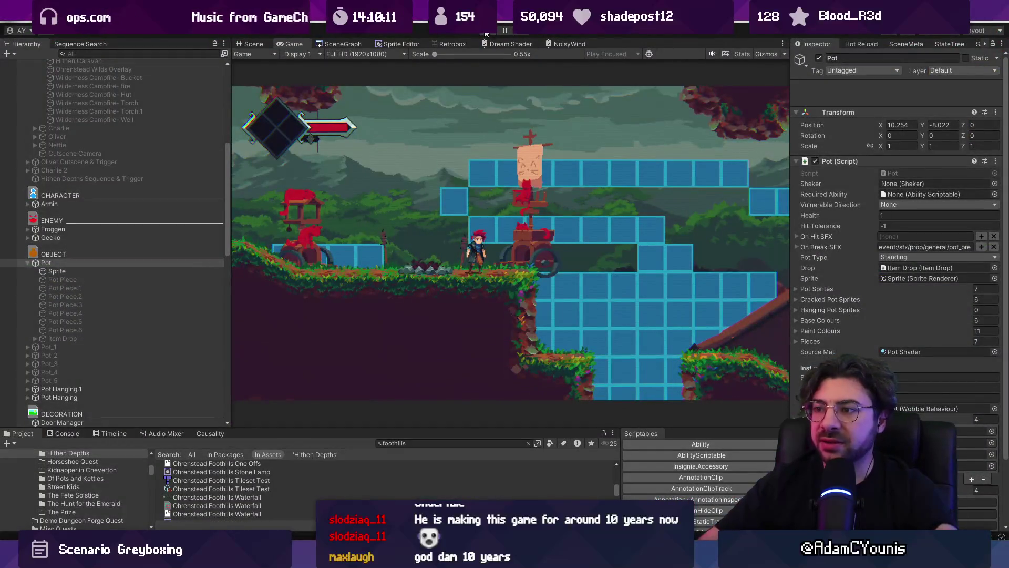
Exit Play mode to resume editing the level.
{"action": "left_click", "coordinate": [485, 32]}
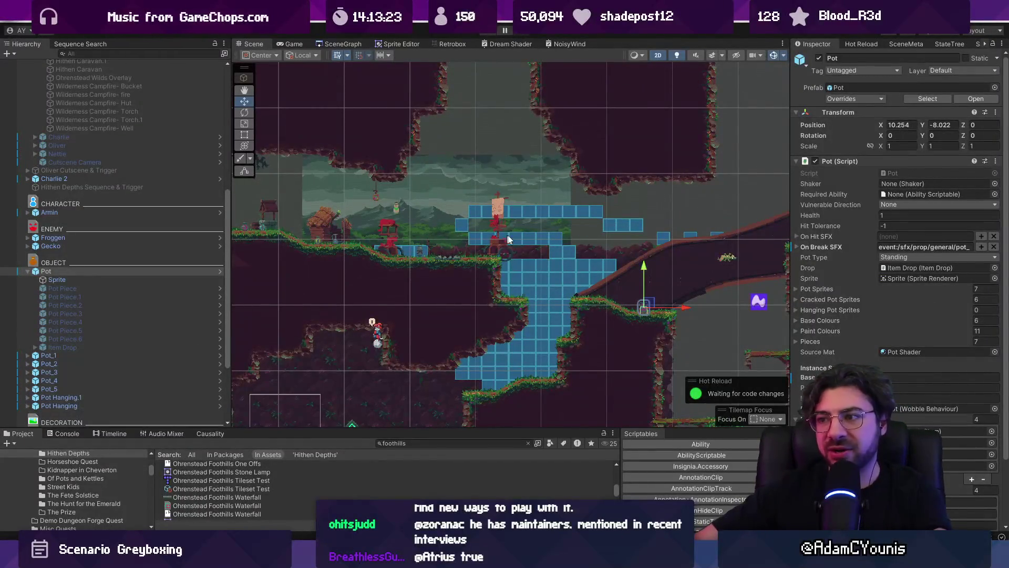
{"action": "left_click_drag", "start_coordinate": [506, 240], "coordinate": [431, 229]}
{"action": "scroll", "coordinate": [468, 244], "scroll_direction": "up", "scroll_amount": 2}
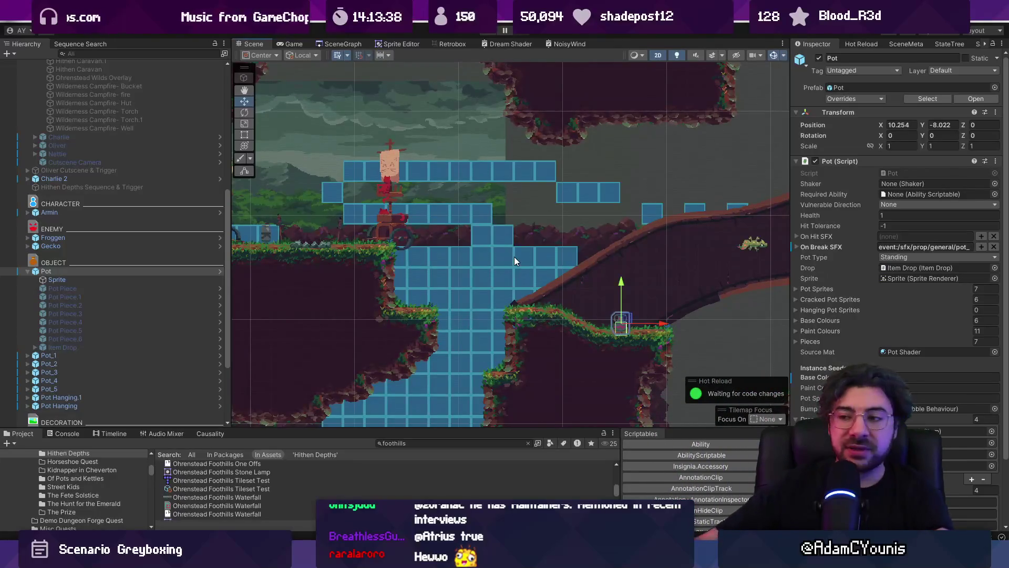
{"action": "scroll", "coordinate": [567, 311], "scroll_direction": "down", "scroll_amount": 3}
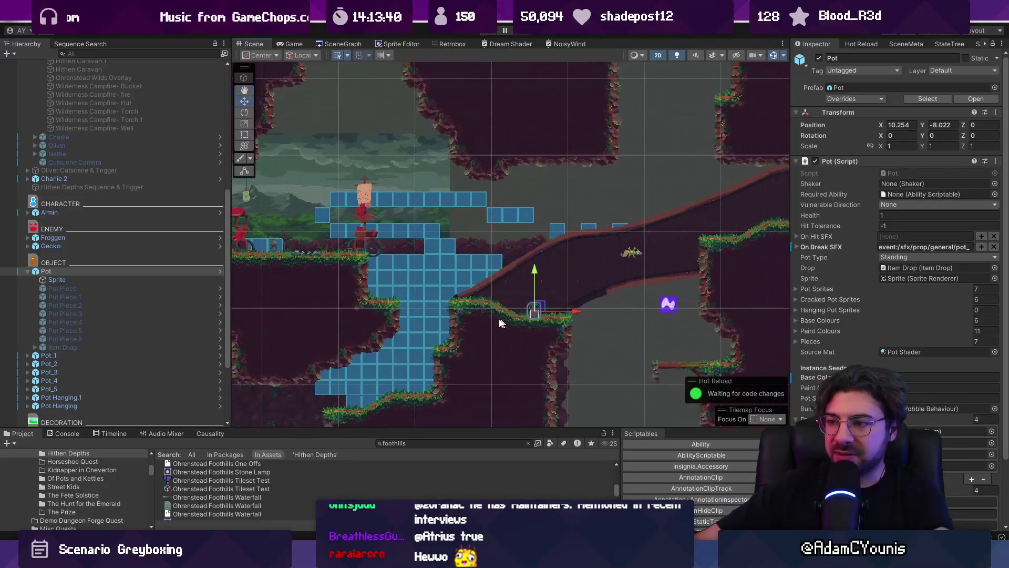
Reshape the Closed Sprite Shape's lower curve by moving its points and tangents.
{"action": "left_click", "coordinate": [431, 240]}
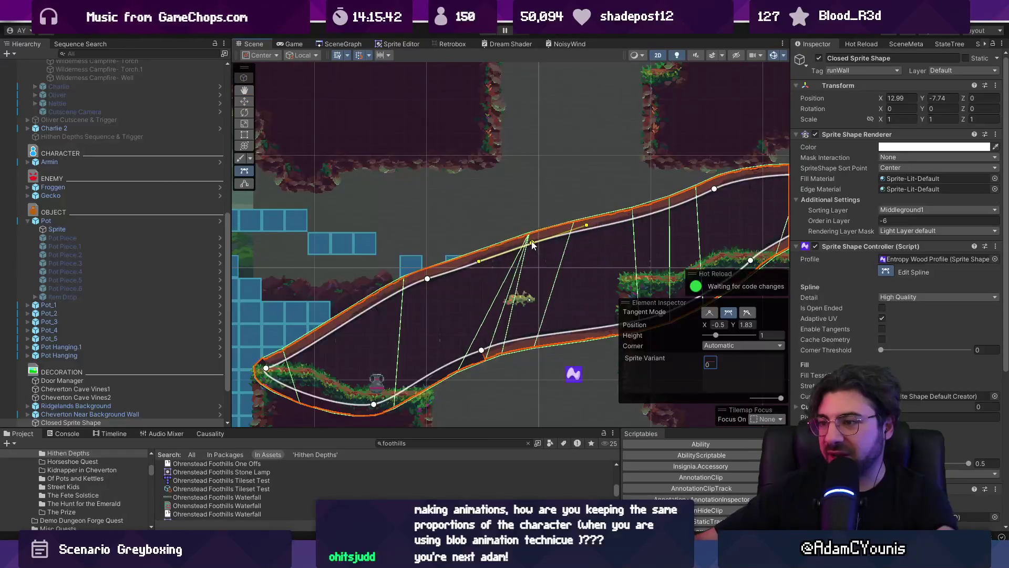
{"action": "left_click_drag", "start_coordinate": [596, 261], "coordinate": [591, 247]}
{"action": "left_click_drag", "start_coordinate": [537, 265], "coordinate": [535, 252]}
{"action": "left_click_drag", "start_coordinate": [415, 297], "coordinate": [410, 293]}
{"action": "mouse_move", "coordinate": [357, 310]}
{"action": "left_mouse_down"}
{"action": "mouse_move", "coordinate": [368, 329]}
{"action": "mouse_move", "coordinate": [521, 296]}
{"action": "left_mouse_up"}
{"action": "left_click_drag", "start_coordinate": [462, 319], "coordinate": [458, 349]}
{"action": "mouse_move", "coordinate": [360, 288]}
{"action": "left_mouse_down"}
{"action": "mouse_move", "coordinate": [368, 310]}
{"action": "mouse_move", "coordinate": [379, 288]}
{"action": "left_mouse_up"}
{"action": "left_click_drag", "start_coordinate": [533, 192], "coordinate": [419, 257]}
Delete an upper-edge point and round off the wall's right loop.
{"action": "left_click", "coordinate": [400, 257]}
{"action": "key", "text": "m"}
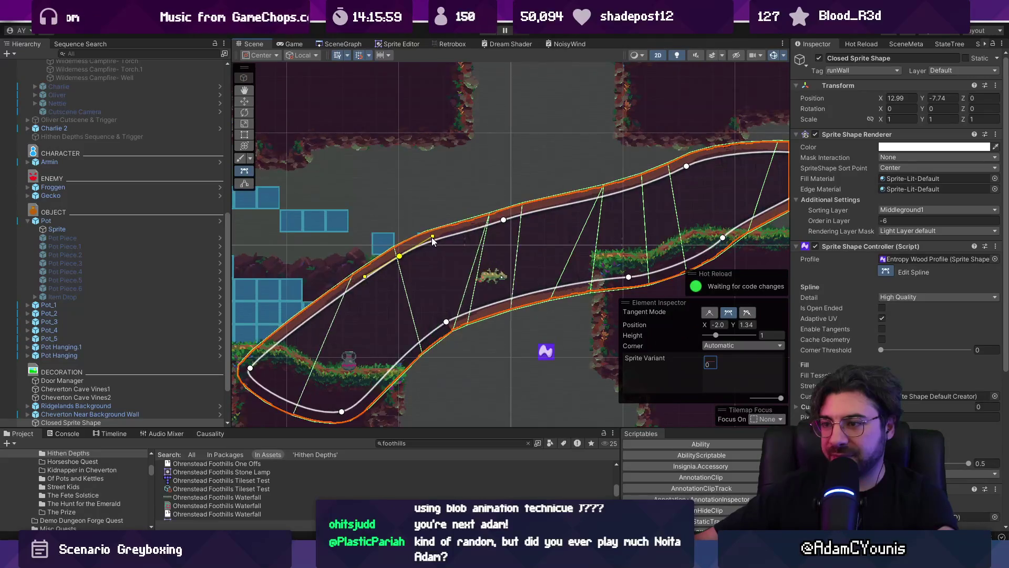
{"action": "mouse_move", "coordinate": [504, 219]}
{"action": "left_mouse_down"}
{"action": "mouse_move", "coordinate": [456, 227]}
{"action": "mouse_move", "coordinate": [463, 223]}
{"action": "left_mouse_up"}
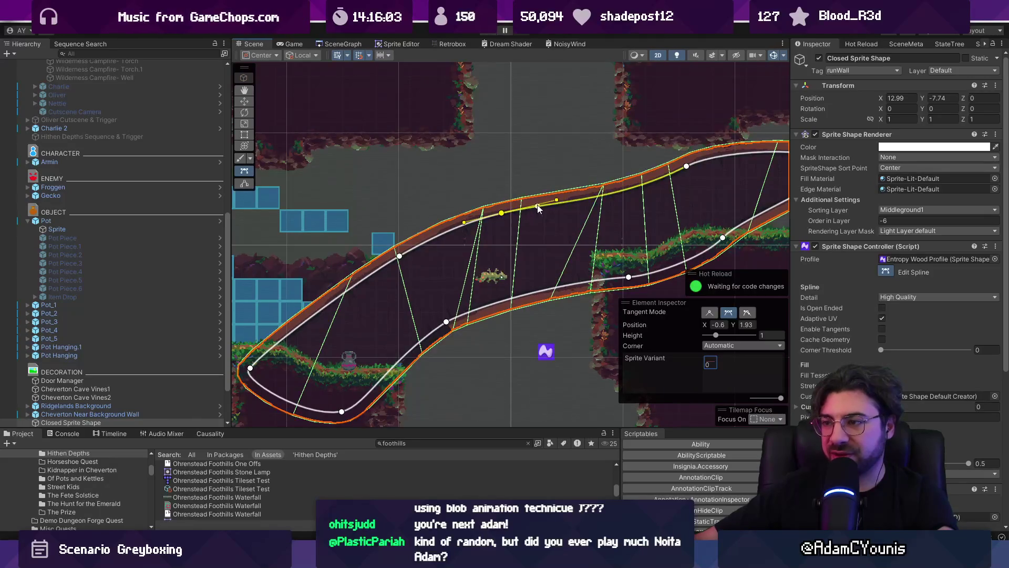
{"action": "left_click_drag", "start_coordinate": [555, 201], "coordinate": [540, 201]}
{"action": "left_click_drag", "start_coordinate": [631, 188], "coordinate": [521, 194]}
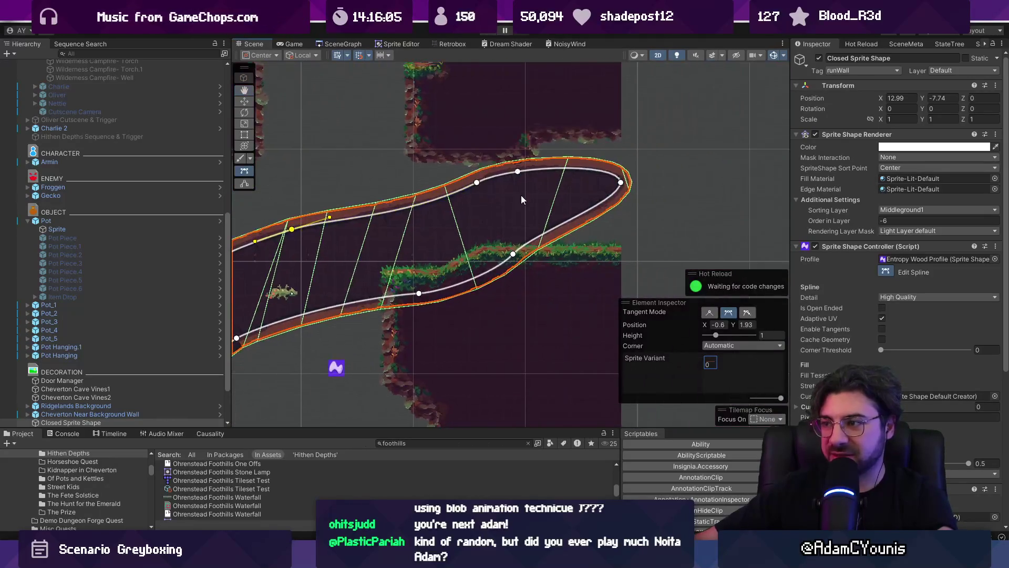
{"action": "mouse_move", "coordinate": [619, 187]}
{"action": "left_mouse_down"}
{"action": "mouse_move", "coordinate": [568, 250]}
{"action": "mouse_move", "coordinate": [504, 284]}
{"action": "mouse_move", "coordinate": [525, 293]}
{"action": "left_mouse_up"}
{"action": "mouse_move", "coordinate": [477, 182]}
{"action": "left_mouse_down"}
{"action": "mouse_move", "coordinate": [492, 215]}
{"action": "mouse_move", "coordinate": [491, 199]}
{"action": "mouse_move", "coordinate": [557, 216]}
{"action": "left_mouse_up"}
{"action": "mouse_move", "coordinate": [525, 293]}
{"action": "left_mouse_down"}
{"action": "mouse_move", "coordinate": [503, 308]}
{"action": "mouse_move", "coordinate": [423, 310]}
{"action": "left_mouse_up"}
{"action": "left_click_drag", "start_coordinate": [242, 343], "coordinate": [487, 291]}
Angle the left end point's tangents to smooth the lower edge.
{"action": "left_click", "coordinate": [463, 294]}
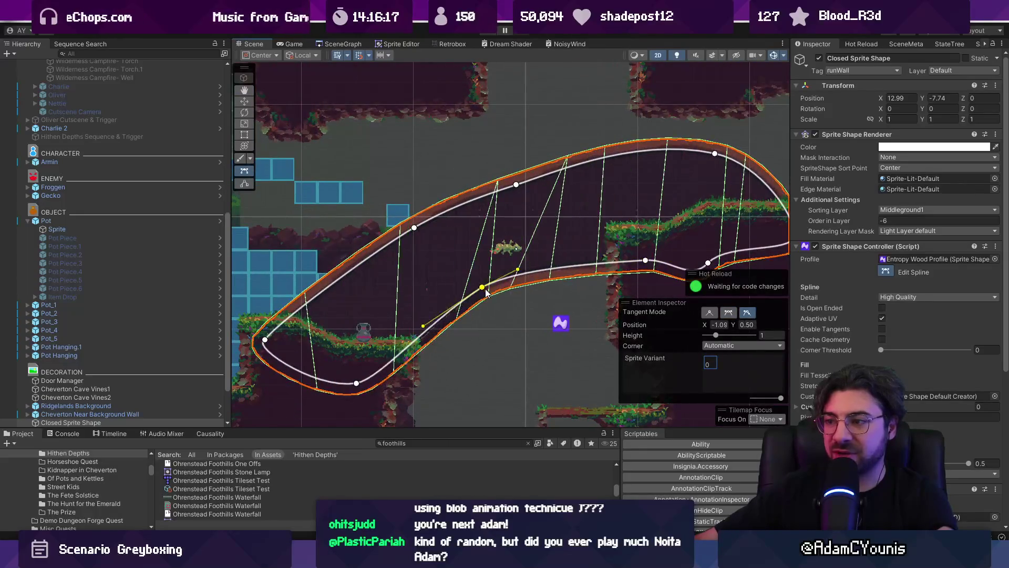
{"action": "left_click_drag", "start_coordinate": [422, 319], "coordinate": [435, 305]}
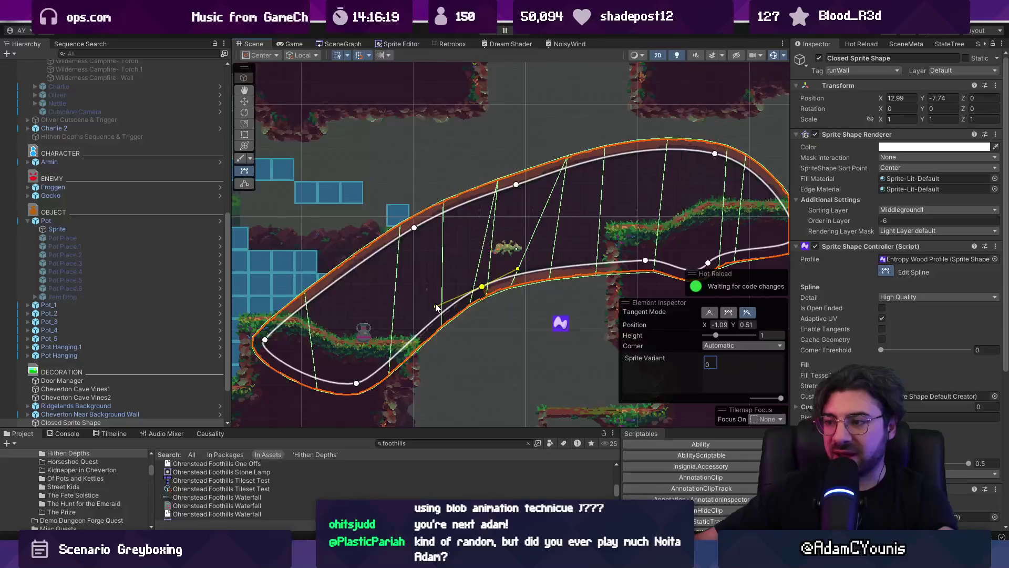
{"action": "left_click_drag", "start_coordinate": [517, 270], "coordinate": [536, 257]}
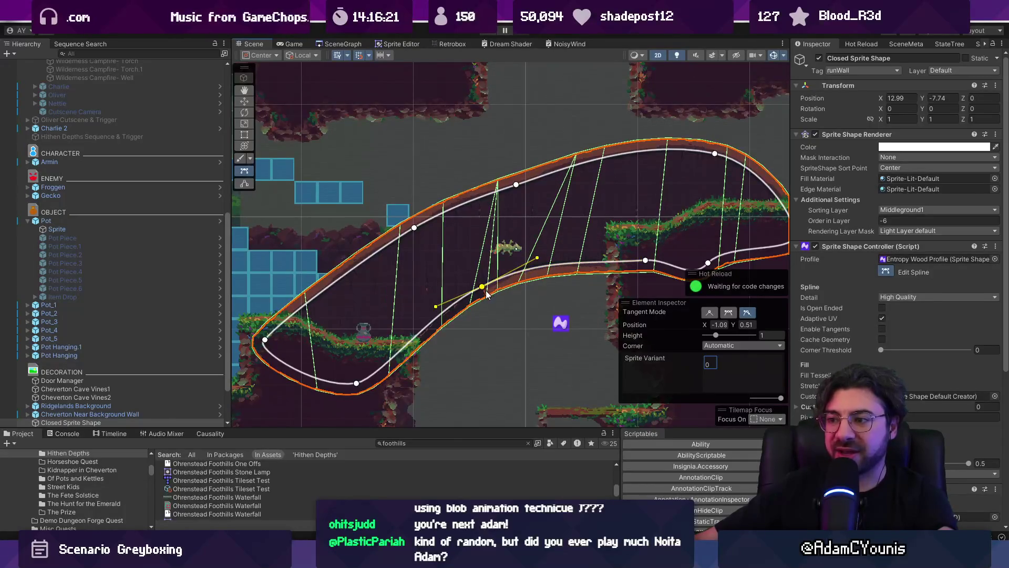
{"action": "left_click_drag", "start_coordinate": [485, 292], "coordinate": [515, 289]}
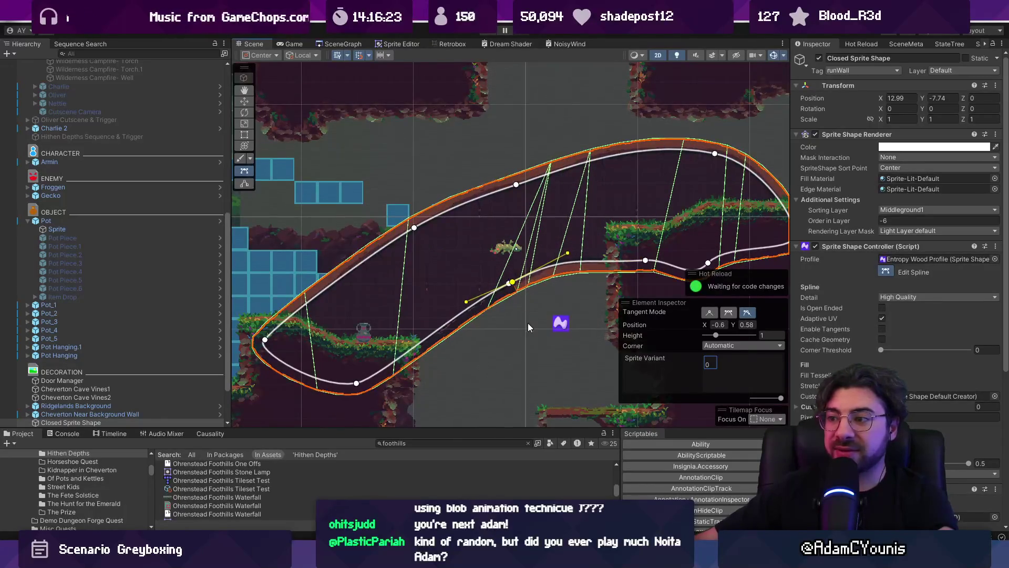
{"action": "left_click", "coordinate": [527, 323]}
{"action": "left_click", "coordinate": [471, 156]}
{"action": "scroll", "coordinate": [471, 156], "scroll_direction": "down", "scroll_amount": 3}
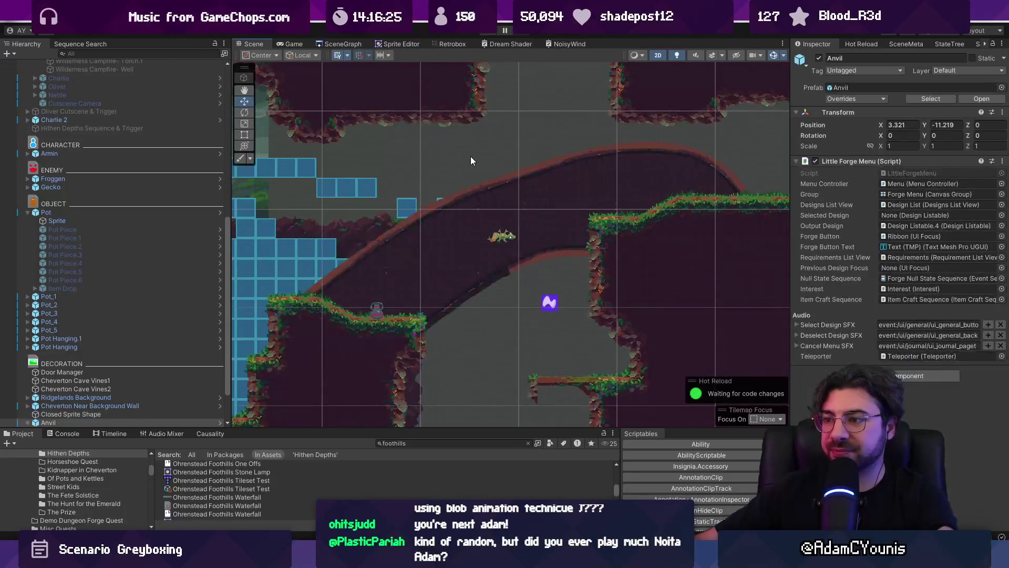
Pan the level and collapse the Pot, Wilderness Camp and Hithen Depths cutscene groups.
{"action": "left_click_drag", "start_coordinate": [473, 167], "coordinate": [568, 195]}
{"action": "scroll", "coordinate": [557, 191], "scroll_direction": "down", "scroll_amount": 2}
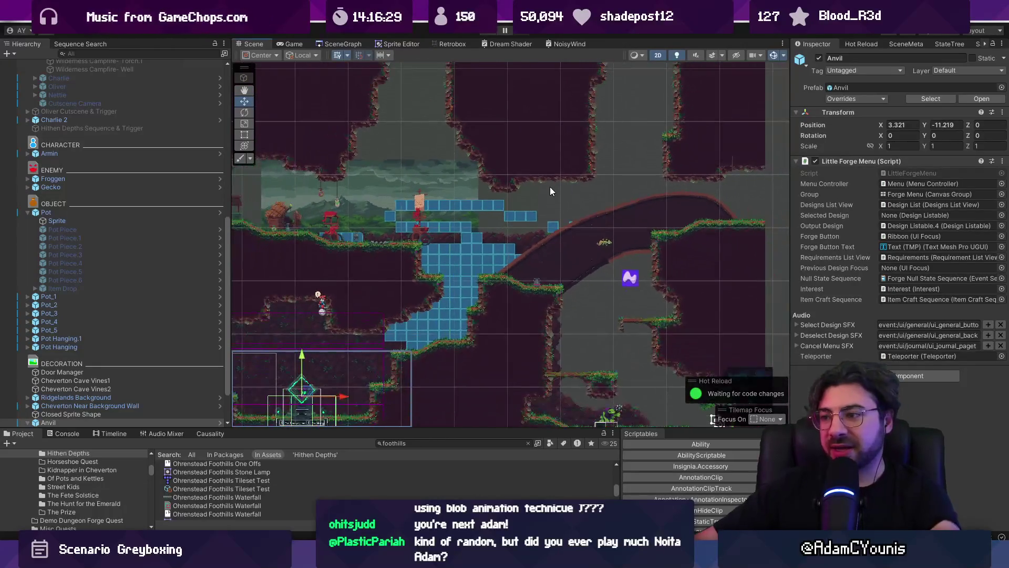
{"action": "scroll", "coordinate": [388, 198], "scroll_direction": "up", "scroll_amount": 2}
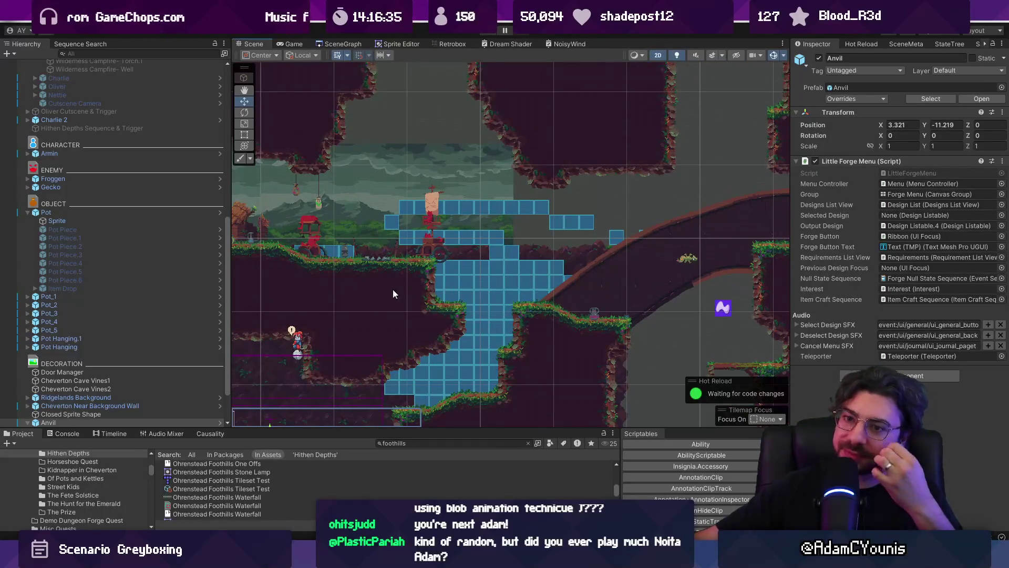
{"action": "left_click", "coordinate": [27, 213]}
{"action": "scroll", "coordinate": [27, 213], "scroll_direction": "up", "scroll_amount": 10}
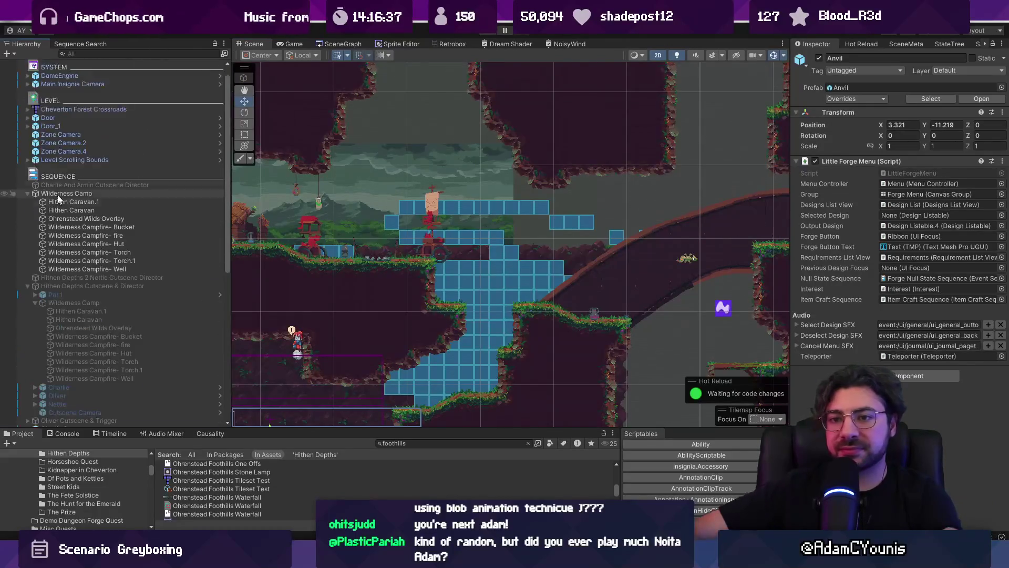
{"action": "left_click", "coordinate": [27, 210]}
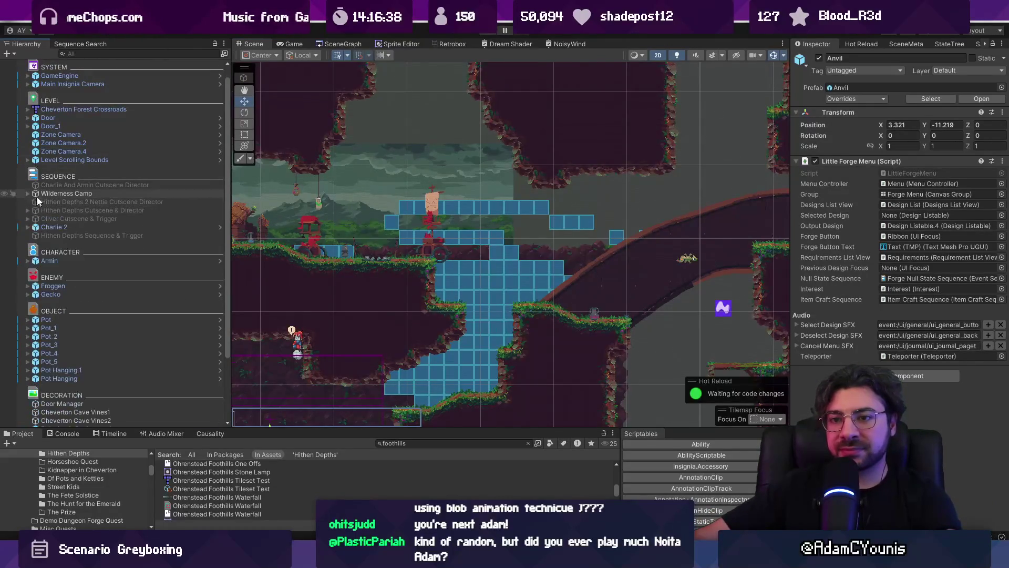
{"action": "left_click", "coordinate": [37, 195]}
Expand Wilderness Camp and step from Hithen Caravan.1 down to the Well, ending on Wilderness Campfire- Torch.
{"action": "left_click", "coordinate": [28, 194]}
{"action": "left_click", "coordinate": [43, 202]}
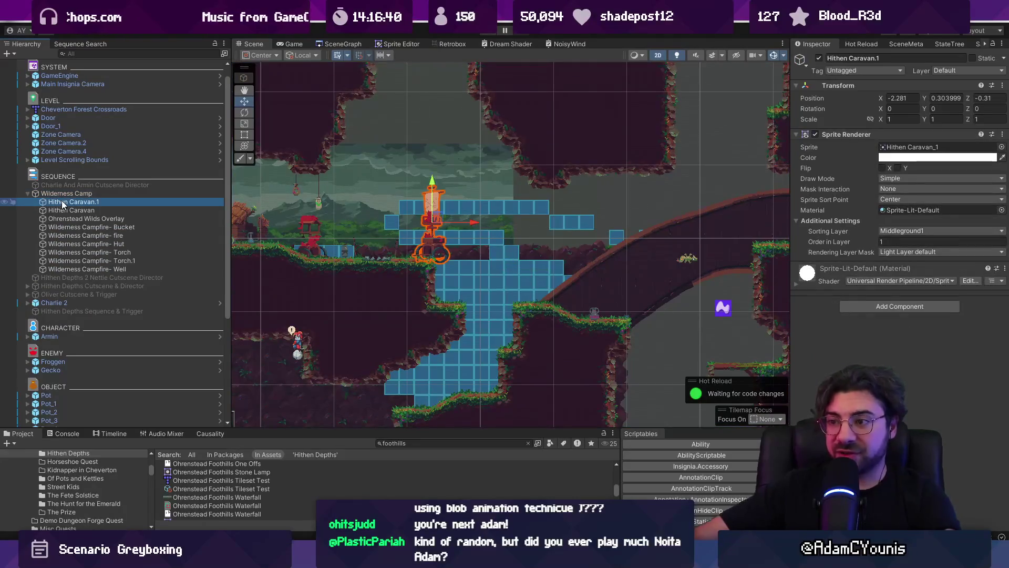
{"action": "key", "text": "Down"}
{"action": "key", "text": "Down"}
{"action": "key", "text": "Down"}
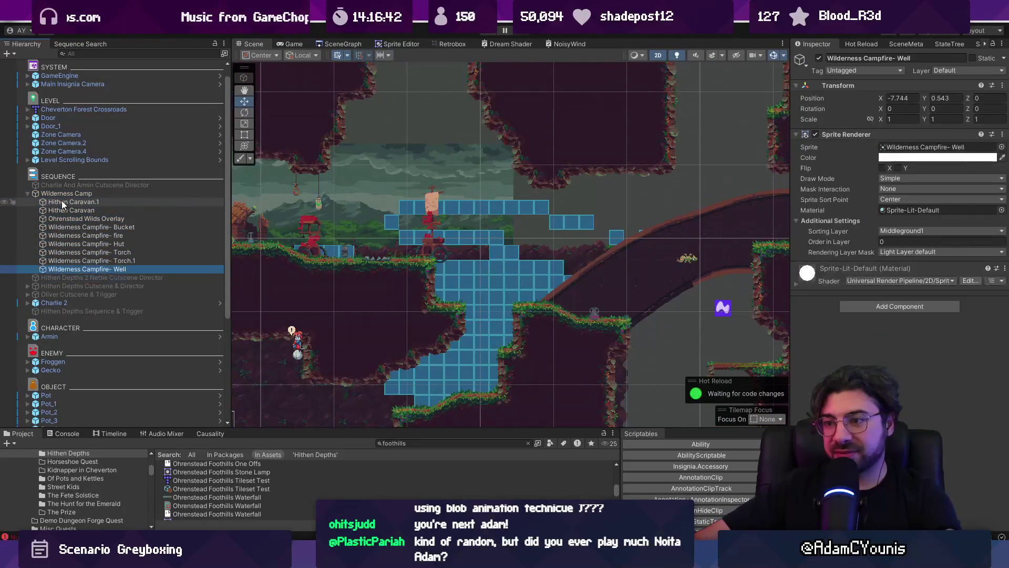
{"action": "key", "text": "Up"}
{"action": "key", "text": "Up"}
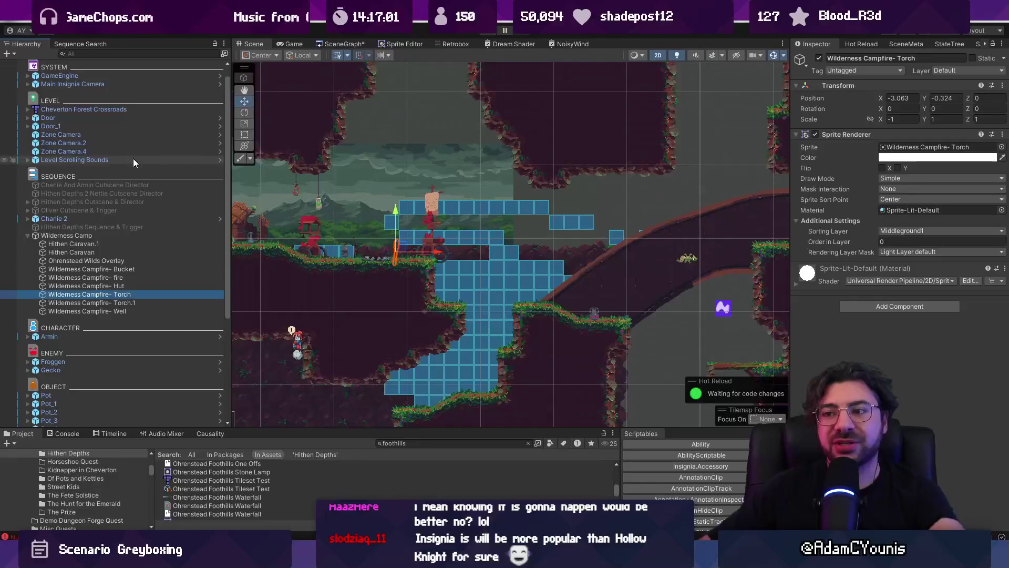
{"action": "left_click_drag", "start_coordinate": [273, 173], "coordinate": [383, 200]}
{"action": "scroll", "coordinate": [381, 200], "scroll_direction": "up", "scroll_amount": 3}
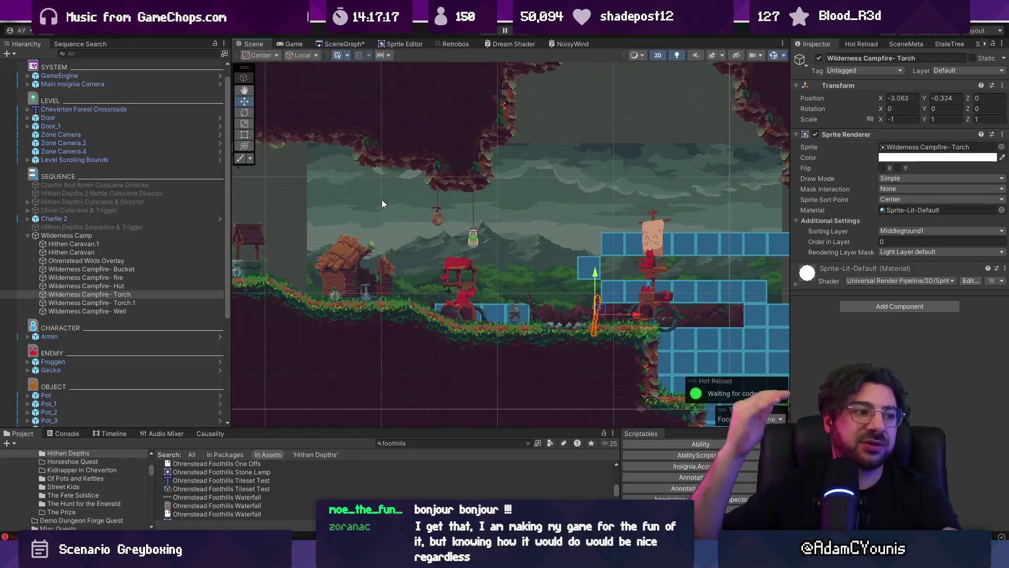
{"action": "left_click_drag", "start_coordinate": [595, 229], "coordinate": [427, 207]}
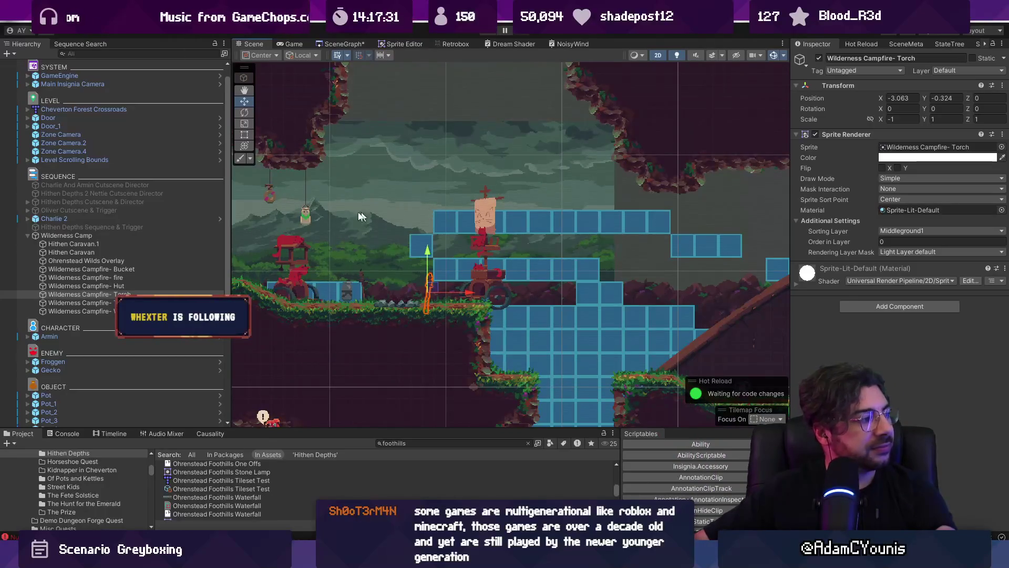
{"action": "scroll", "coordinate": [599, 190], "scroll_direction": "down", "scroll_amount": 3}
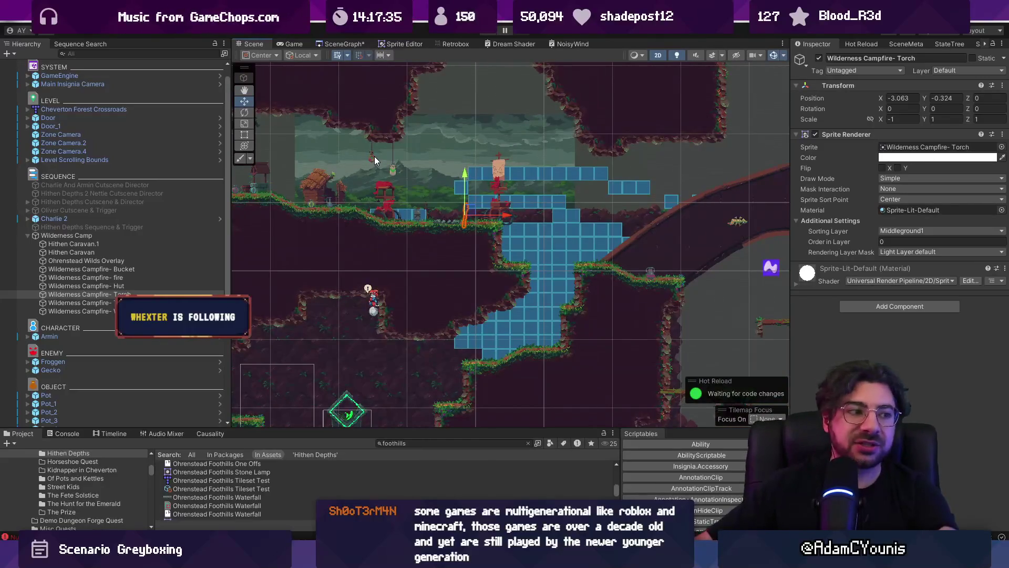
{"action": "scroll", "coordinate": [365, 166], "scroll_direction": "down", "scroll_amount": 2}
{"action": "left_click_drag", "start_coordinate": [364, 166], "coordinate": [363, 189]}
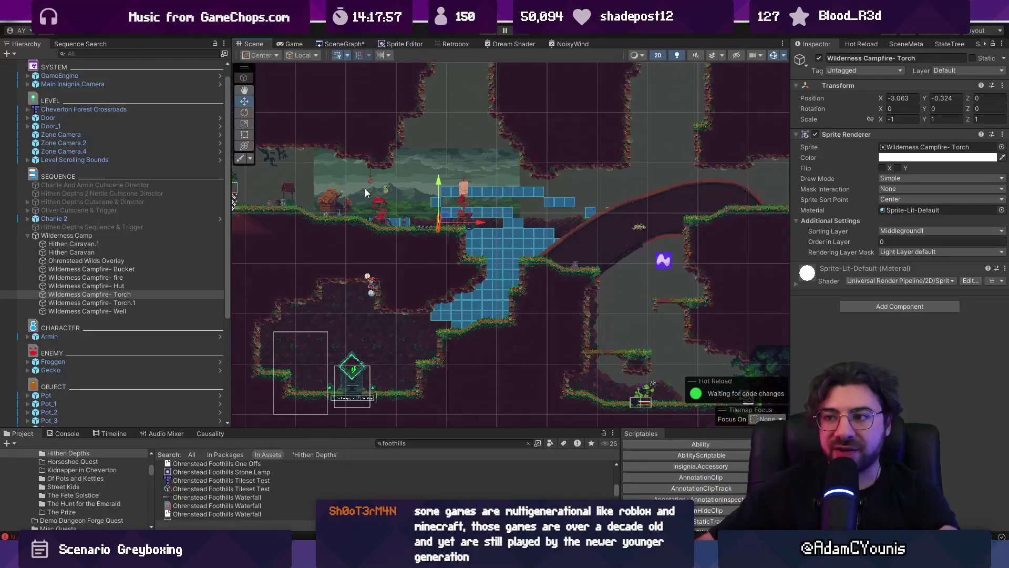
{"action": "scroll", "coordinate": [456, 131], "scroll_direction": "up", "scroll_amount": 2}
{"action": "key", "text": "ctrl+z"}
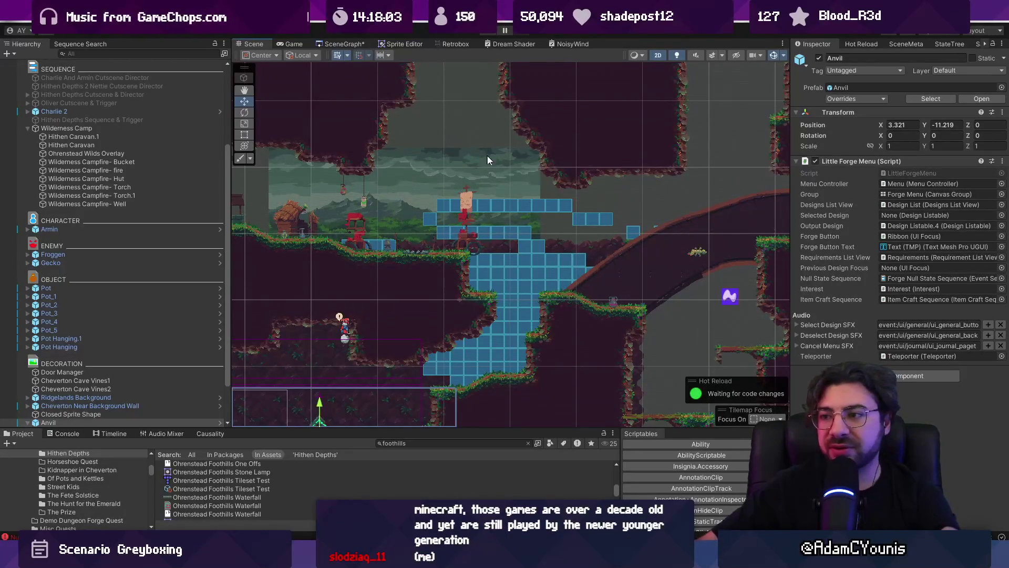
Select Hithen Caravan.1, check the Wilderness Campfire- Bucket and fire props, then switch to Chrome.
{"action": "left_click_drag", "start_coordinate": [487, 154], "coordinate": [426, 137]}
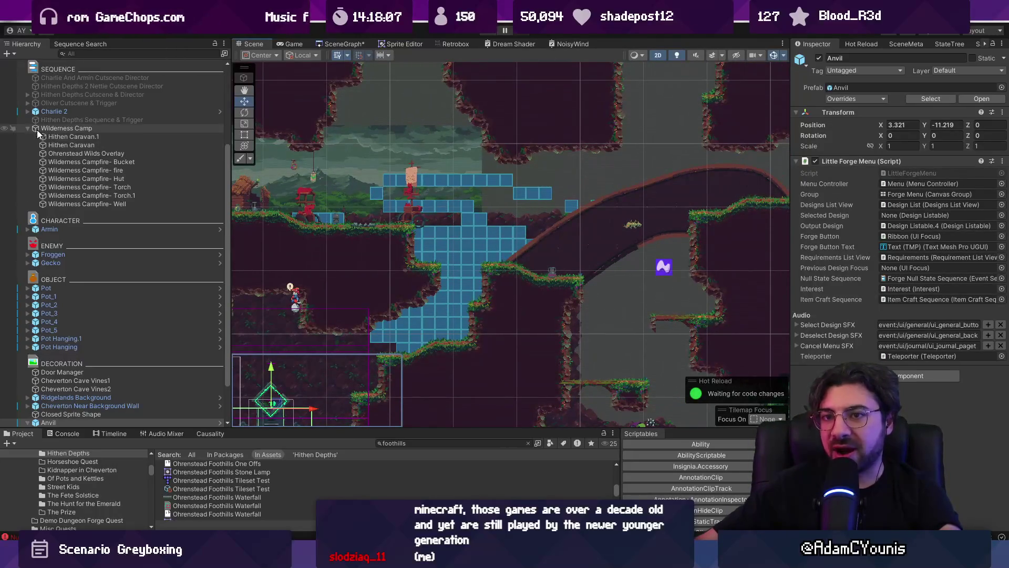
{"action": "scroll", "coordinate": [29, 130], "scroll_direction": "up", "scroll_amount": 2}
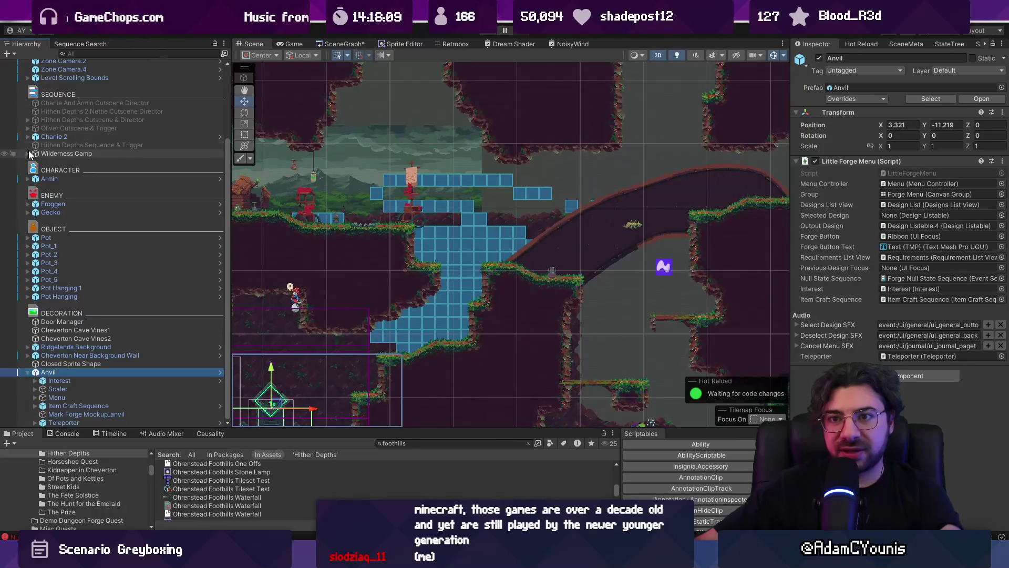
{"action": "left_click", "coordinate": [53, 161]}
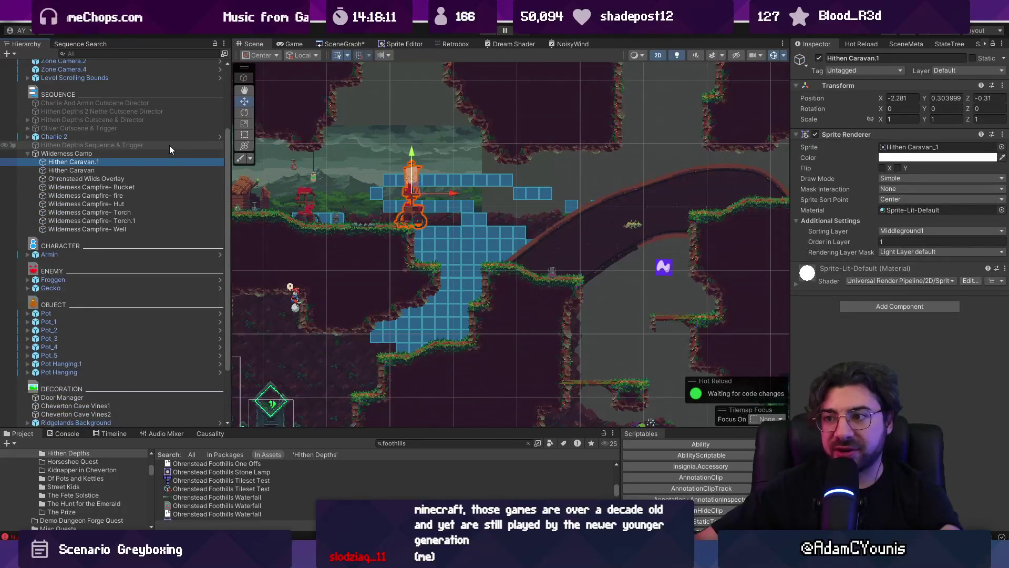
{"action": "key", "text": "Down"}
{"action": "key", "text": "Down"}
{"action": "key", "text": "Down"}
{"action": "key", "text": "Down"}
{"action": "key", "text": "Down"}
{"action": "key", "text": "Down"}
{"action": "key", "text": "Up"}
{"action": "key", "text": "Up"}
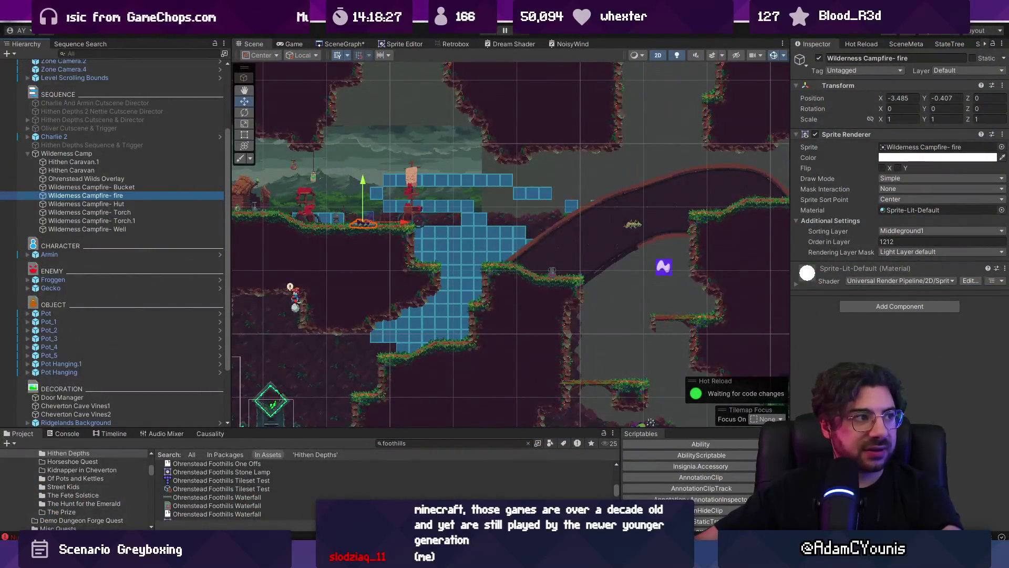
{"action": "key", "text": "alt+Tab"}
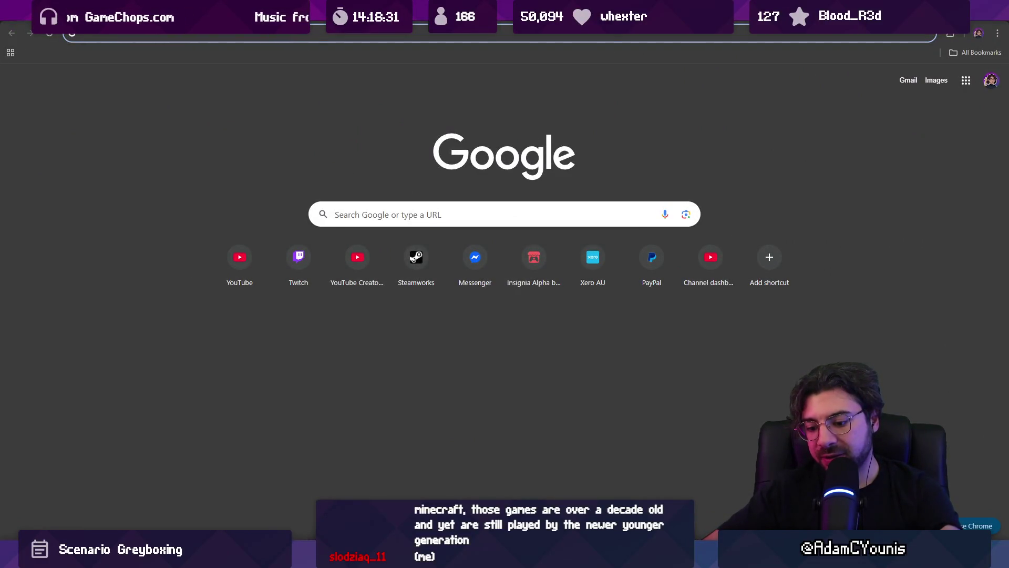
Search Google for 'bravely default' and show the image results.
{"action": "type", "text": "bravely default"}
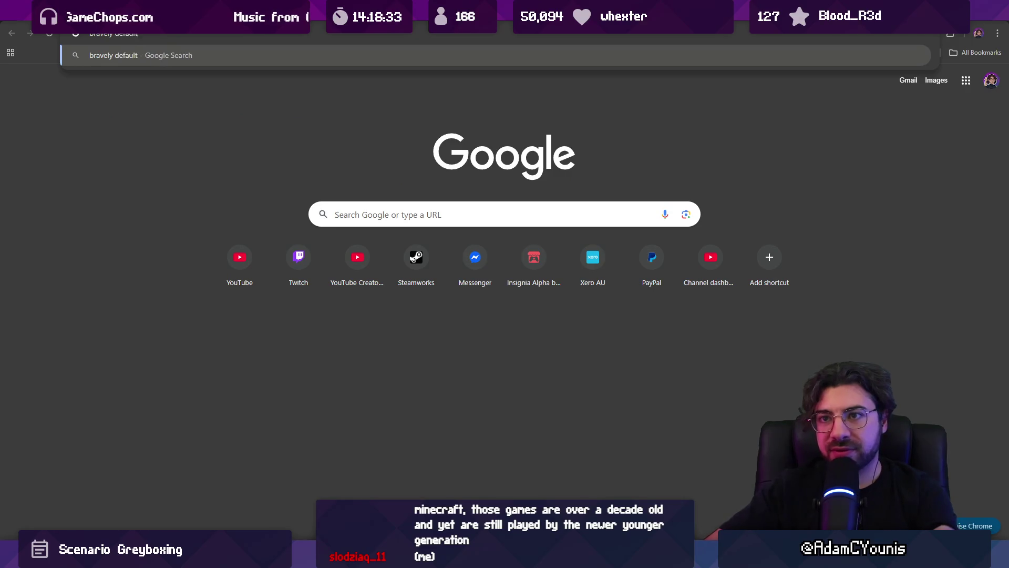
{"action": "key", "text": "Return"}
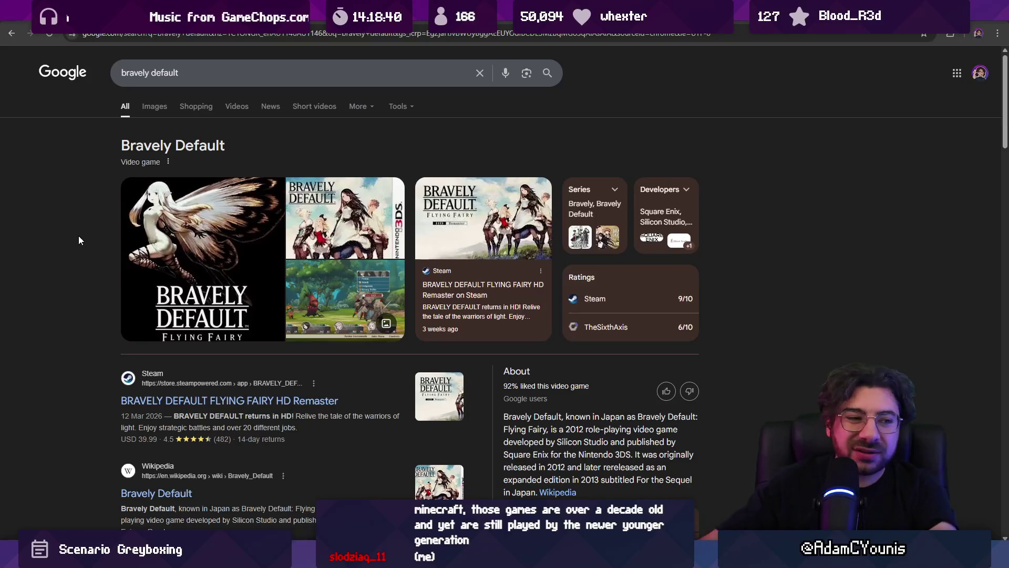
{"action": "left_click", "coordinate": [162, 113]}
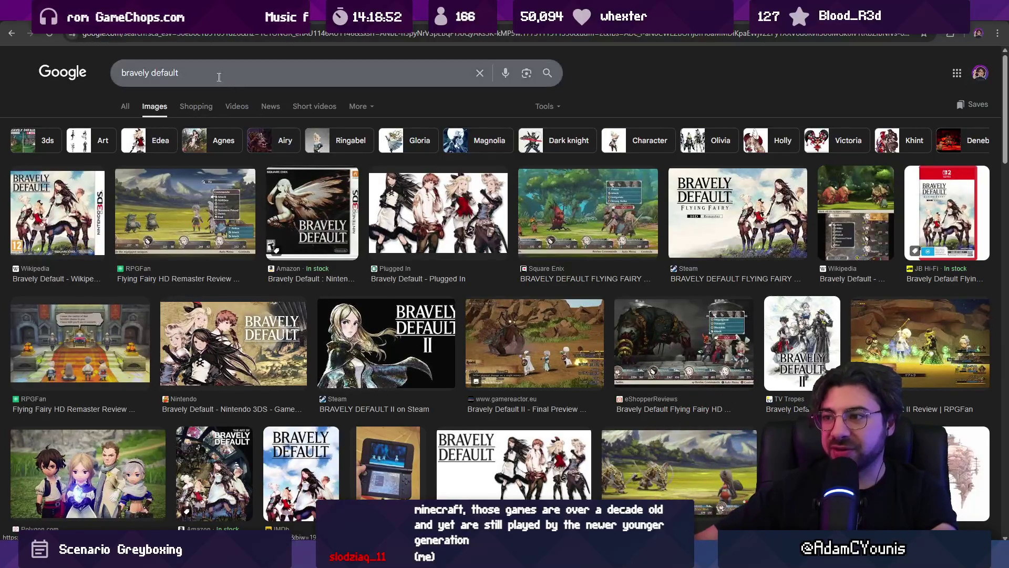
{"action": "left_click", "coordinate": [190, 75]}
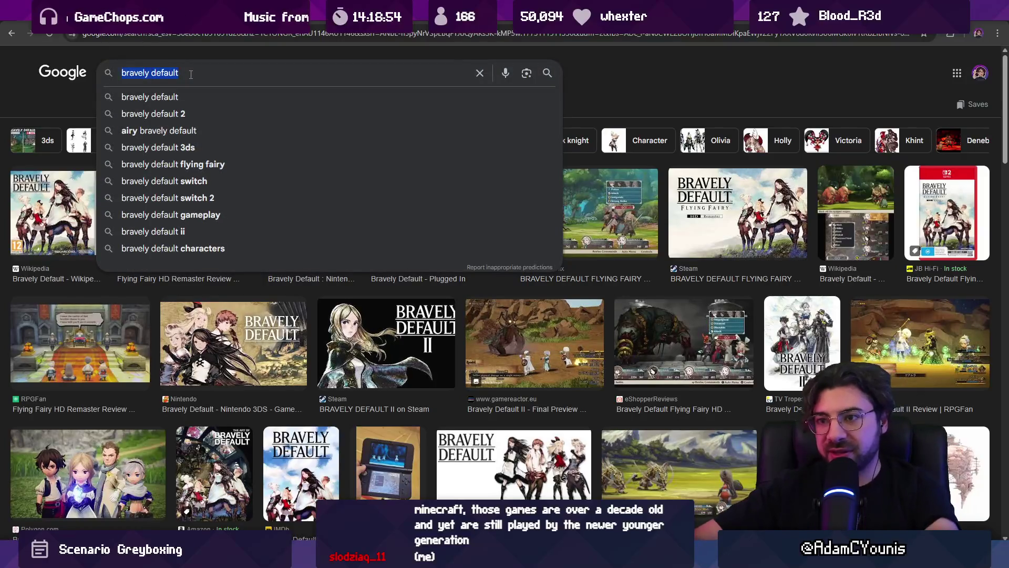
Run a Google image search for 'radiant historia'.
{"action": "type", "text": "radiant hia"}
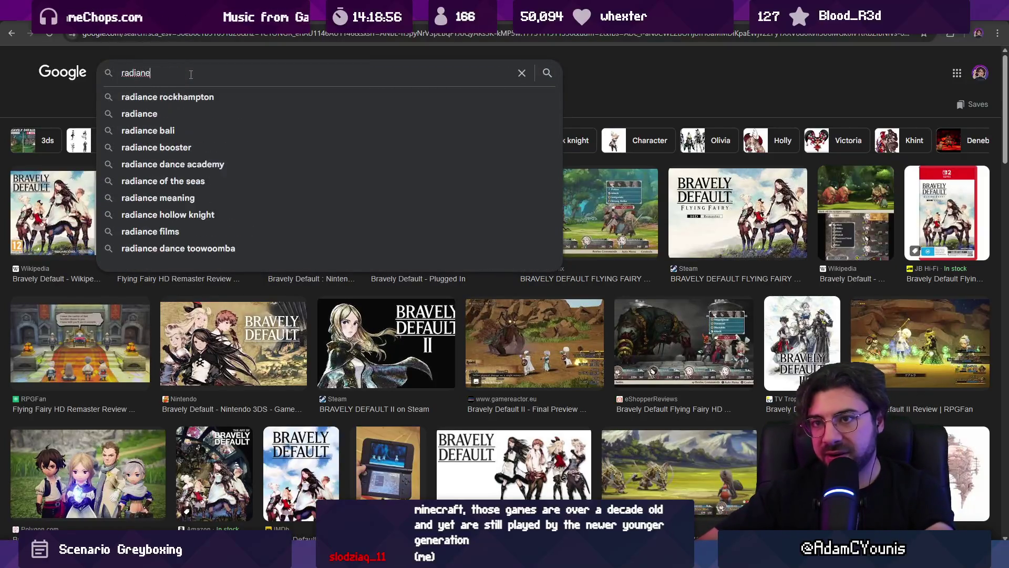
{"action": "key", "text": "BackSpace"}
{"action": "type", "text": "storia"}
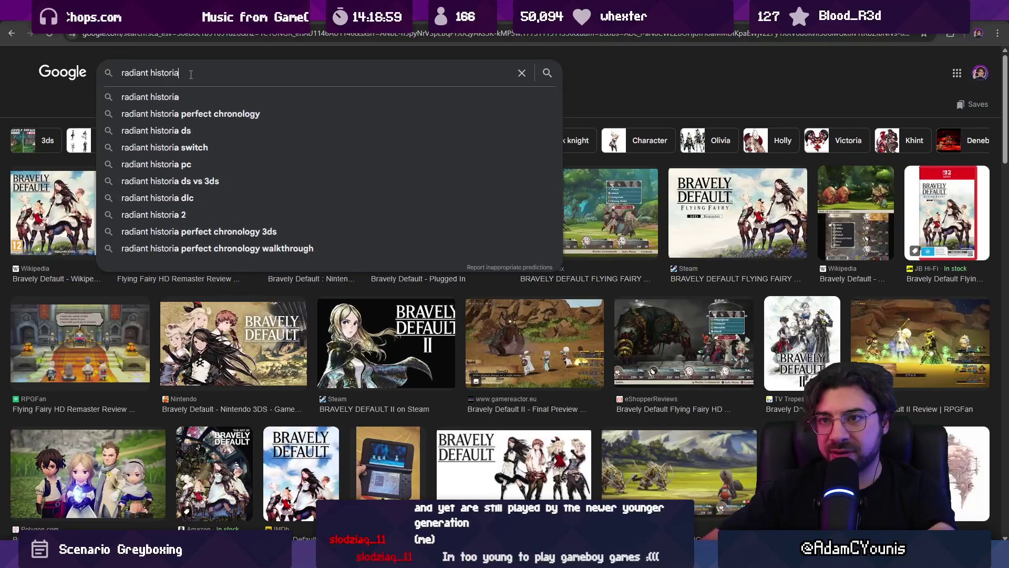
{"action": "key", "text": "Return"}
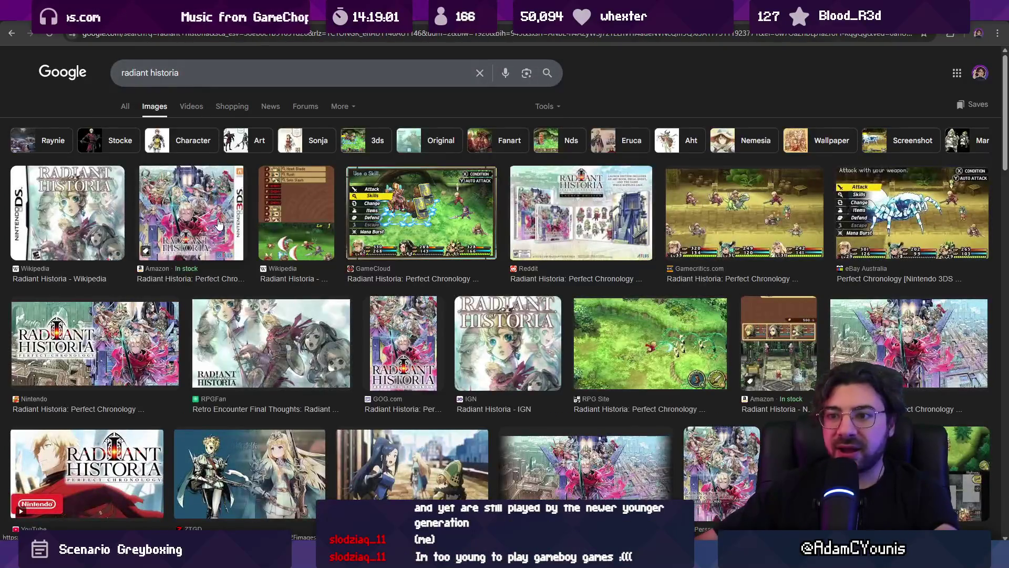
Preview the Gamecritics screenshot, browse neighbouring images, and settle on the IGN cover art.
{"action": "left_click", "coordinate": [713, 221]}
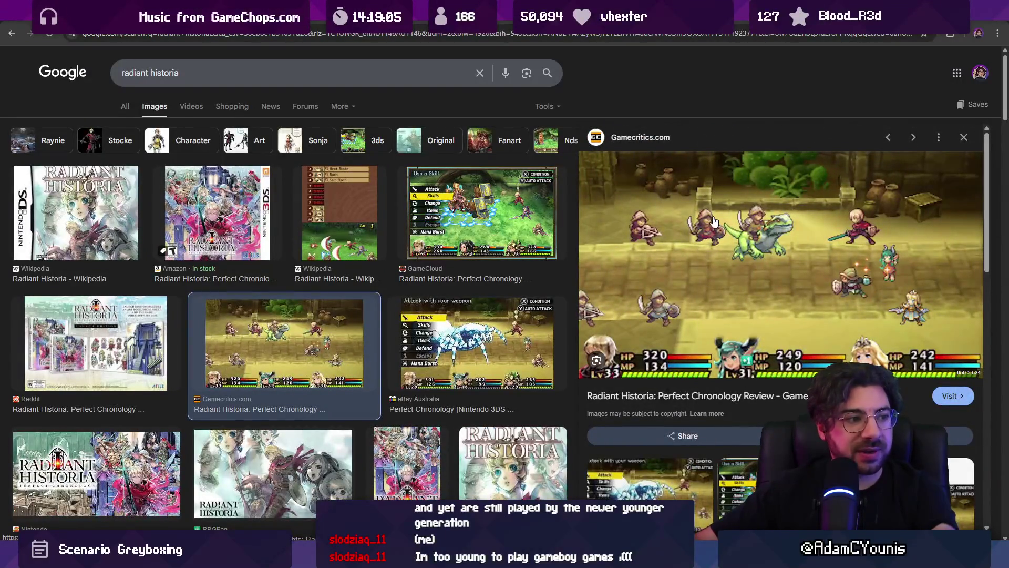
{"action": "key", "text": "Left"}
{"action": "key", "text": "Right"}
{"action": "key", "text": "Right"}
{"action": "key", "text": "Right"}
{"action": "key", "text": "Right"}
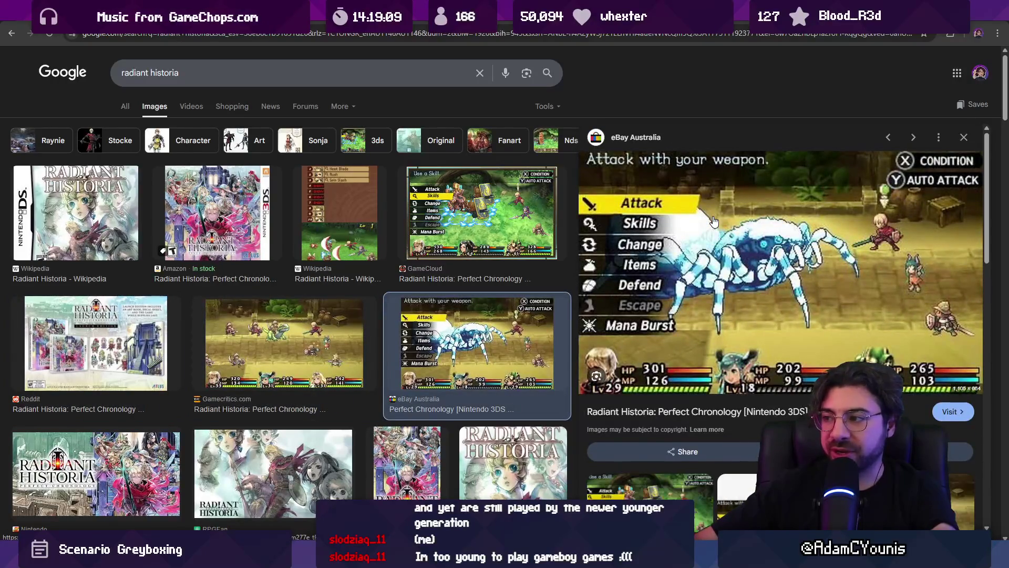
{"action": "key", "text": "Right"}
{"action": "key", "text": "Right"}
{"action": "key", "text": "Right"}
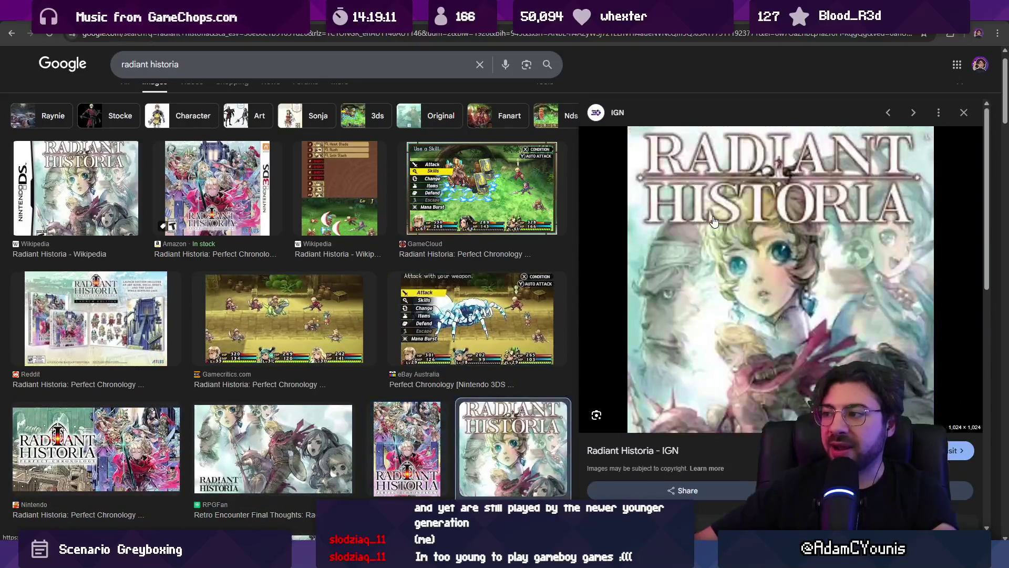
{"action": "key", "text": "Left"}
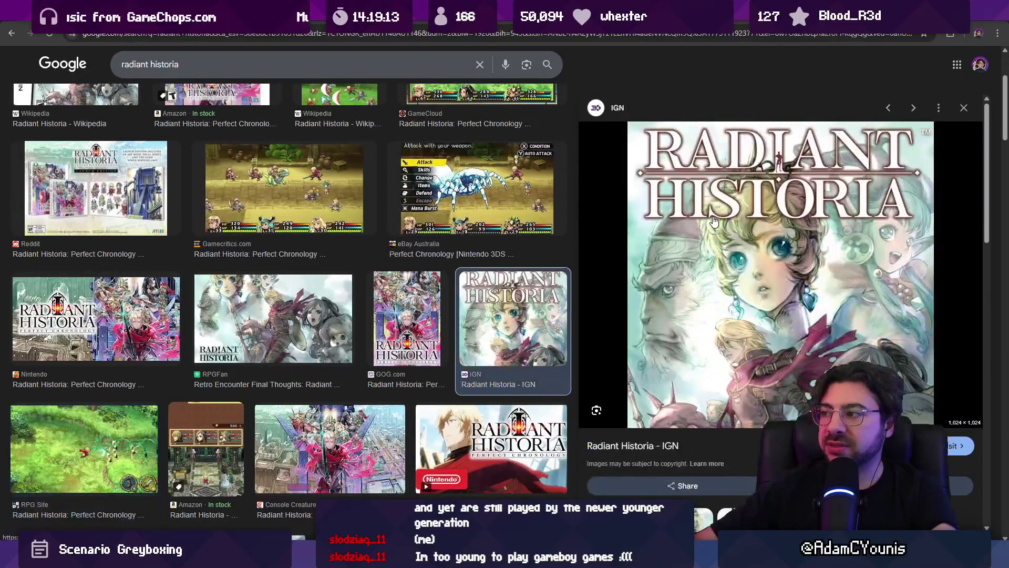